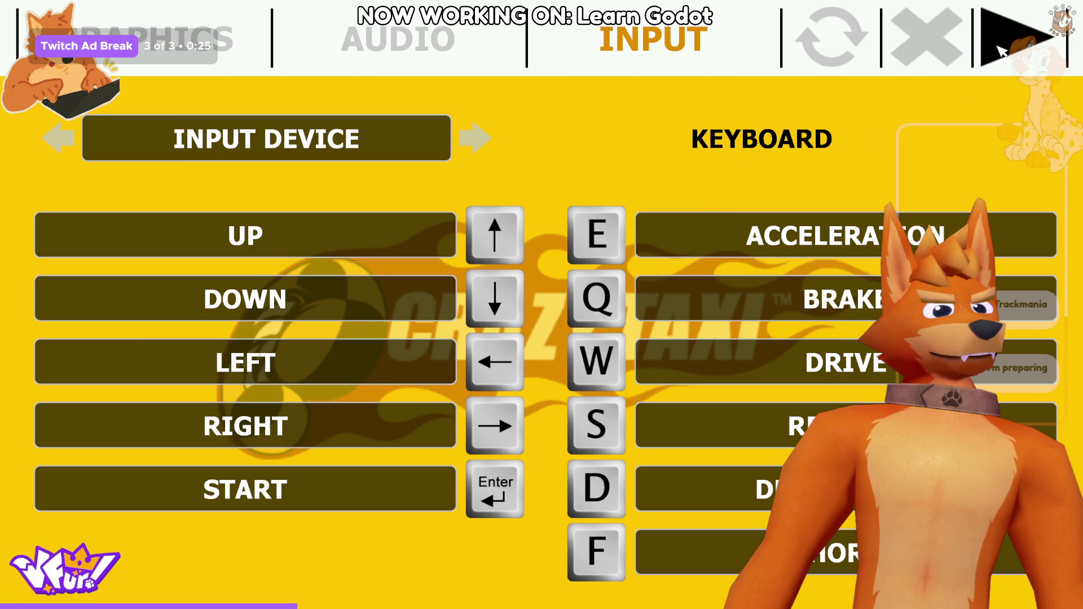
- Exit Crazy Taxi's controls settings, move the Steam window lower, and bring the game window forward
click(907, 66)
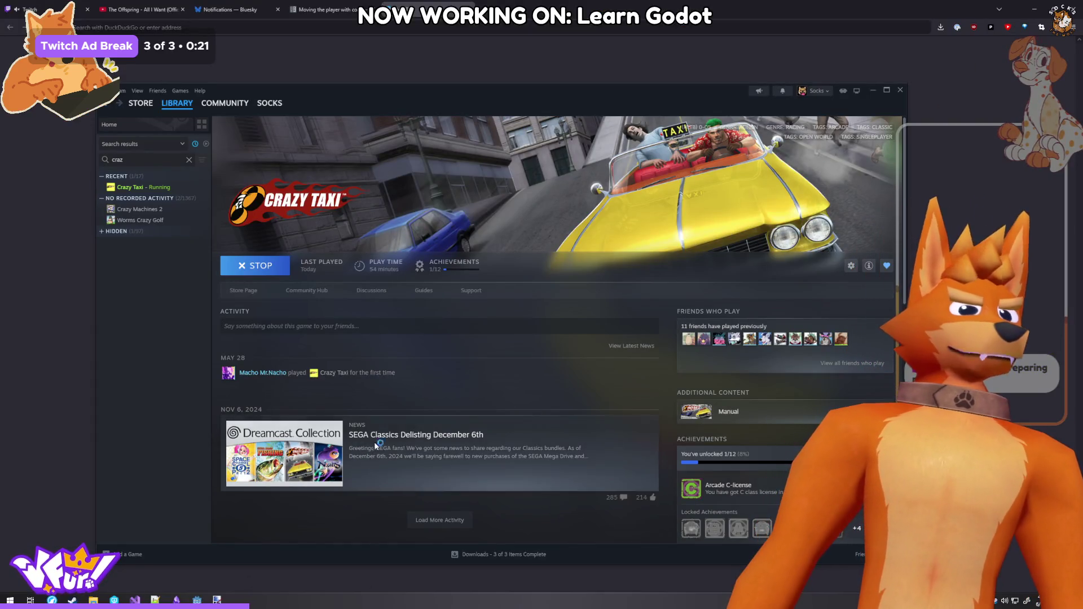
mouse_move(545, 104)
mouse_down()
mouse_move(619, 105)
mouse_move(568, 426)
mouse_up()
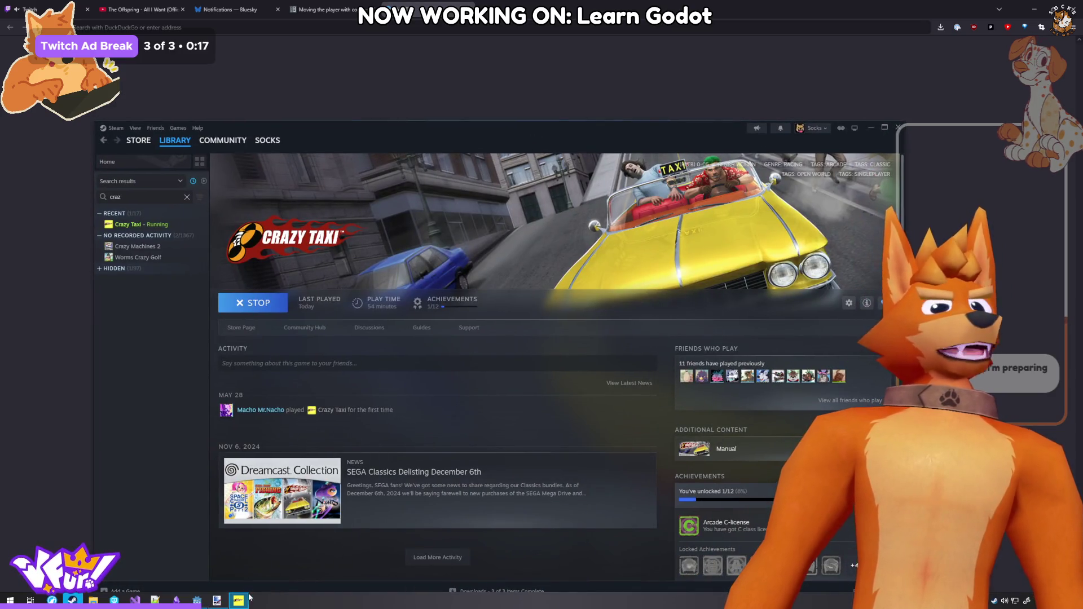
click(252, 589)
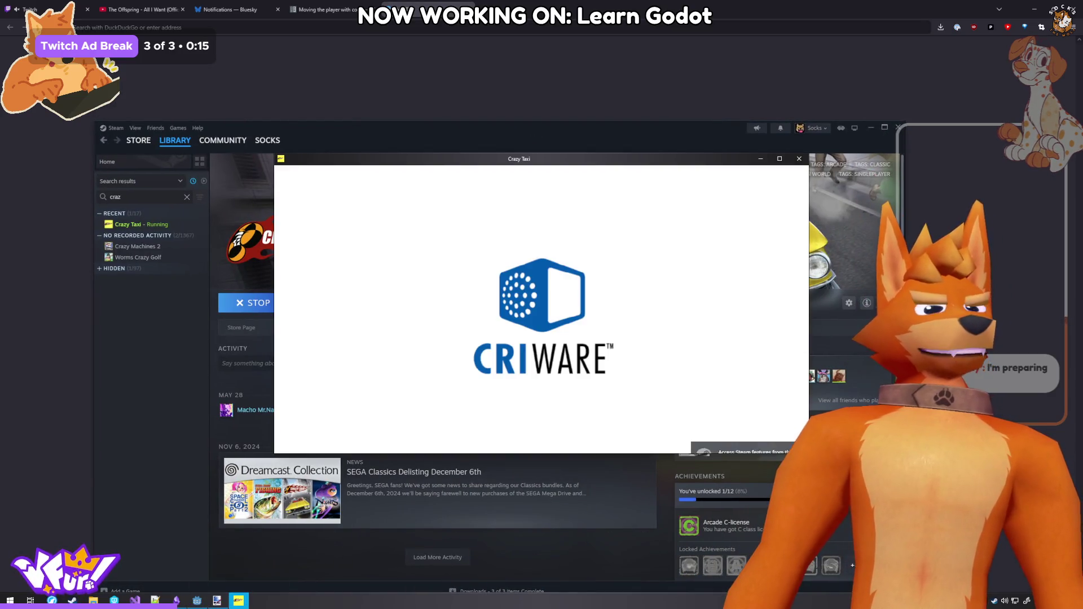
- Play an Arcade-rules Crazy Taxi game as Axel, then close the game
key(Return)
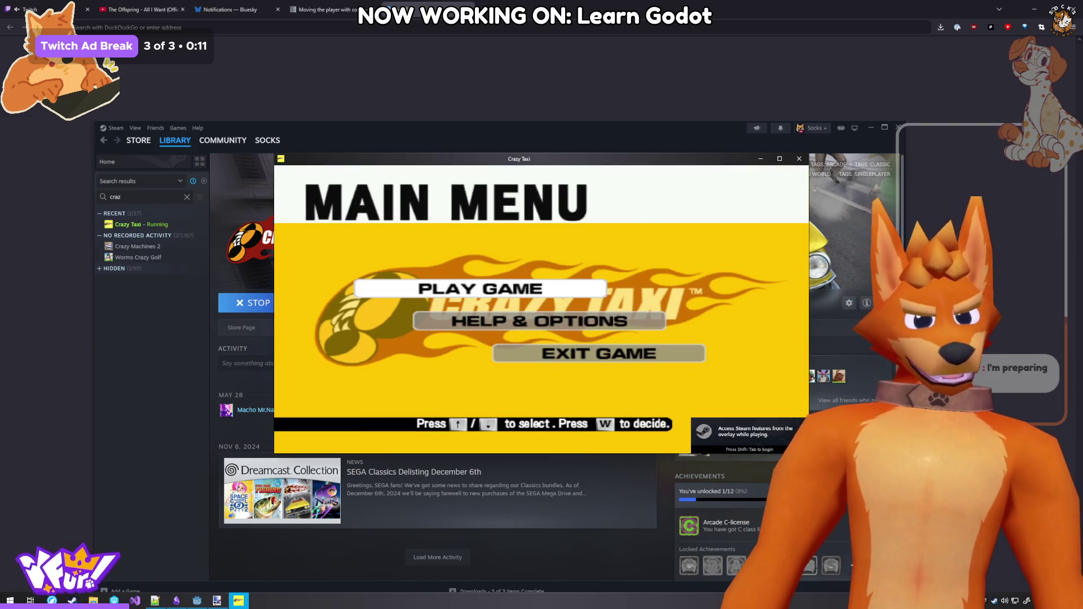
key(w)
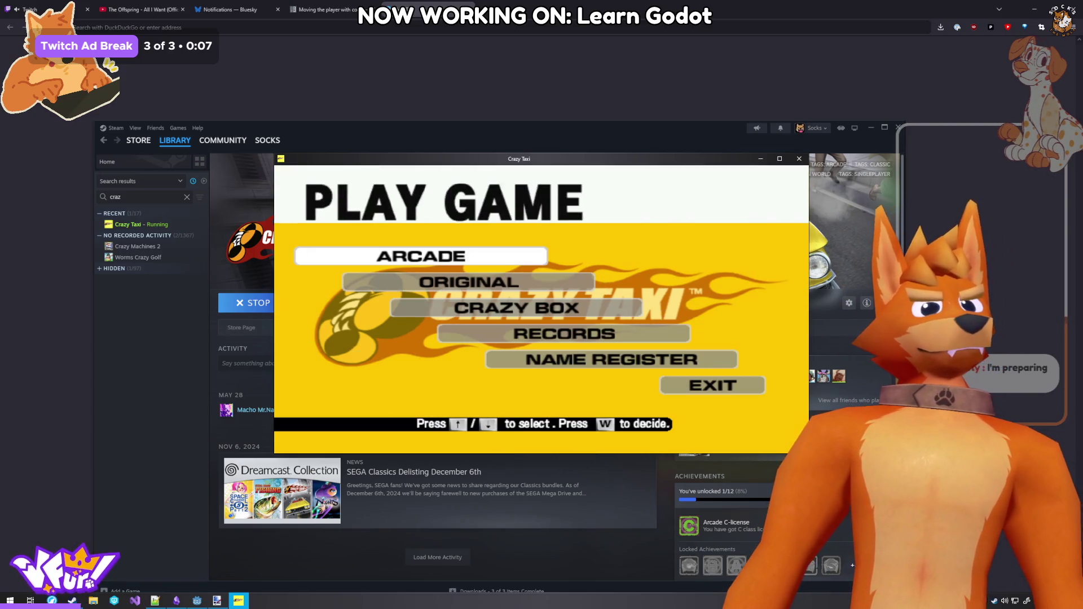
key(w)
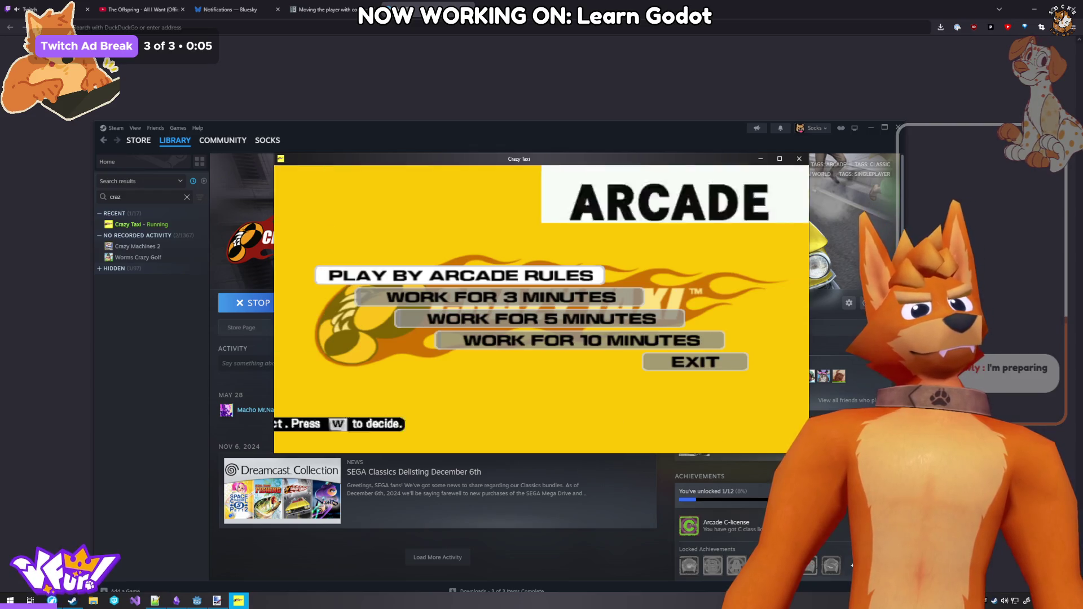
key(w)
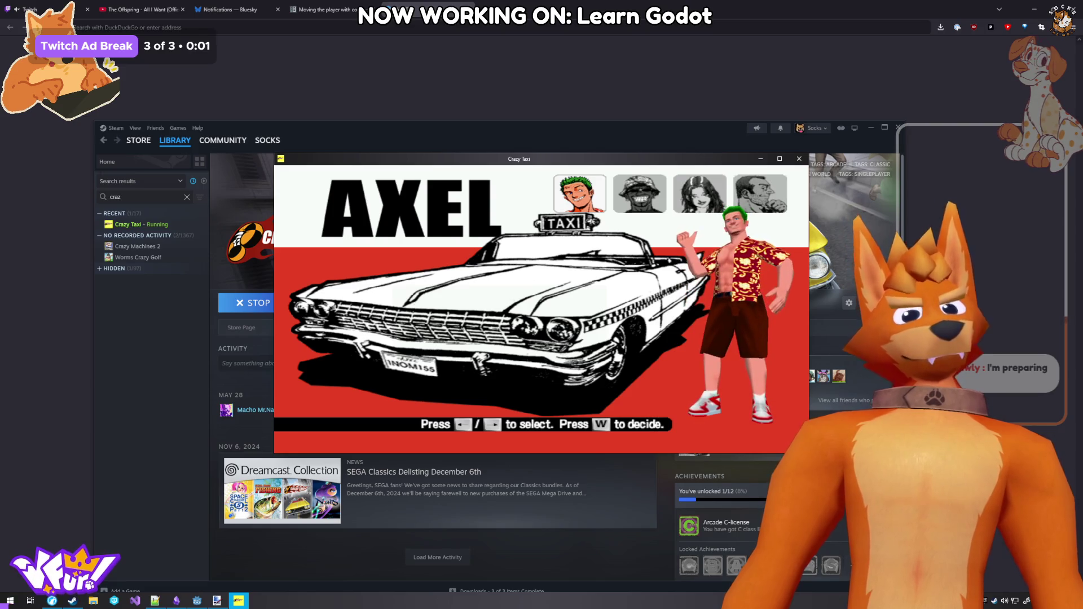
key(w)
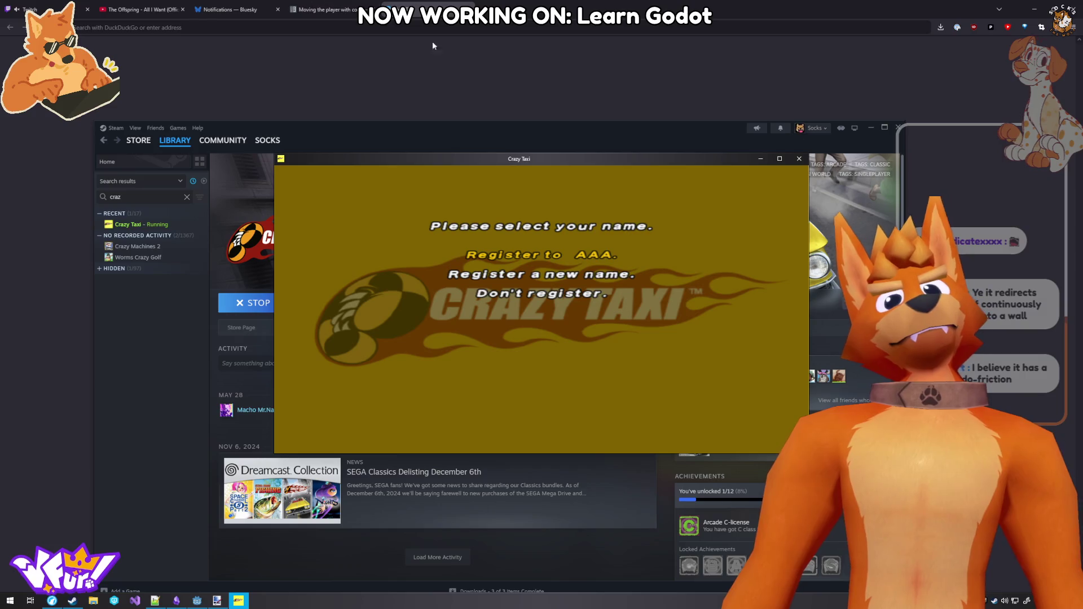
click(799, 158)
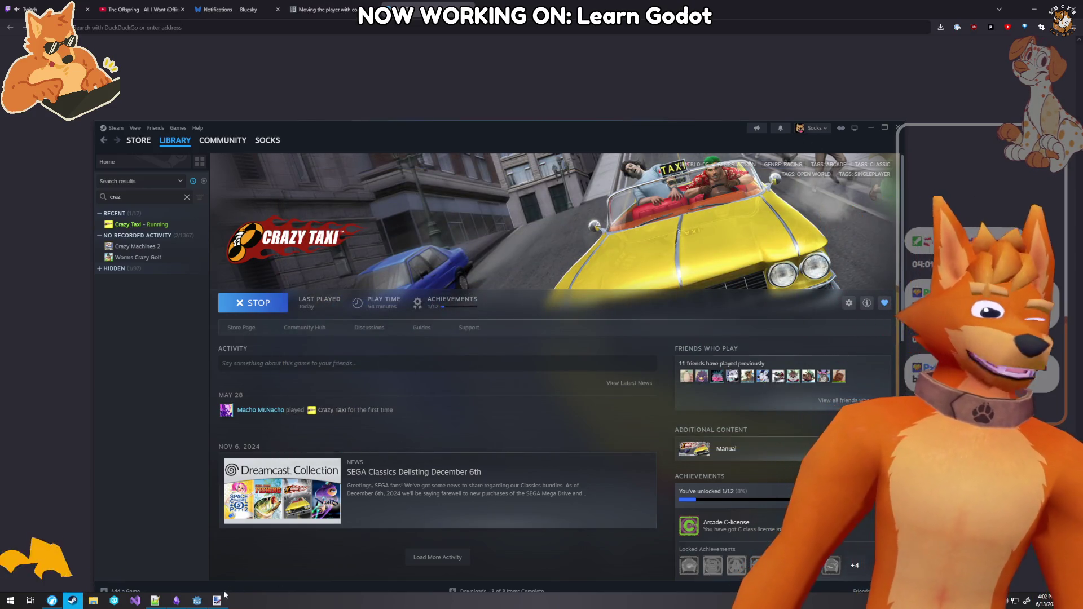
click(199, 601)
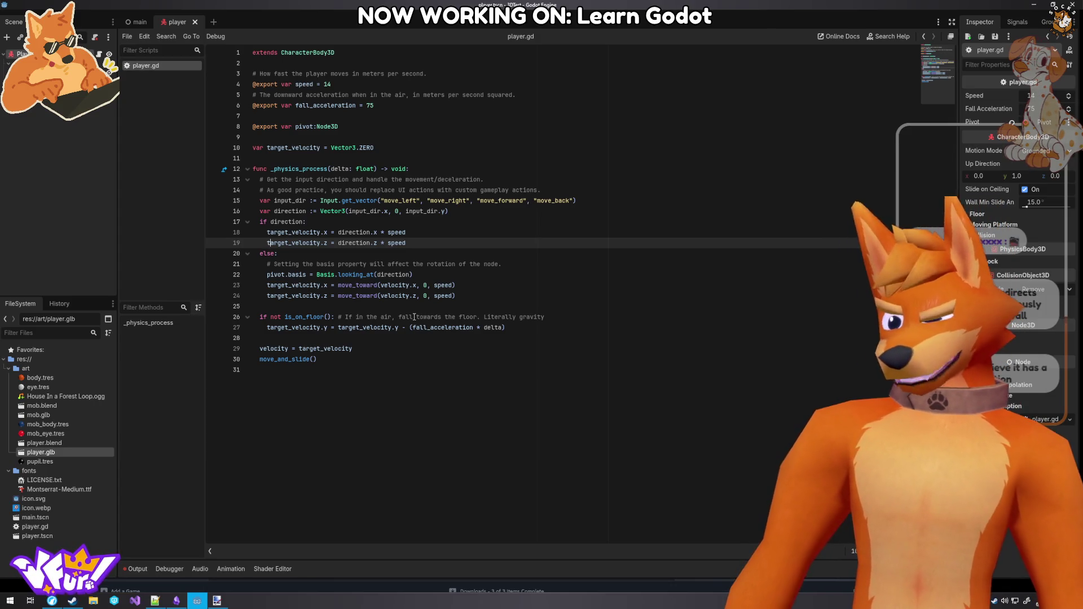
- Read through player.gd, placing the cursor on the last line and the velocity line 29
click(421, 414)
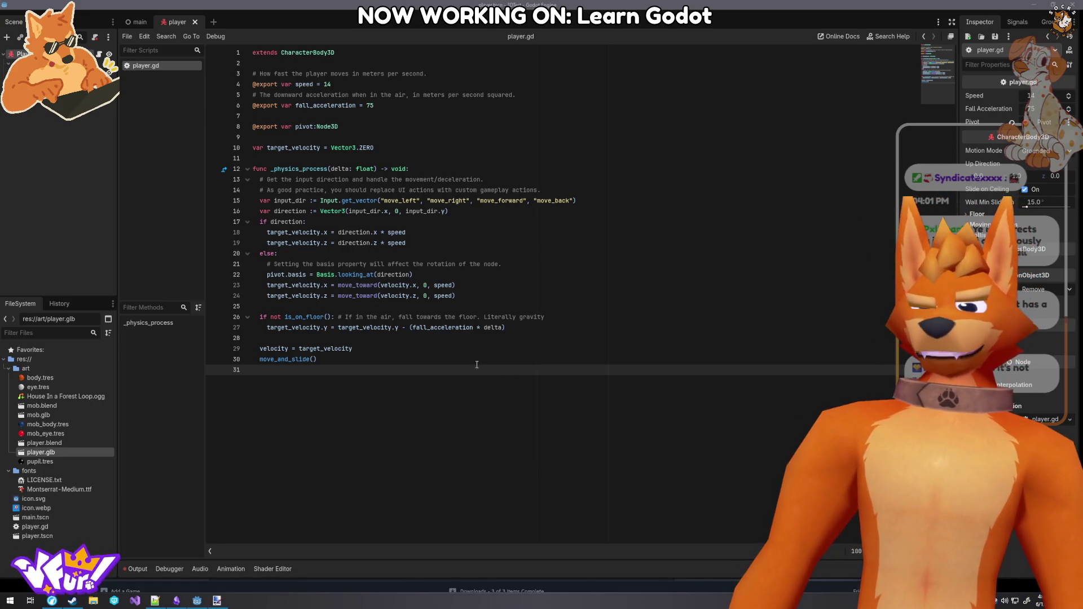
click(295, 349)
click(267, 349)
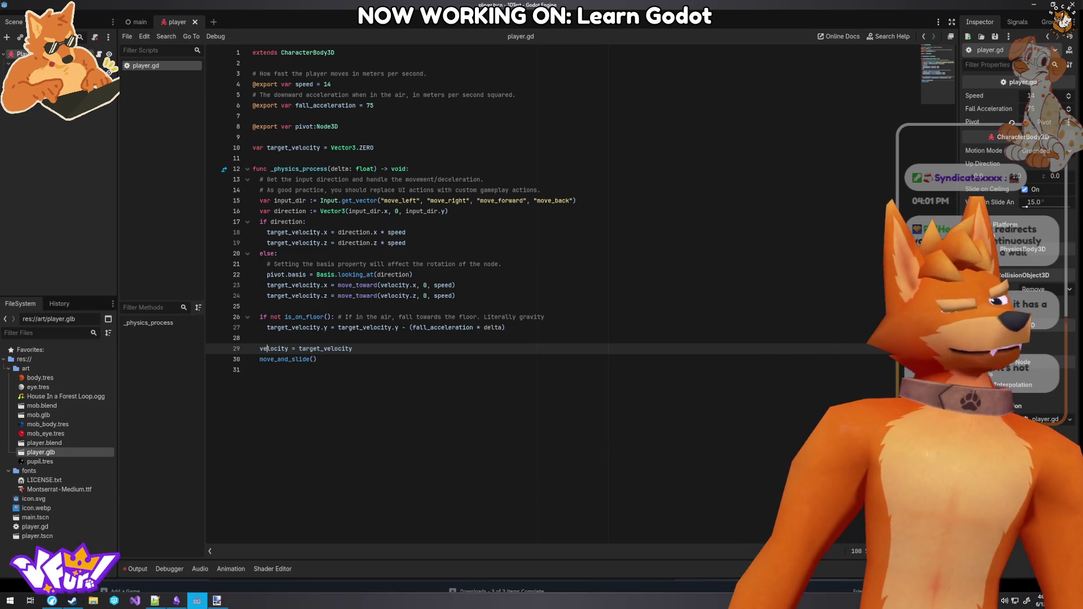
- Resize and re-maximize the Godot window, check the line 21 comment, then switch to the browser
click(39, 5)
click(645, 4)
drag(645, 3, 555, 154)
double_click(556, 154)
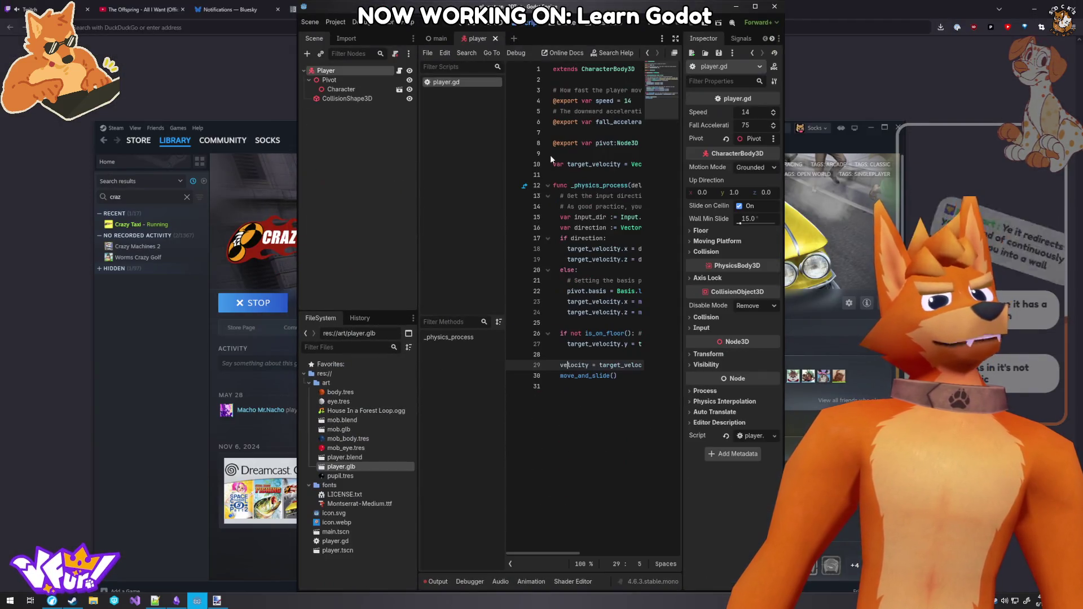
double_click(620, 6)
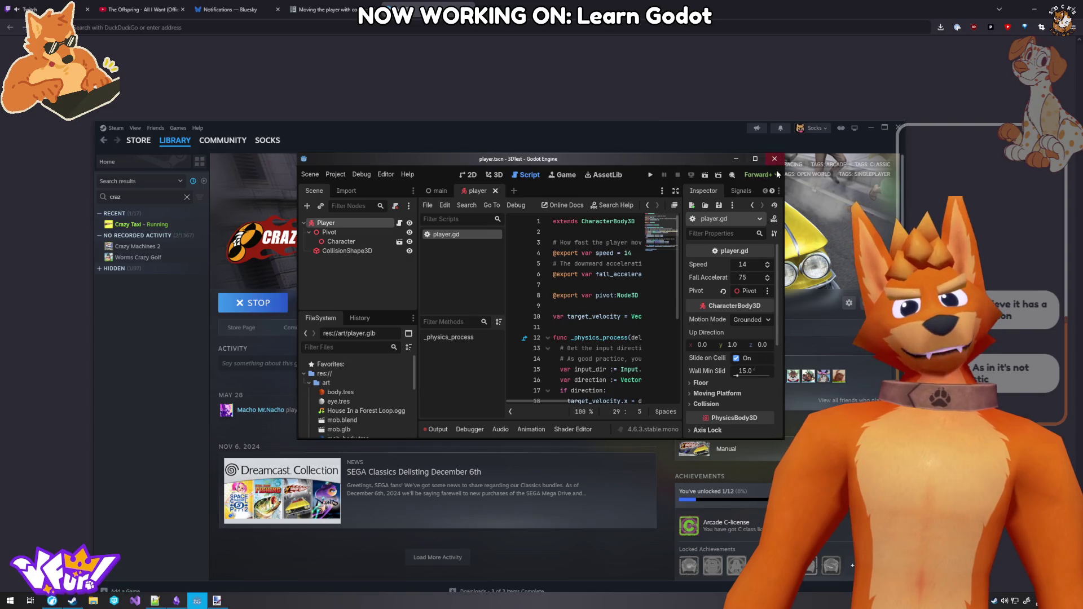
click(754, 159)
click(110, 18)
click(43, 18)
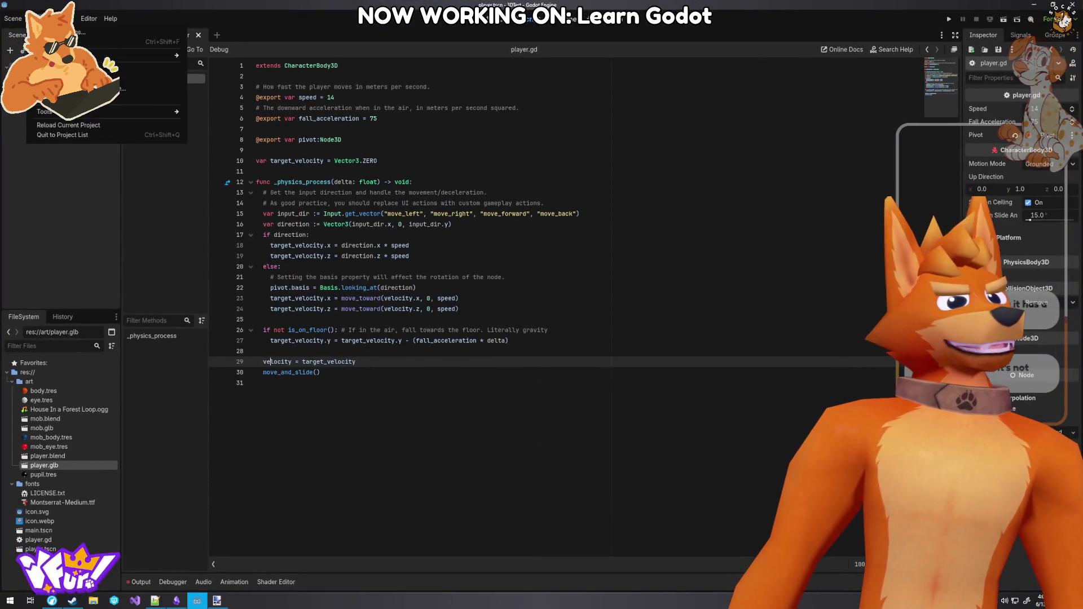
key(Escape)
click(484, 277)
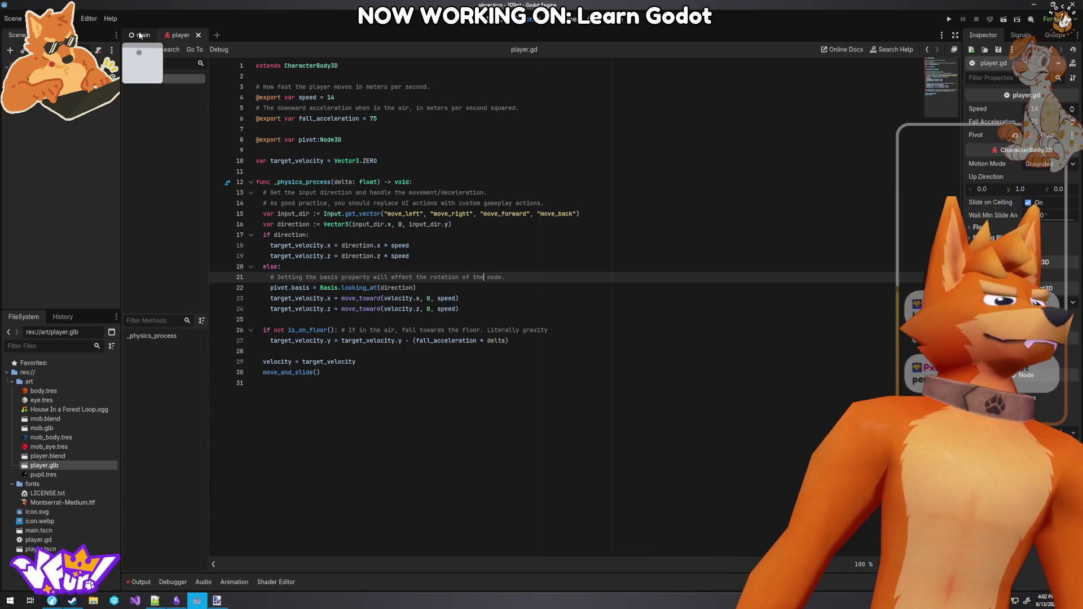
click(62, 600)
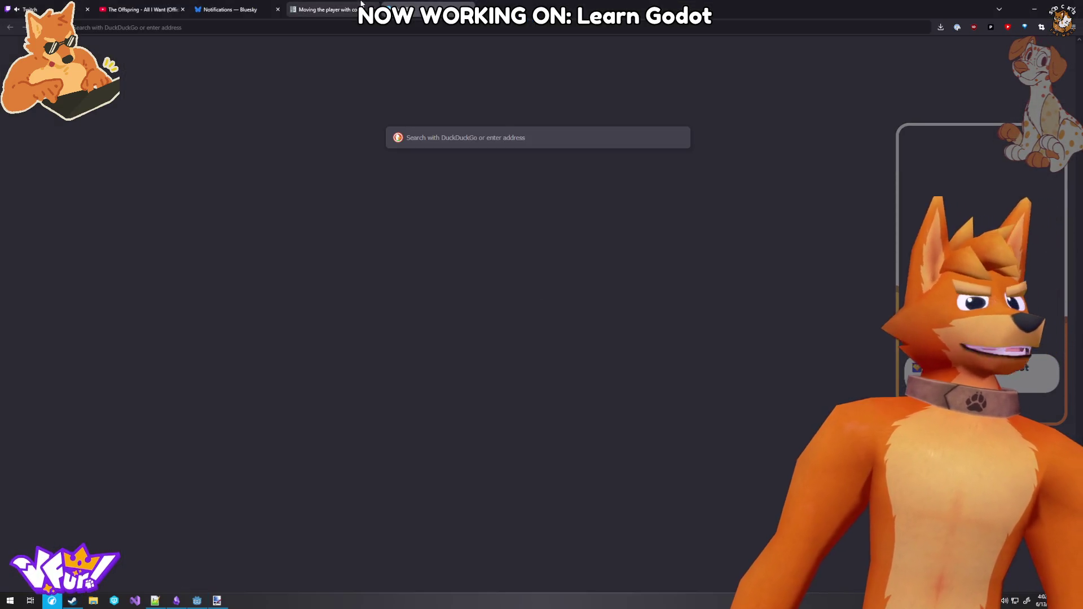
- Scroll the Moving the player with code page down to the comments, then return to Godot
scroll(511, 362, down, 8)
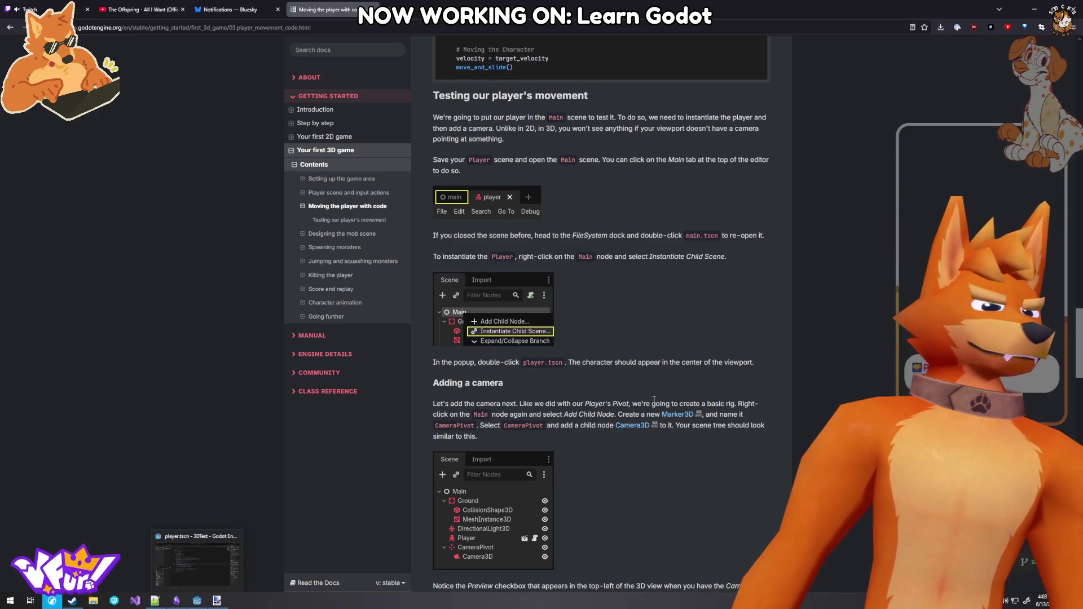
scroll(654, 400, down, 9)
scroll(625, 417, down, 17)
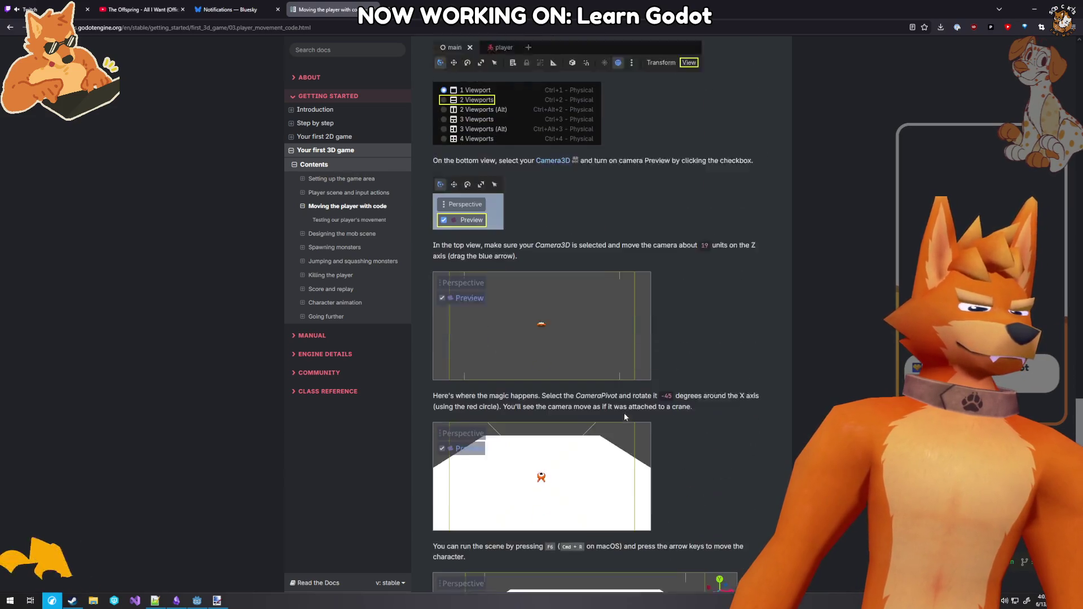
scroll(623, 418, down, 2)
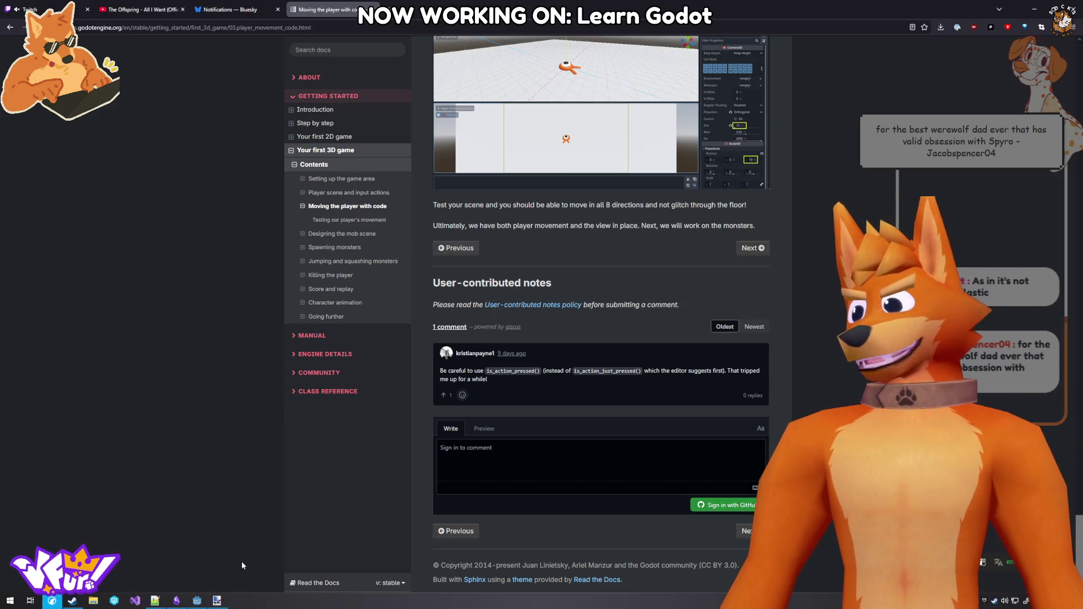
click(197, 600)
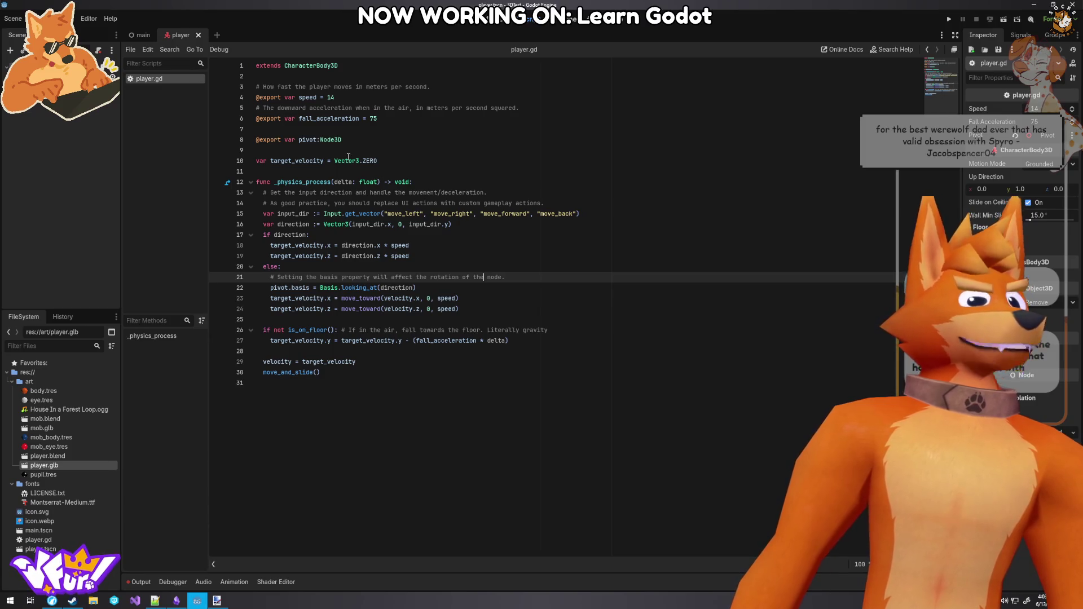
- Instance player.tscn as a child of the Main node in the main scene's 3D view
click(139, 35)
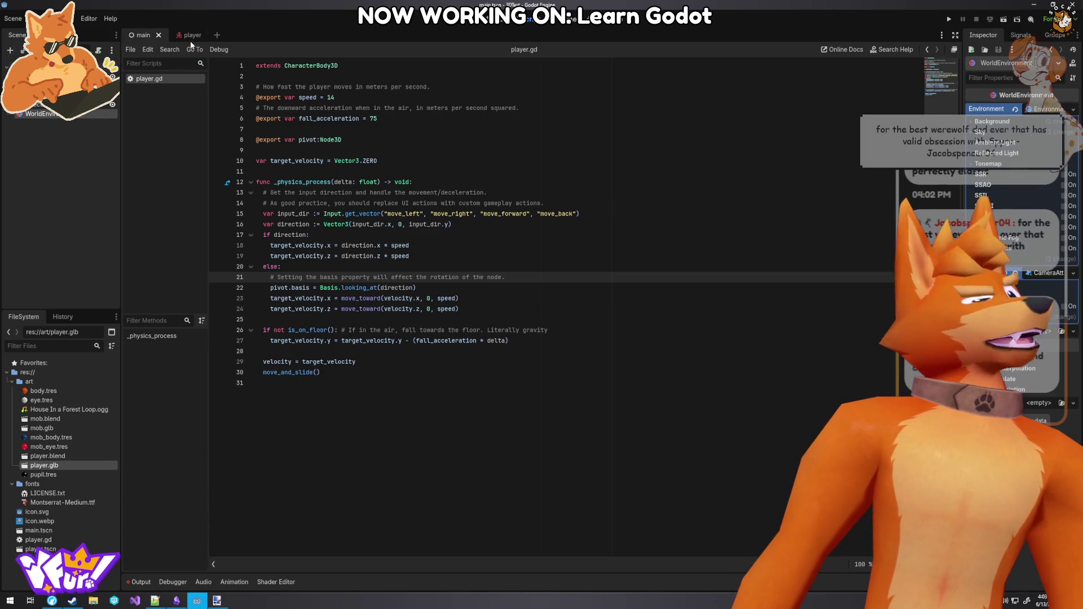
click(505, 20)
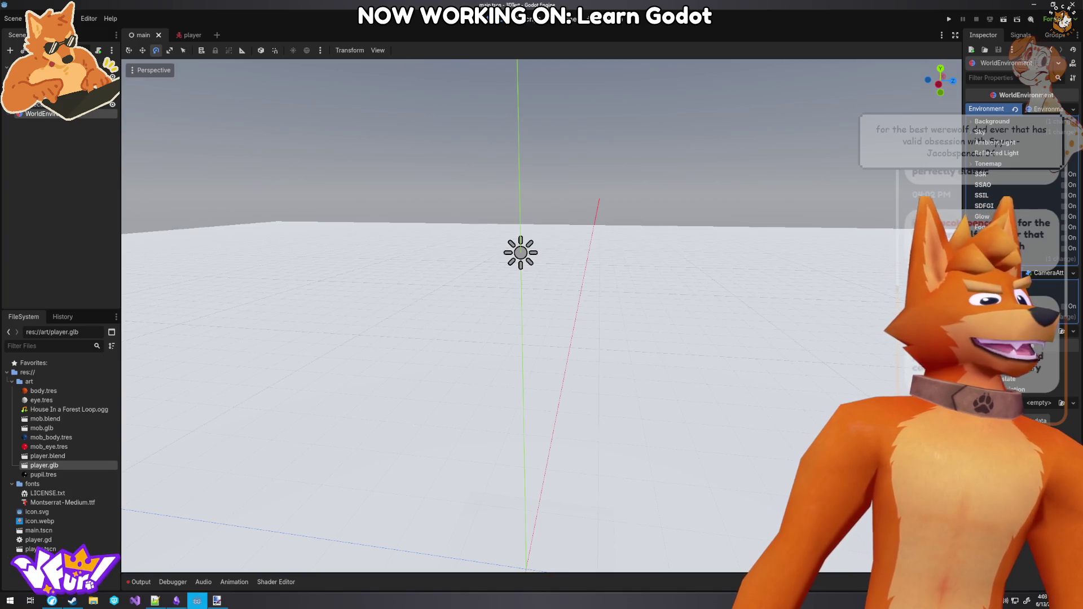
right_click(29, 66)
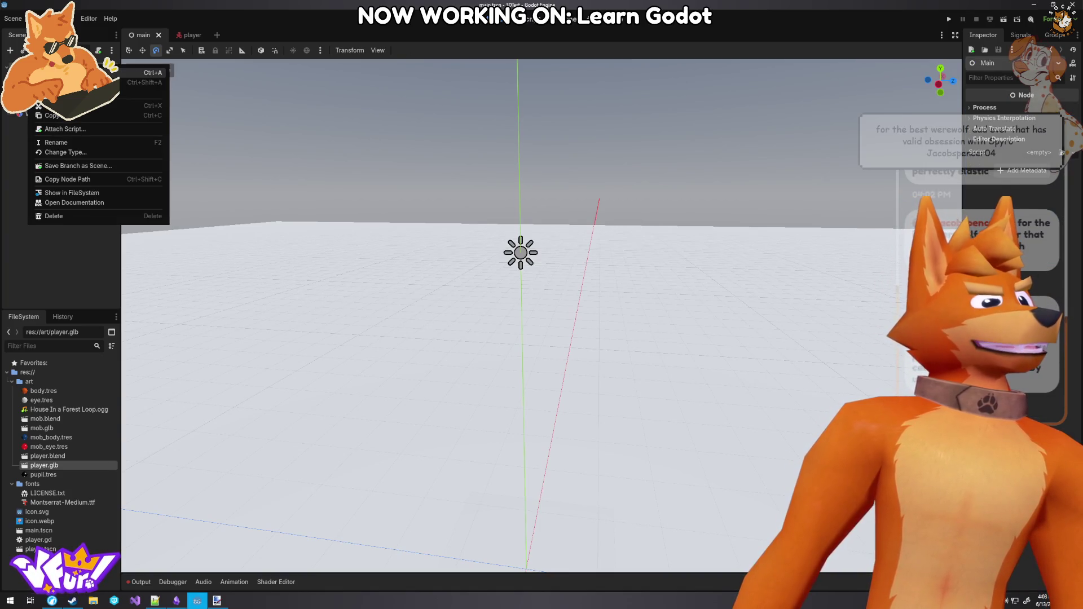
click(85, 82)
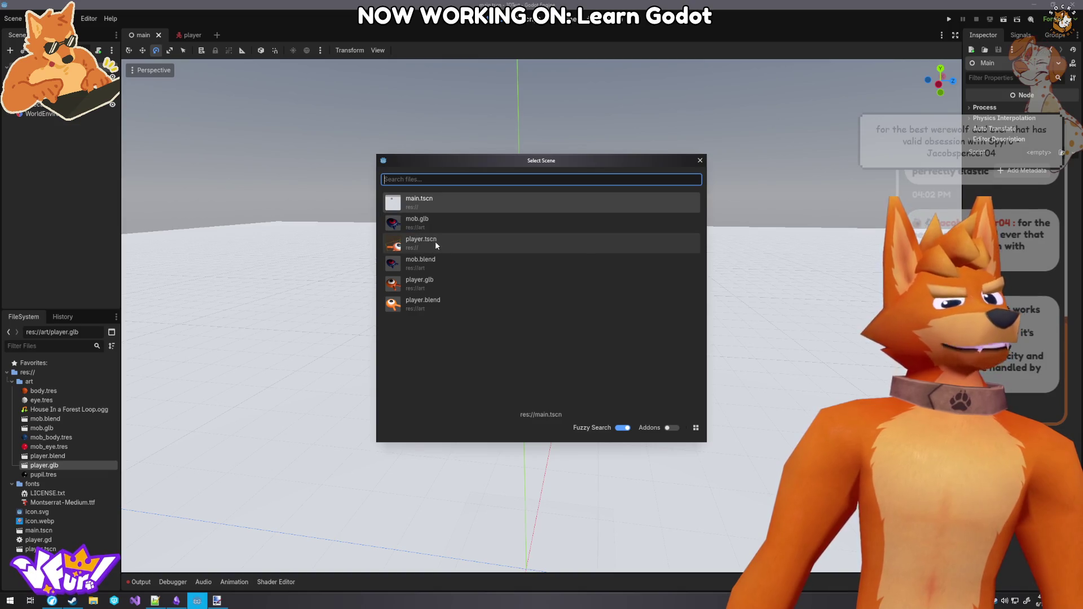
double_click(435, 241)
- Scroll the scene tree, bring up the node-adding options, and open the Scene menu
click(435, 242)
scroll(497, 376, up, 3)
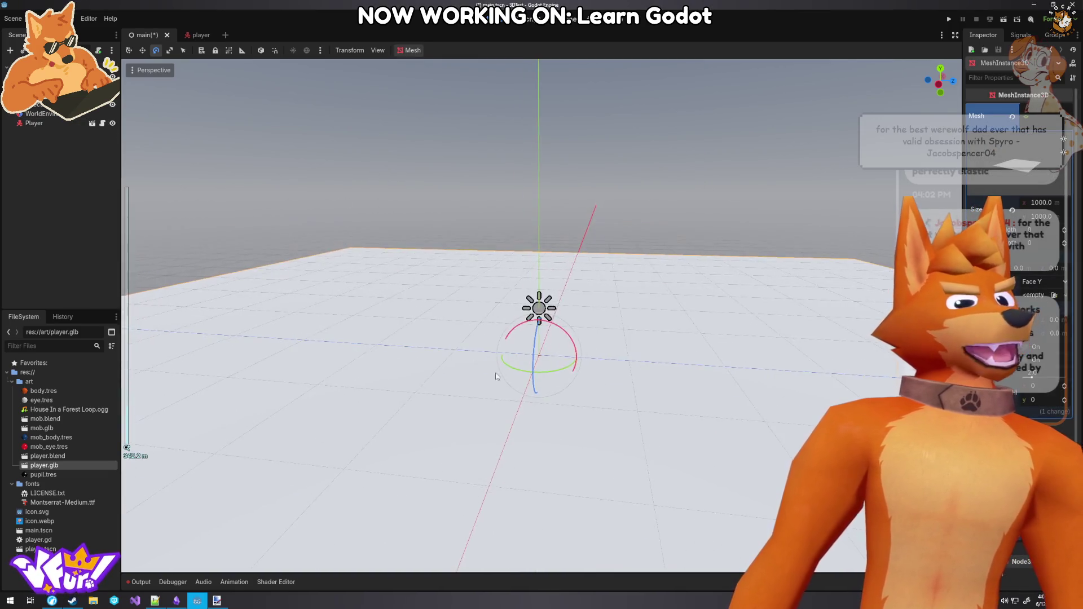
scroll(496, 377, up, 5)
scroll(525, 378, up, 5)
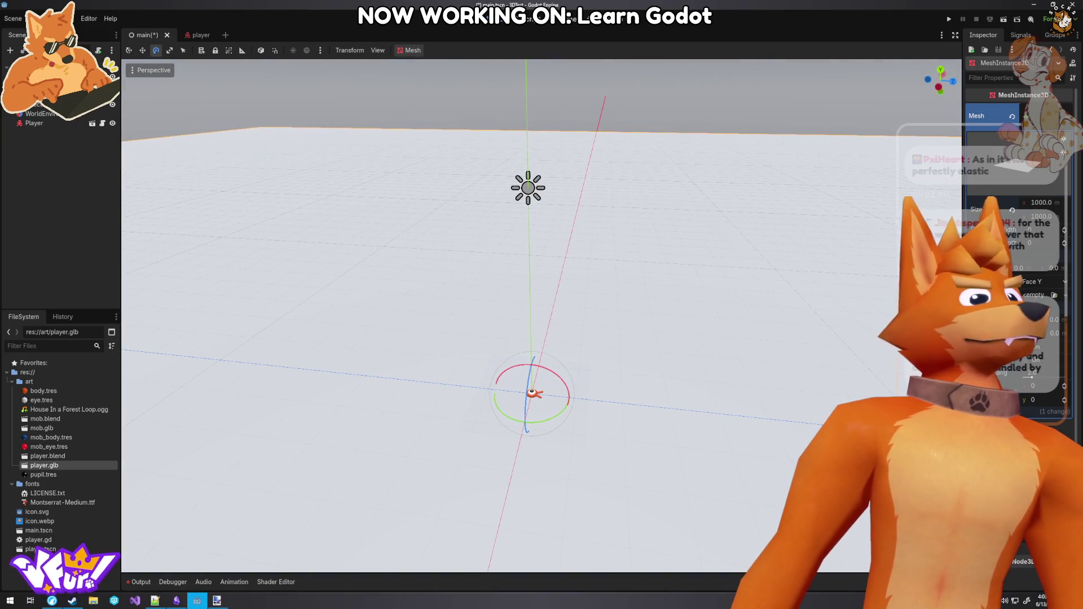
right_click(45, 159)
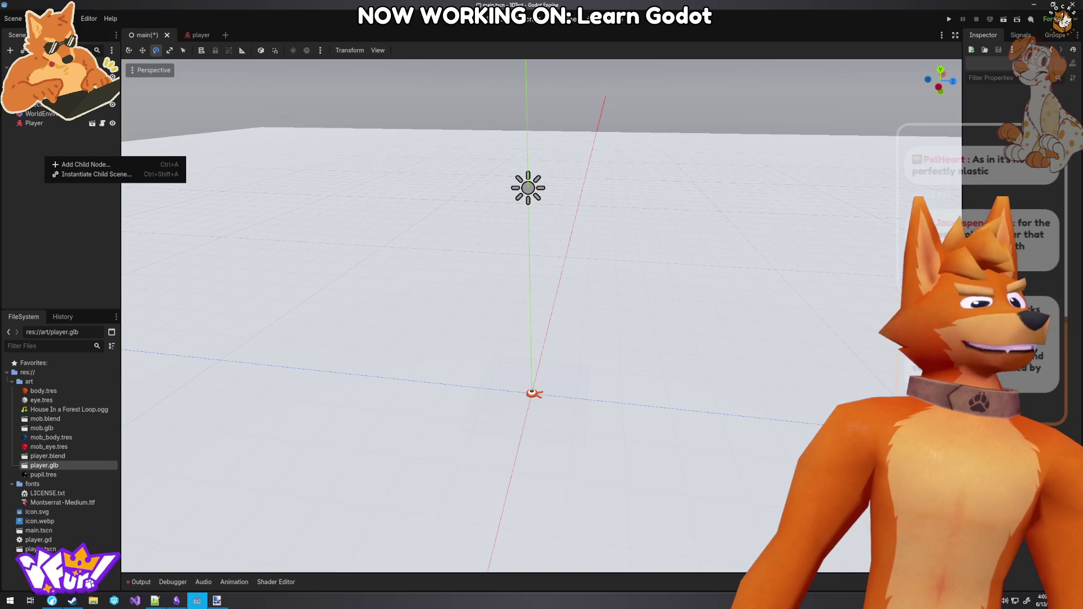
click(13, 18)
- Create a new empty scene and switch to its tab
click(12, 18)
click(22, 35)
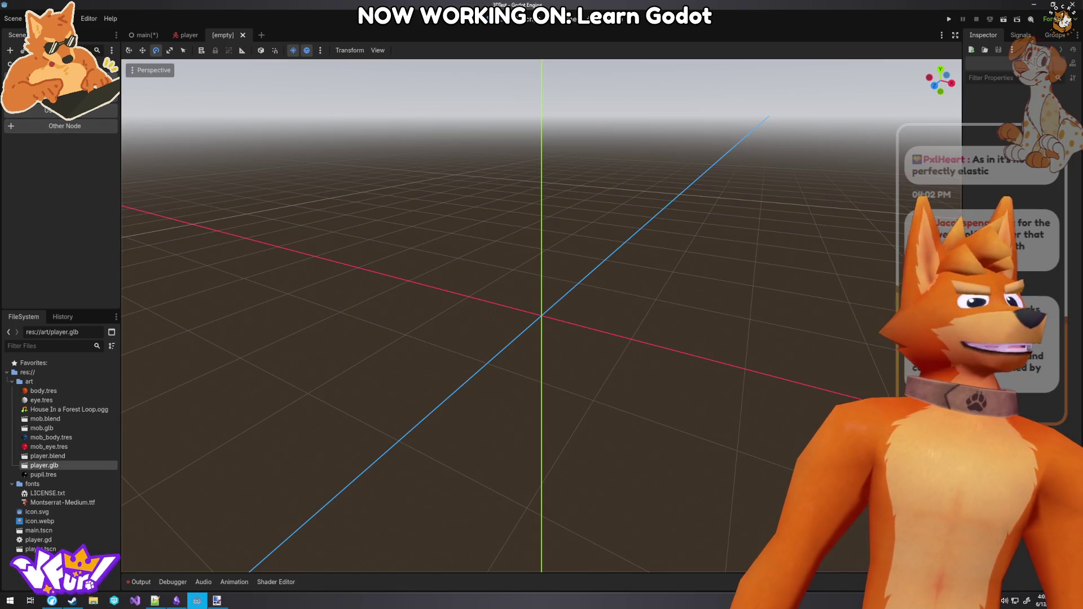
click(139, 36)
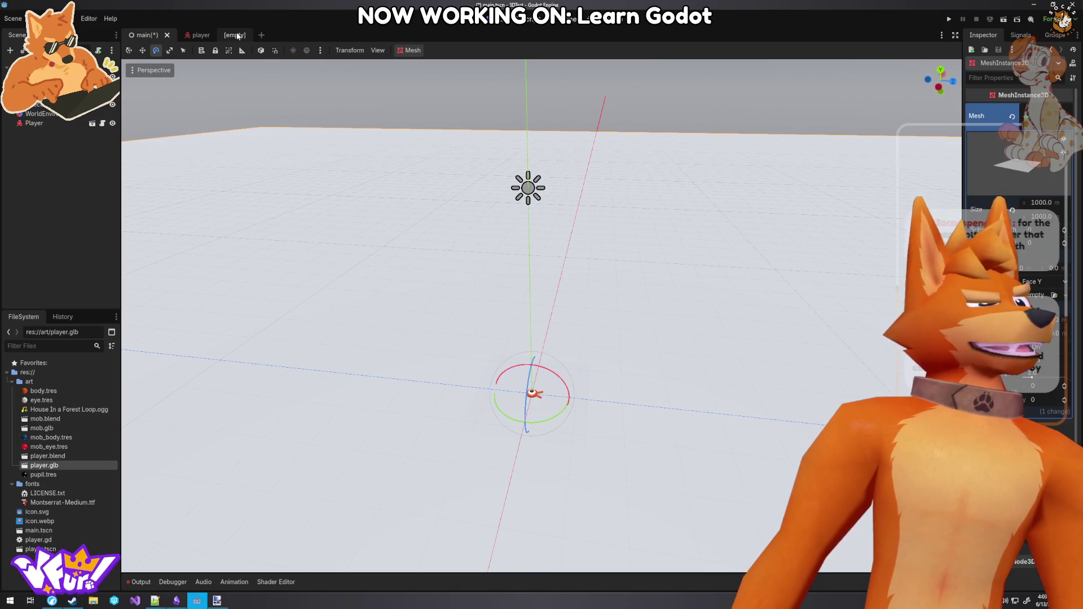
click(236, 35)
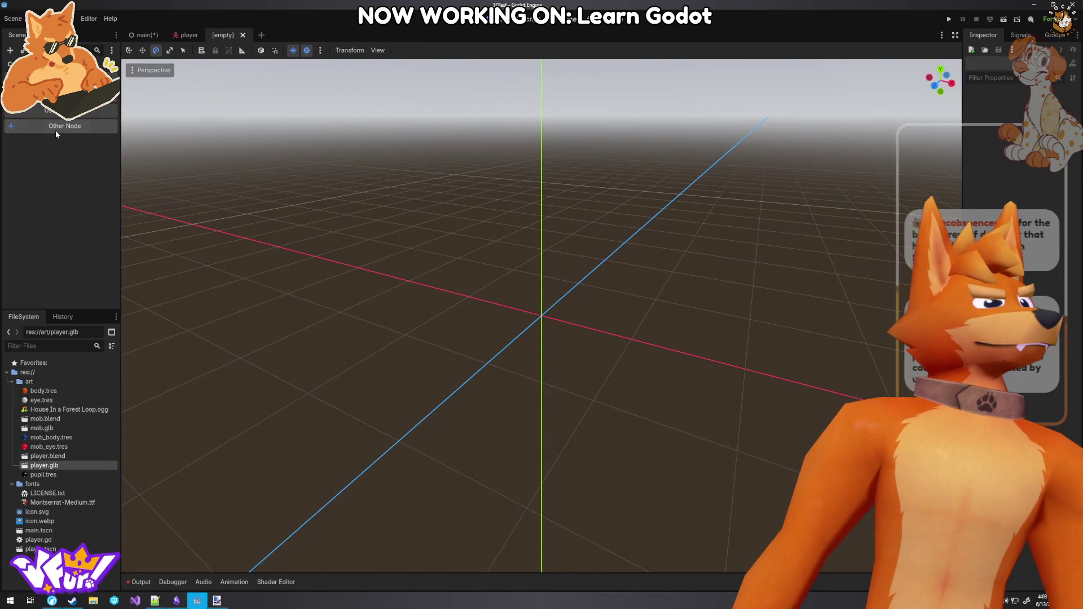
- Give the new scene a Node3D root node
click(56, 132)
text(N)
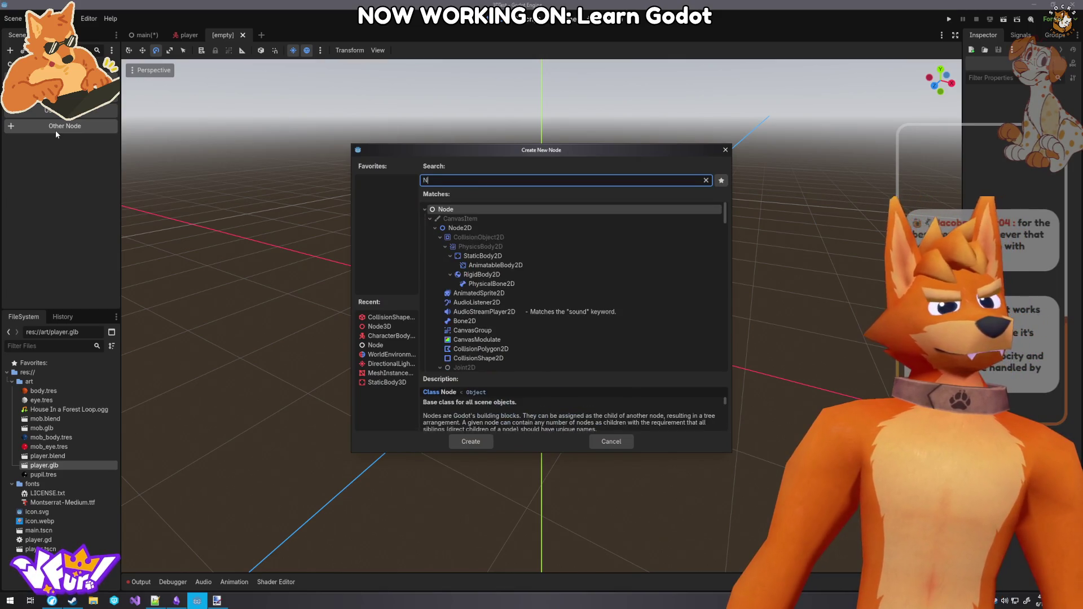
key(BackSpace)
text(Co)
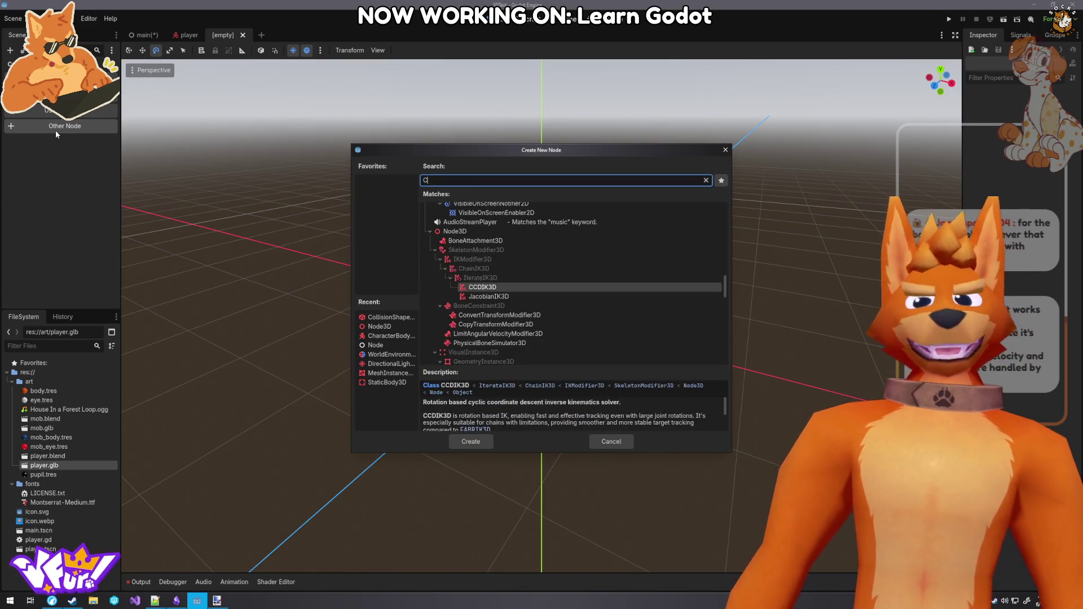
key(BackSpace)
key(BackSpace)
text(node3)
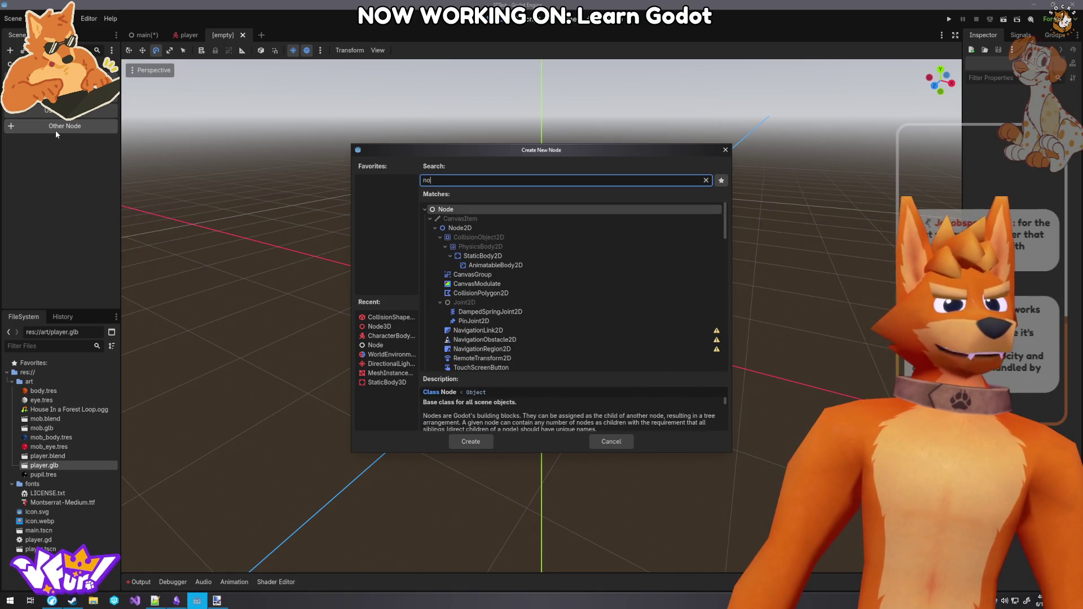
click(468, 218)
click(483, 441)
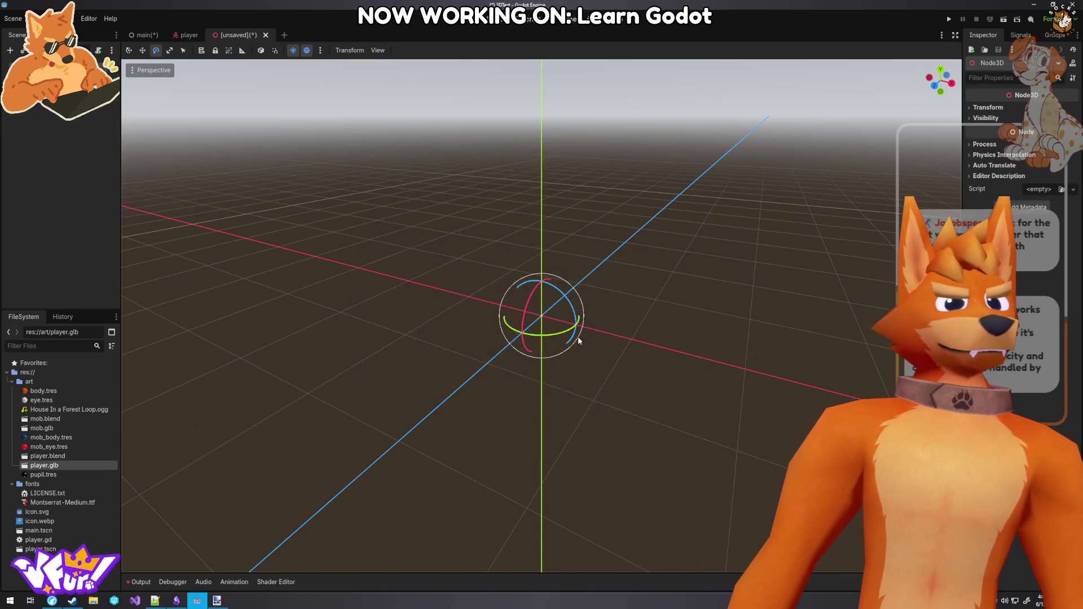
- Add MeshInstance3D and CollisionShape3D children under the Node3D root
scroll(517, 303, down, 10)
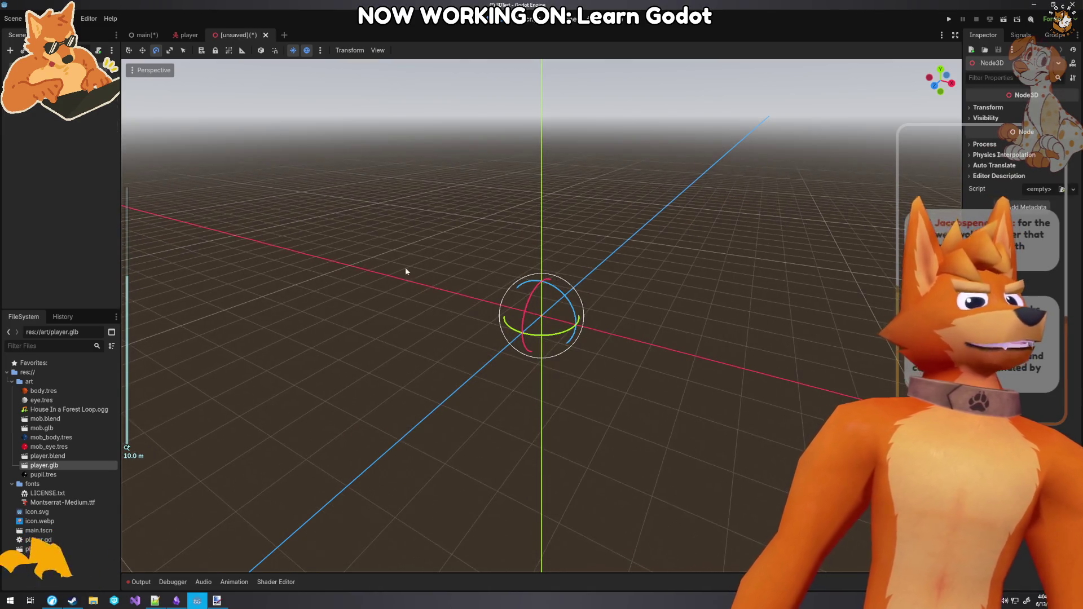
right_click(42, 63)
click(85, 73)
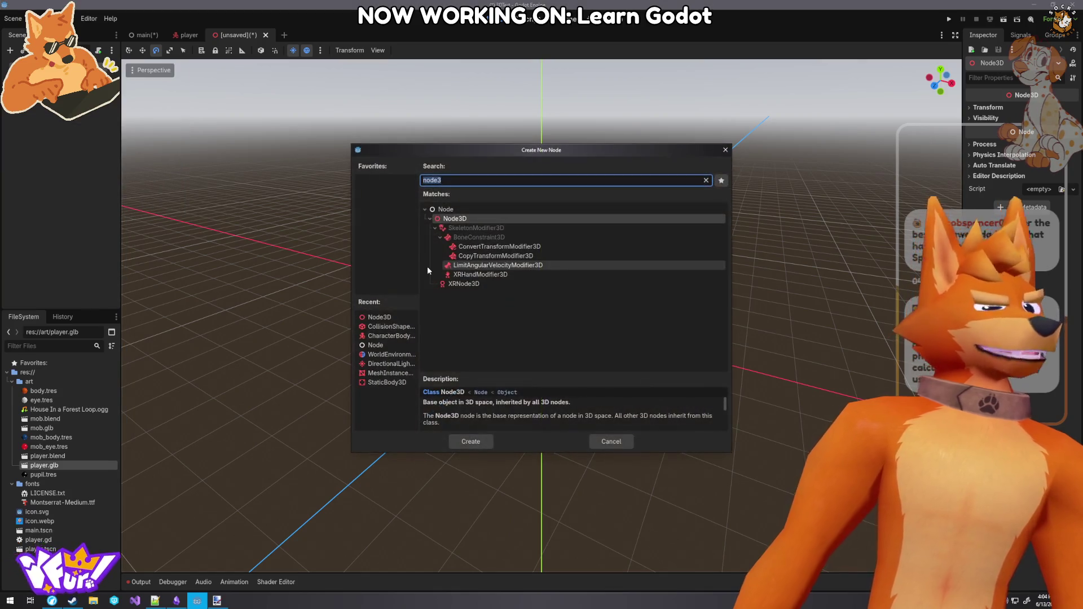
text(mesh)
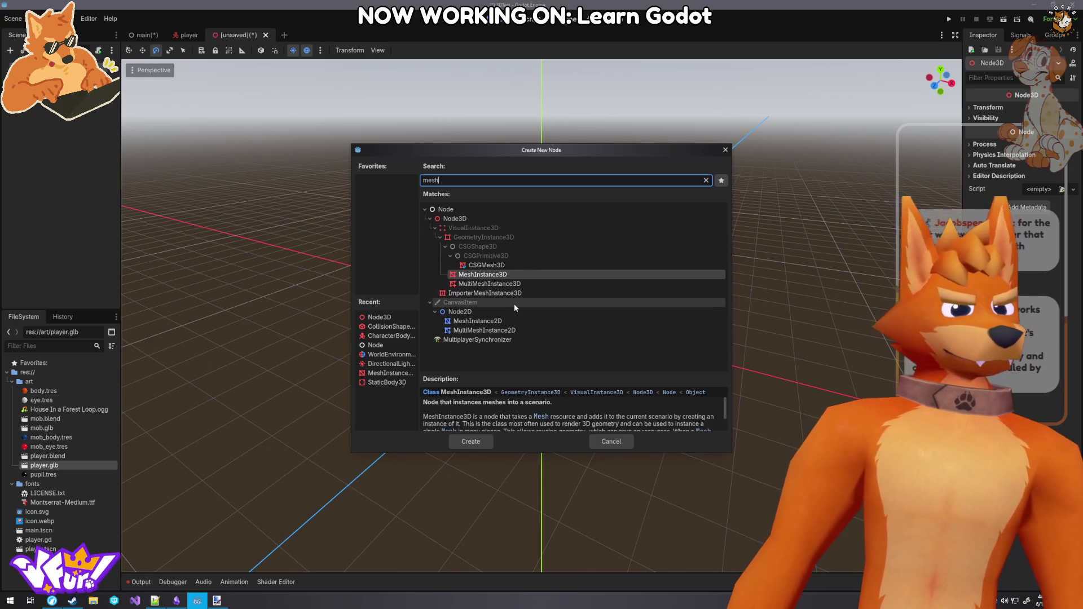
double_click(482, 274)
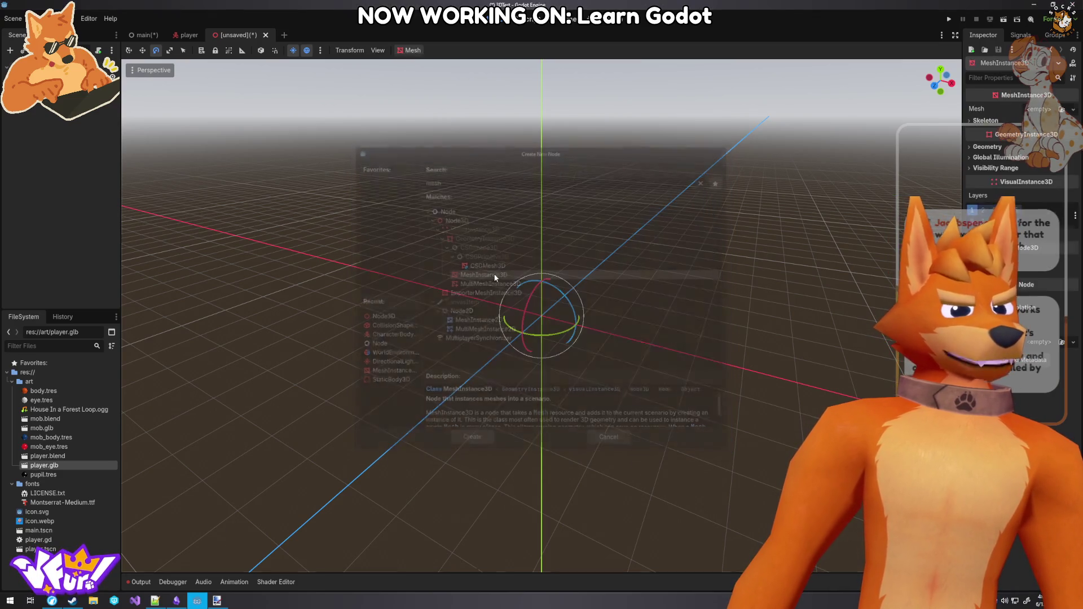
right_click(36, 63)
click(68, 72)
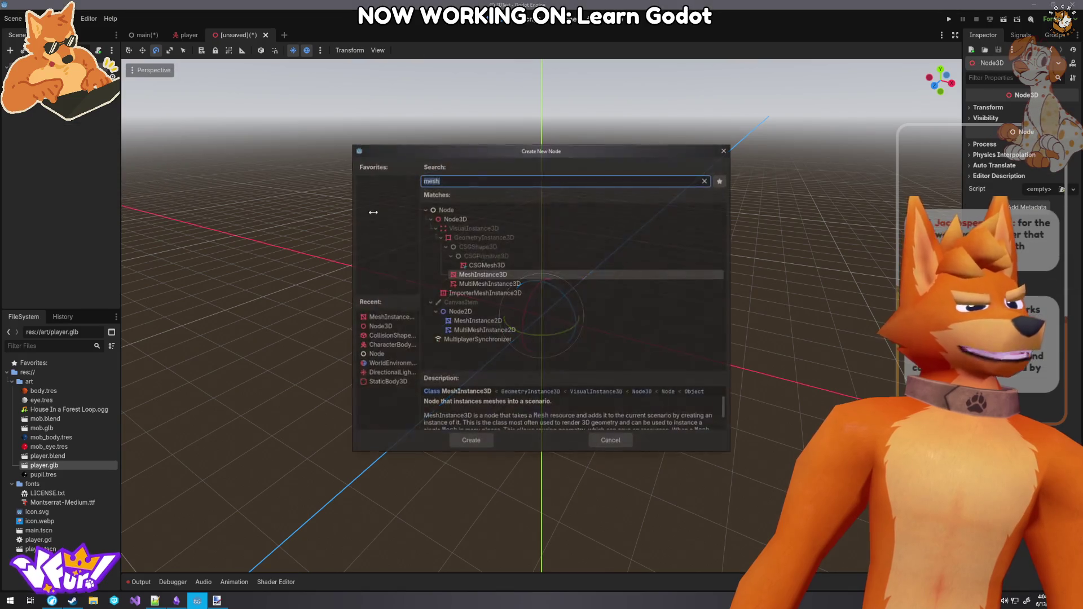
text(Collision)
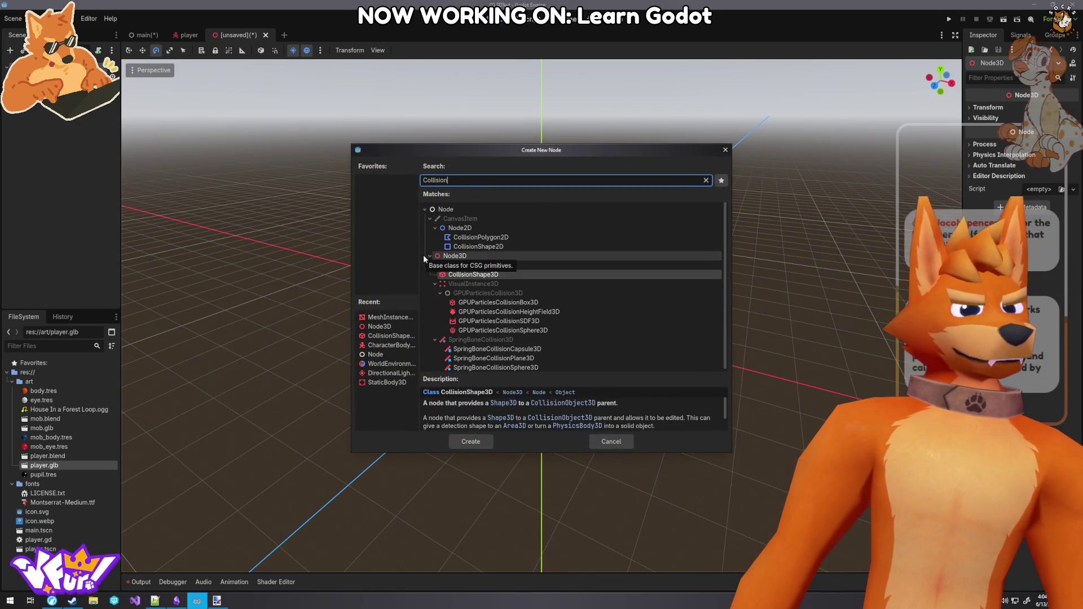
key(Return)
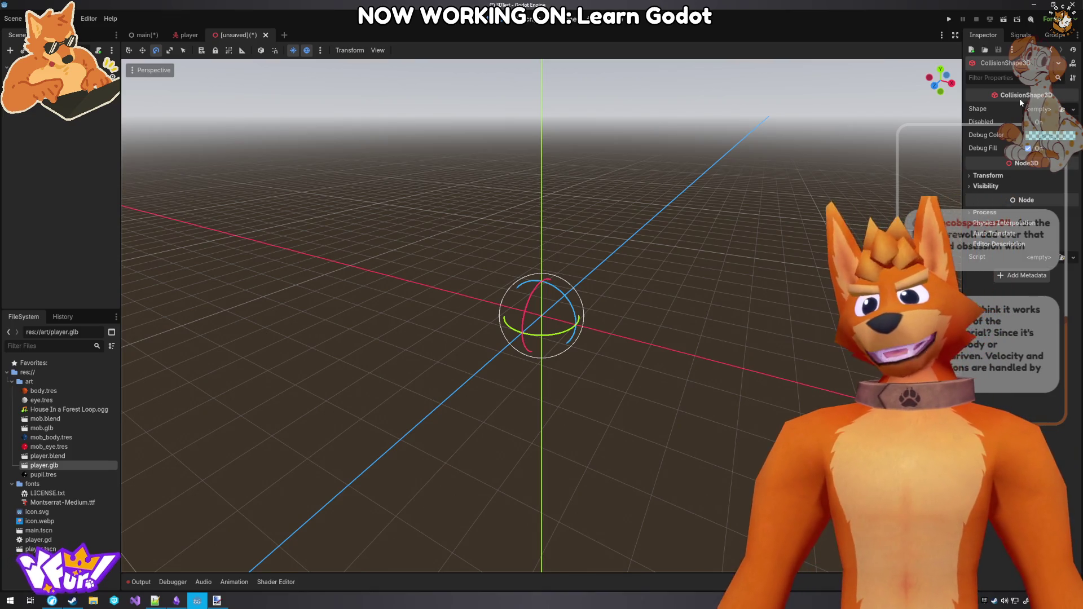
- Give the collision shape a BoxShape3D, resized to 0.77 along X and 2.12 along Z
click(1049, 109)
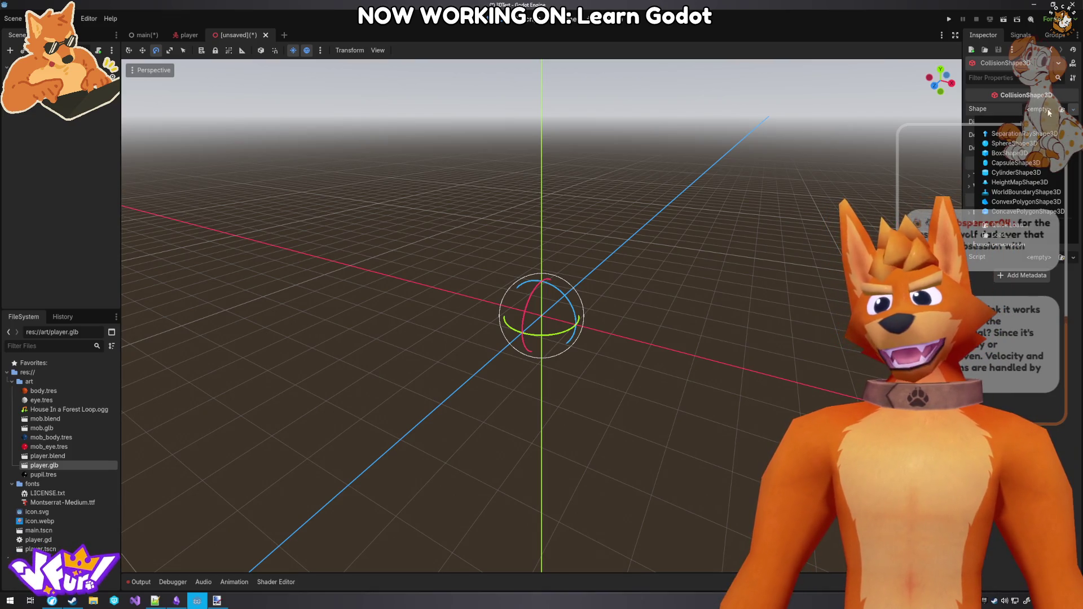
click(1010, 154)
scroll(564, 314, up, 10)
drag(629, 344, 518, 321)
mouse_move(535, 282)
mouse_down()
mouse_move(686, 172)
mouse_move(605, 267)
mouse_up()
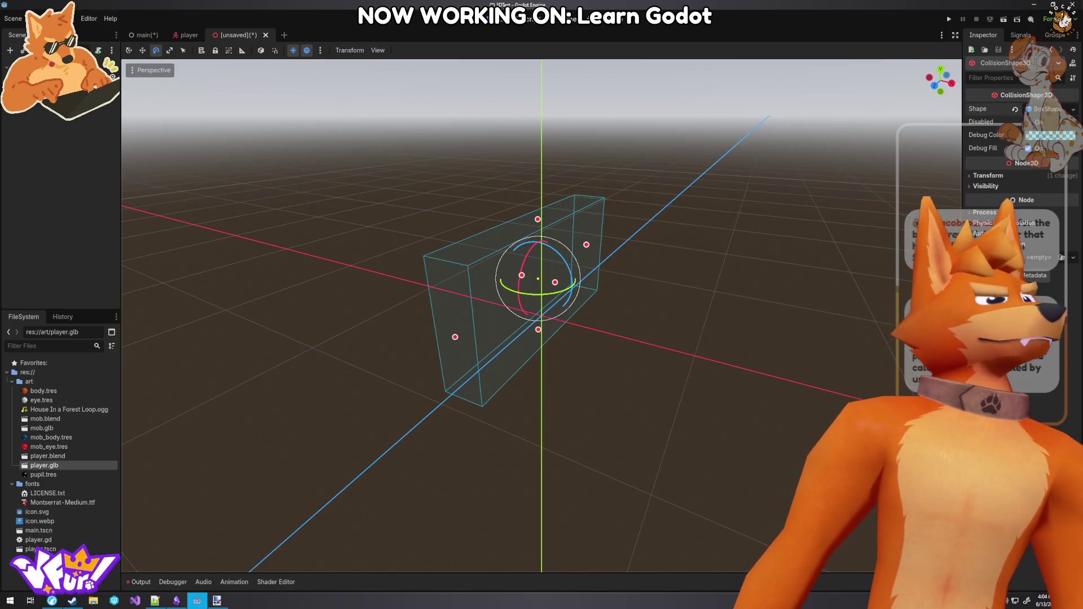
click(45, 79)
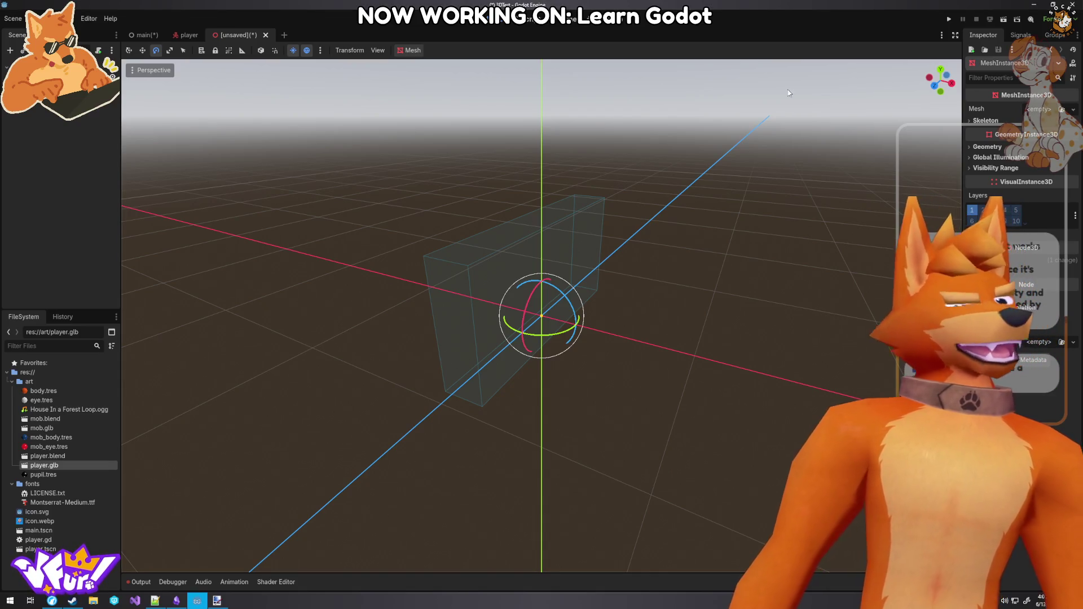
- Give the MeshInstance3D a new BoxMesh, then inspect the CollisionShape3D's box size
click(1051, 110)
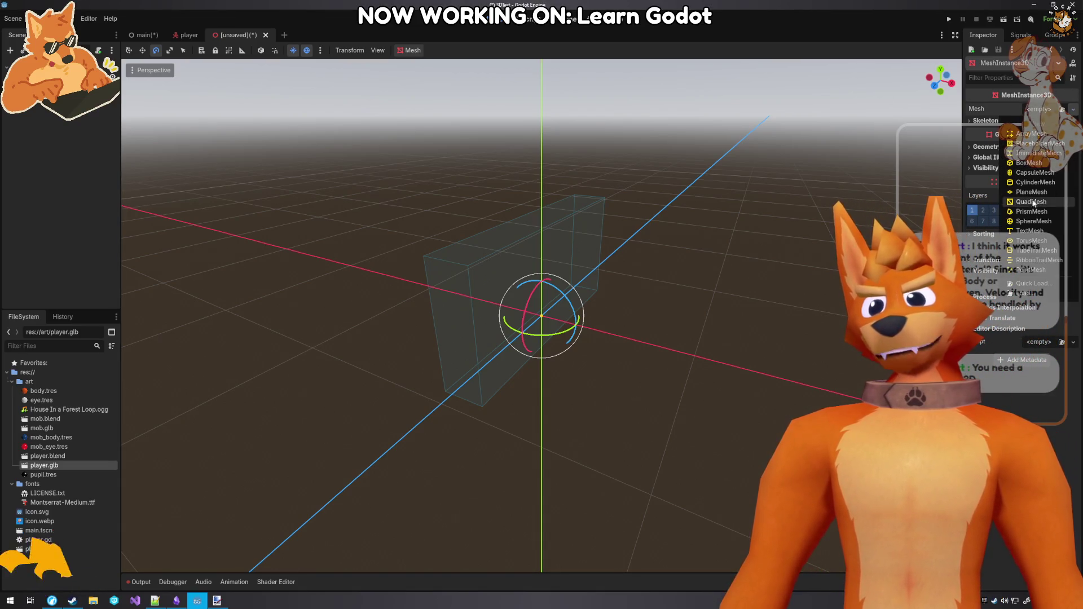
click(1028, 164)
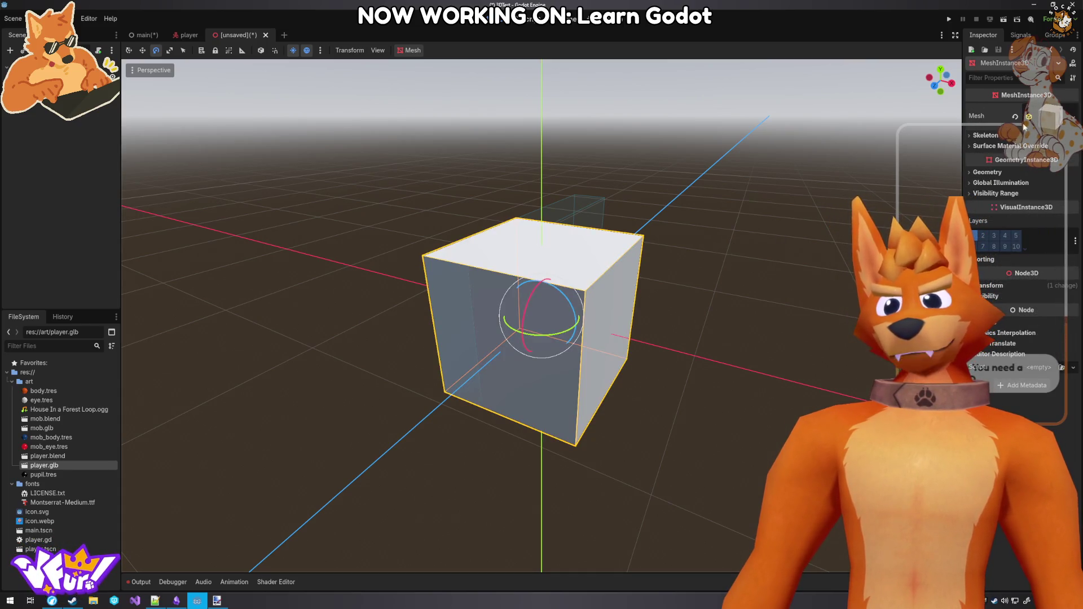
click(1051, 121)
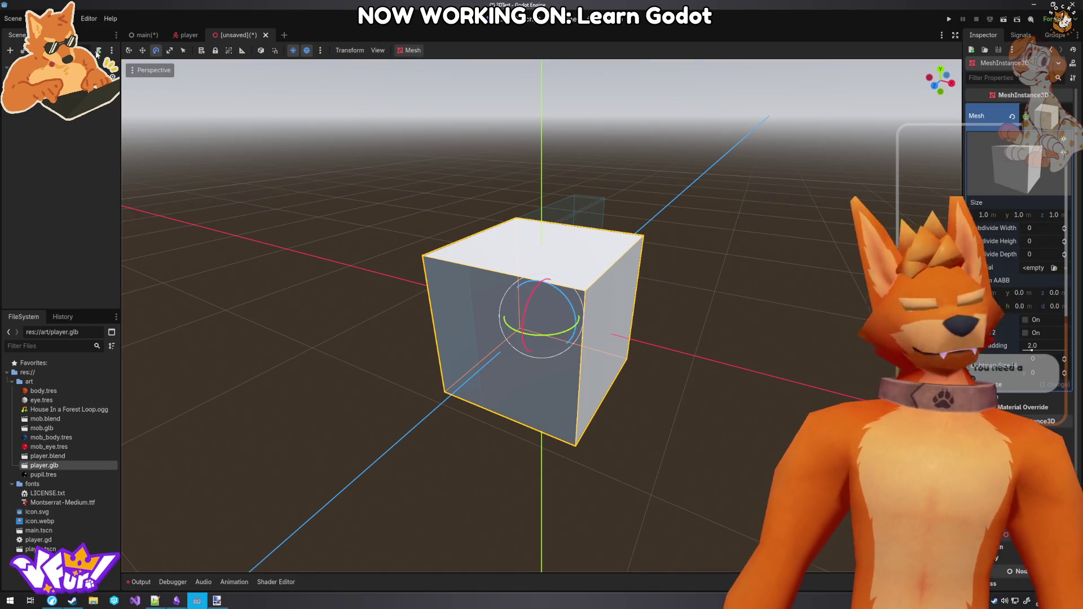
click(1051, 49)
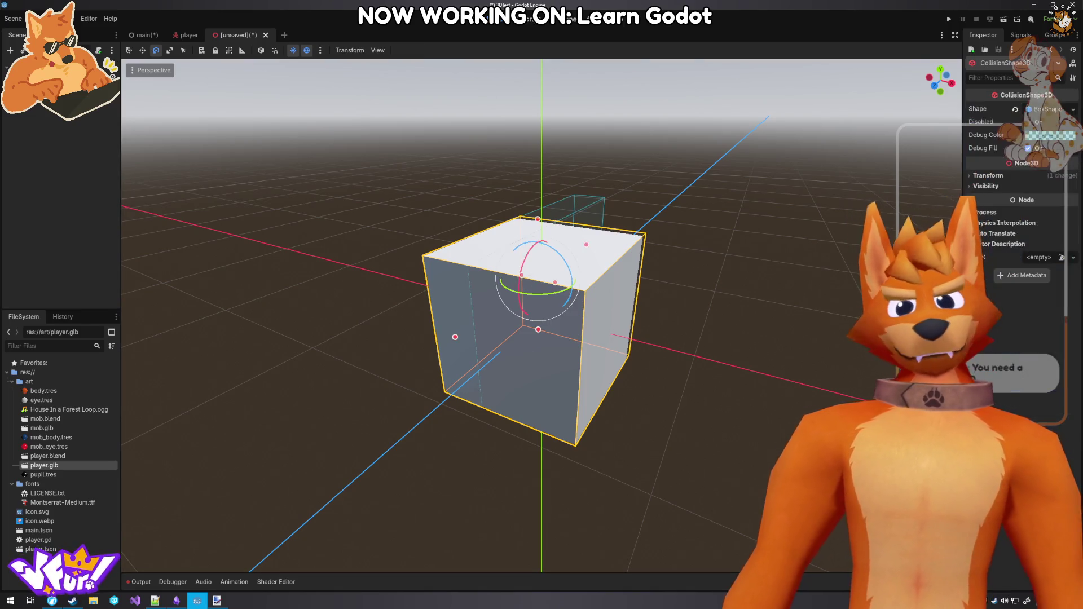
click(1047, 110)
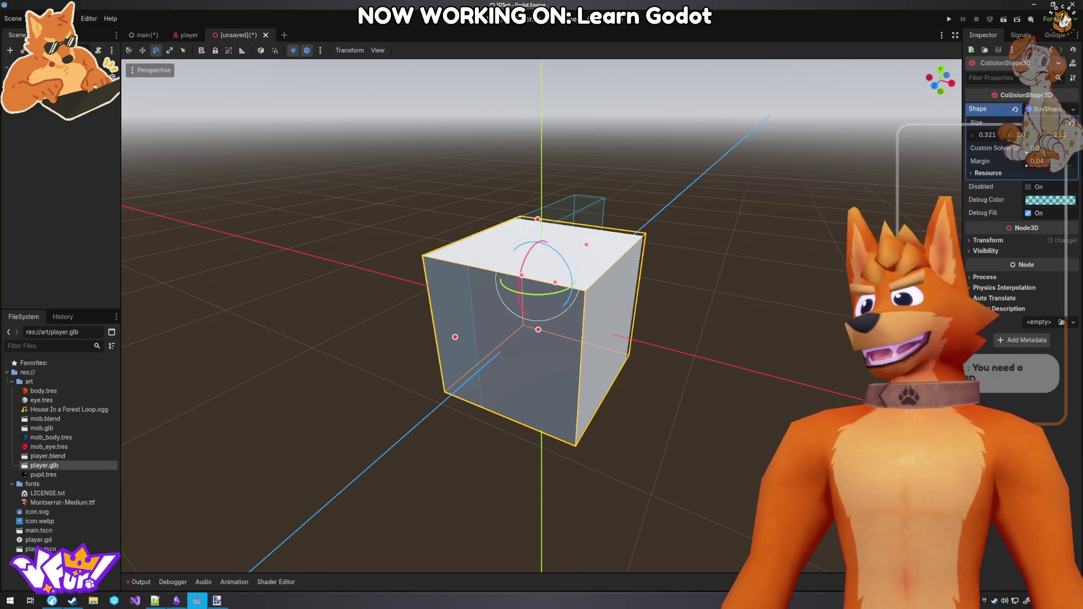
click(34, 62)
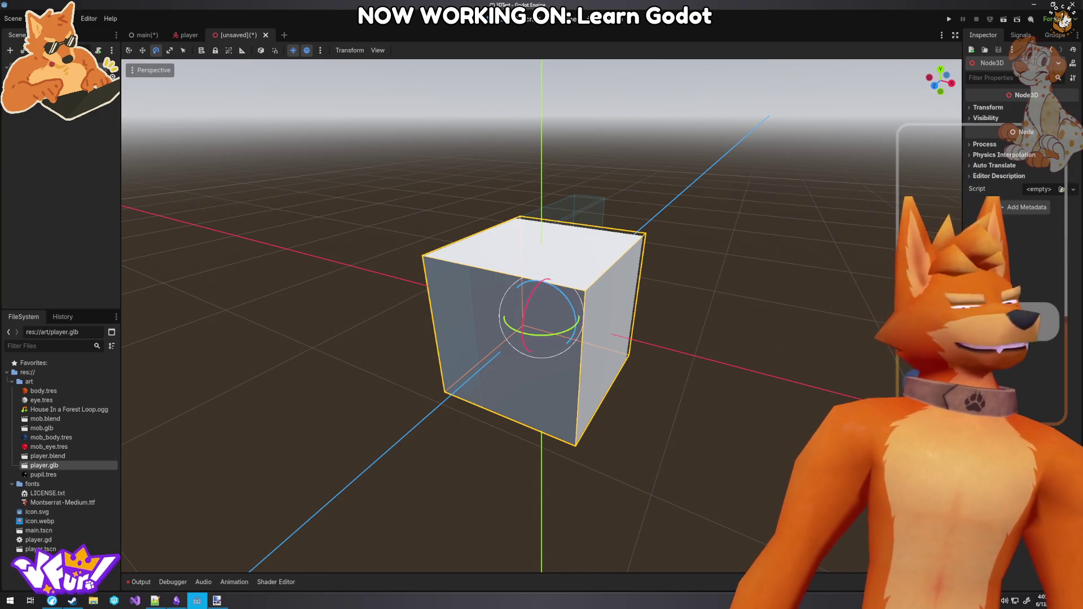
- Add a StaticBody3D child node under the Node3D root
right_click(35, 65)
click(74, 75)
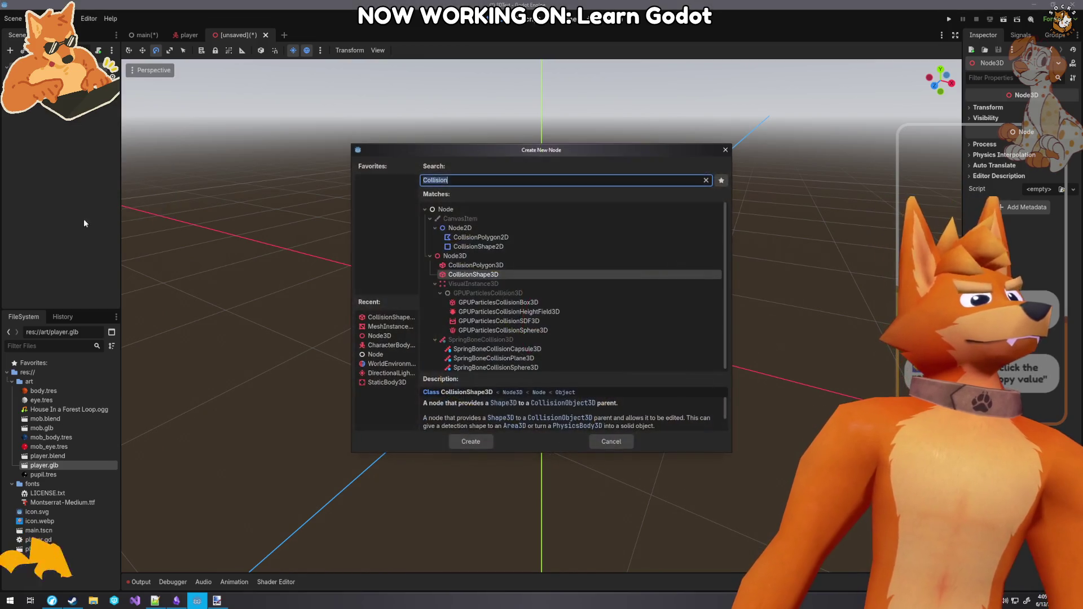
text(shat)
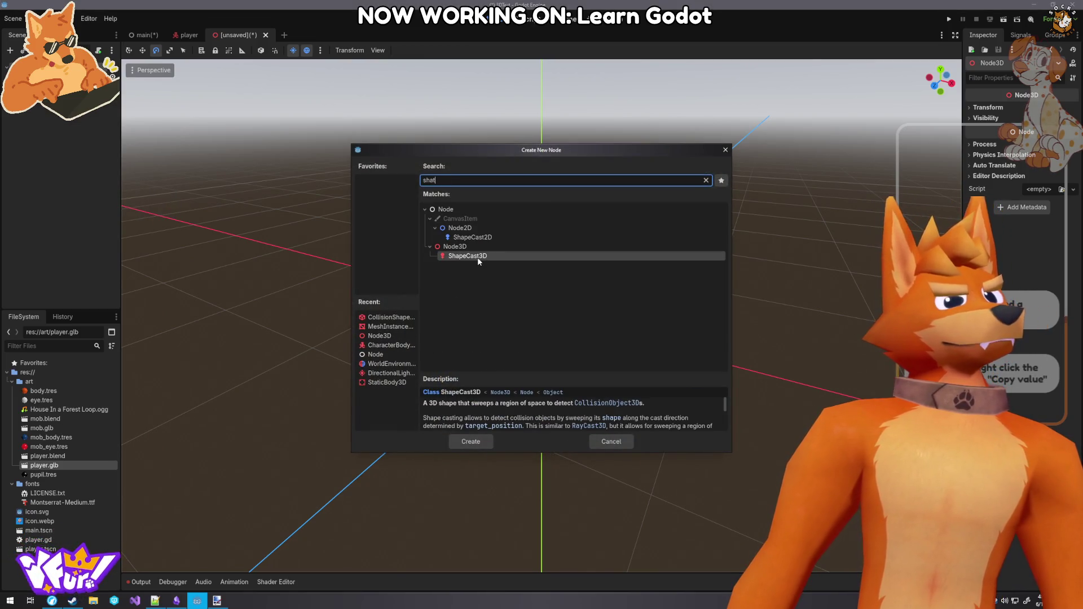
key(BackSpace)
key(BackSpace)
key(BackSpace)
text(tatic)
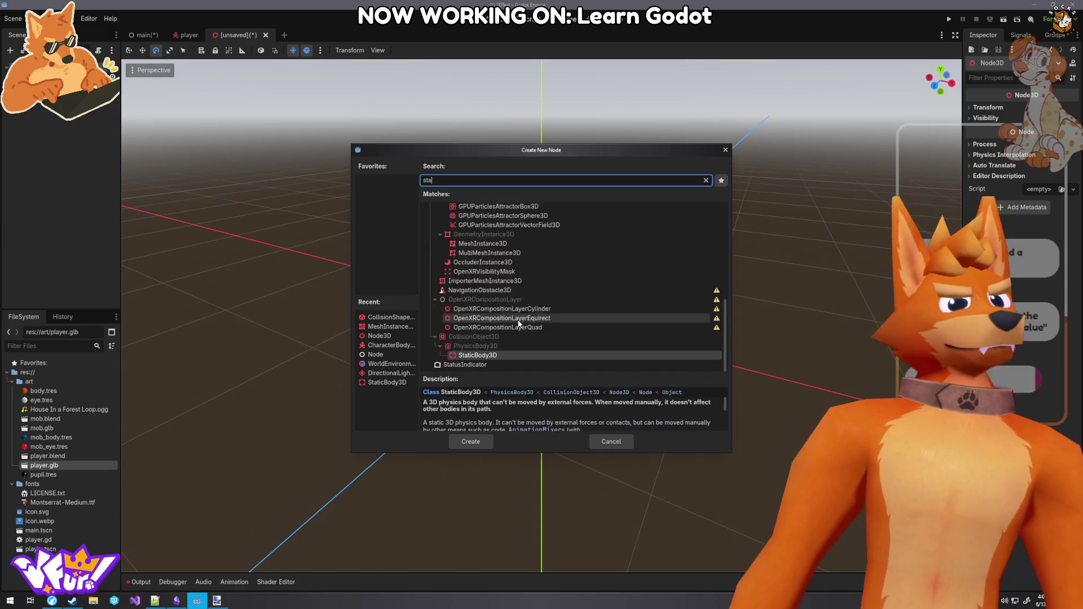
click(518, 322)
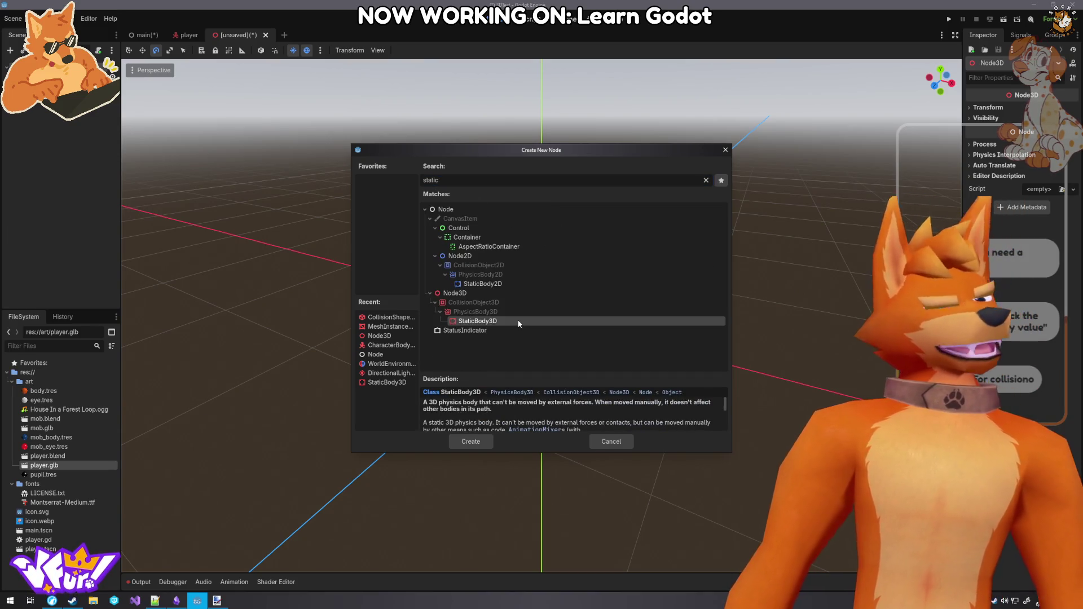
double_click(495, 325)
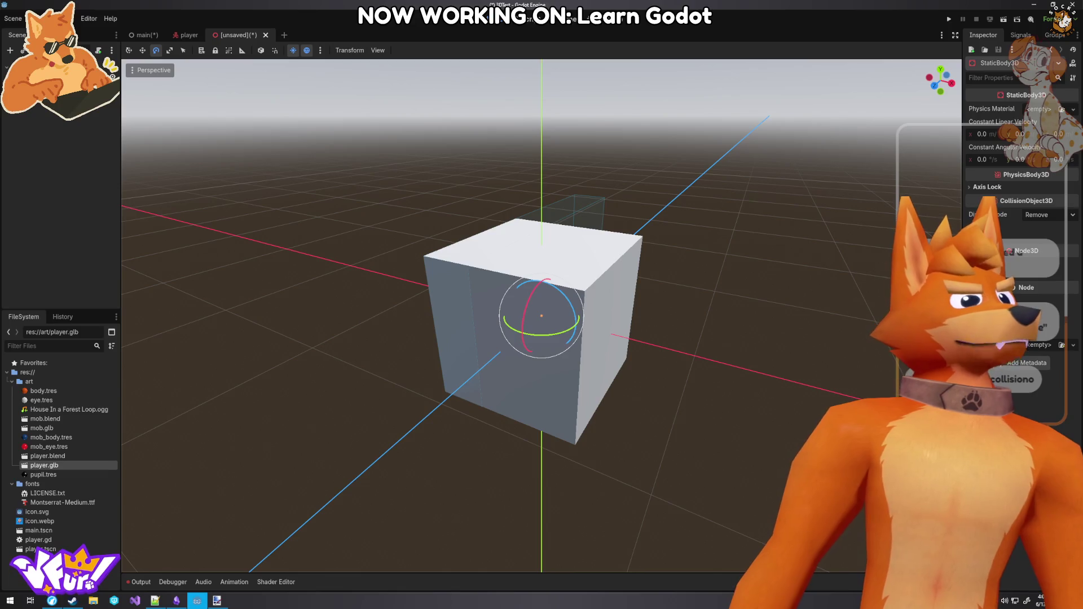
- Change the root node's type from Node3D to StaticBody3D
click(23, 67)
right_click(22, 67)
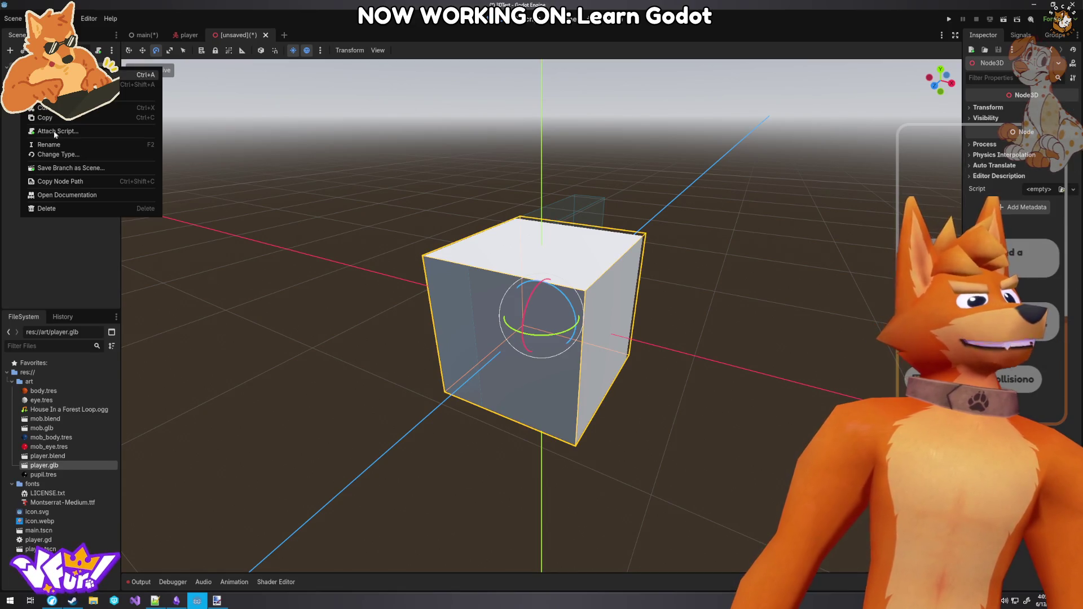
click(67, 155)
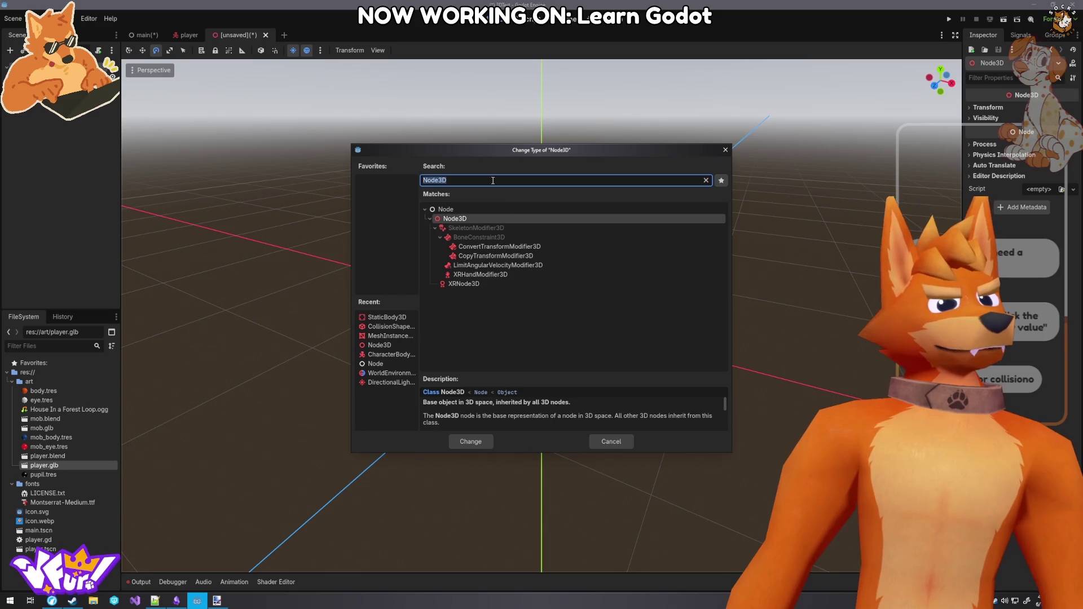
text(static)
key(Return)
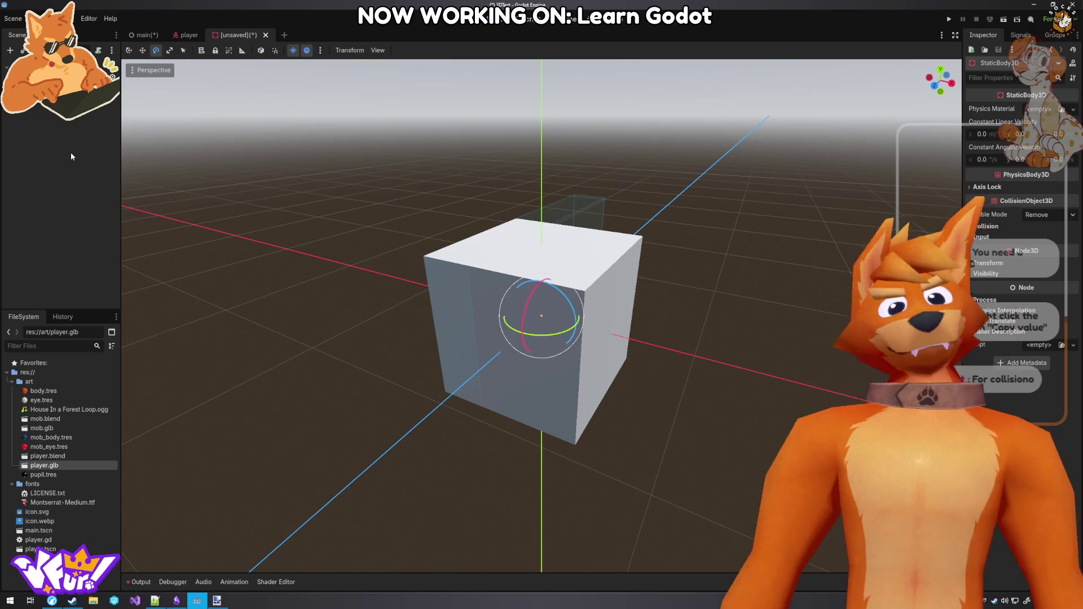
- Delete the extra StaticBody3D child, undoing the accidental collision shape deletion
key(Delete)
click(515, 310)
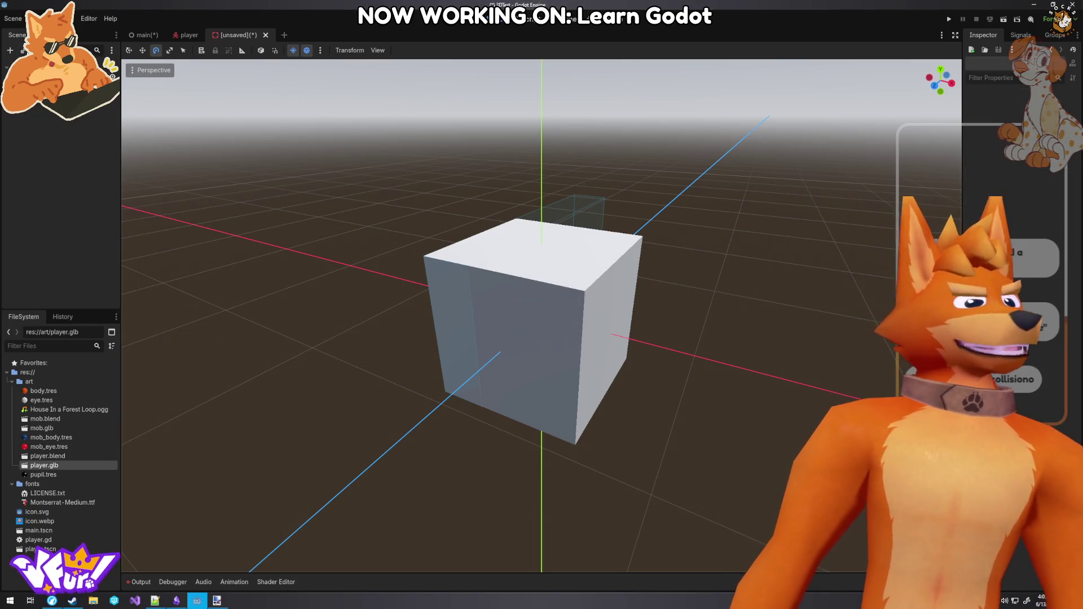
key(ctrl+z)
- Copy the collision box's size value and try pasting it into the mesh's size
mouse_move(509, 108)
mouse_down()
mouse_move(576, 169)
mouse_move(531, 186)
mouse_move(541, 169)
mouse_move(517, 189)
mouse_move(541, 192)
mouse_up()
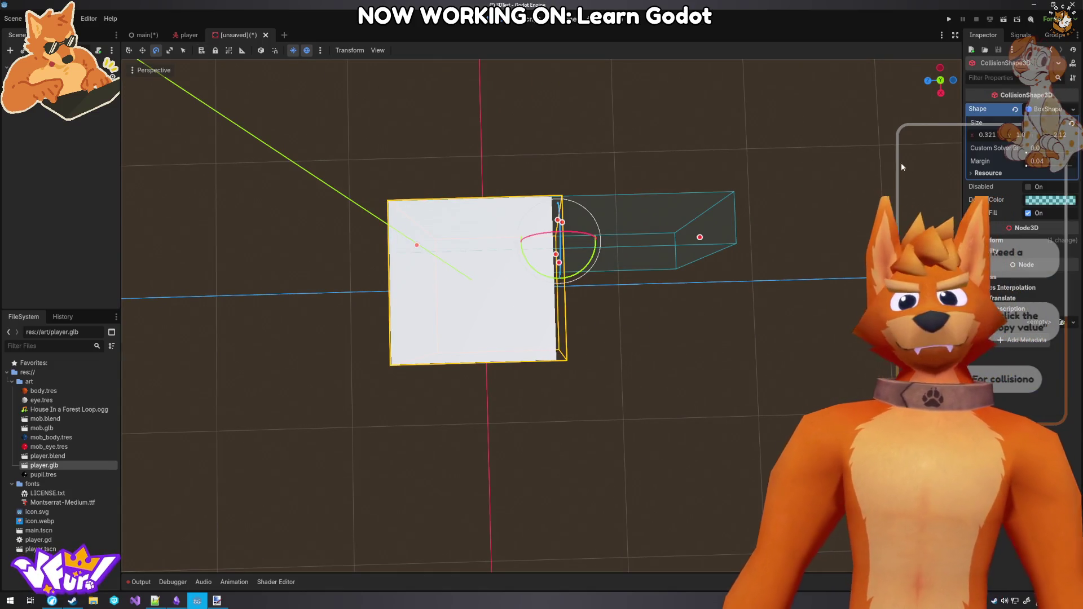
right_click(982, 133)
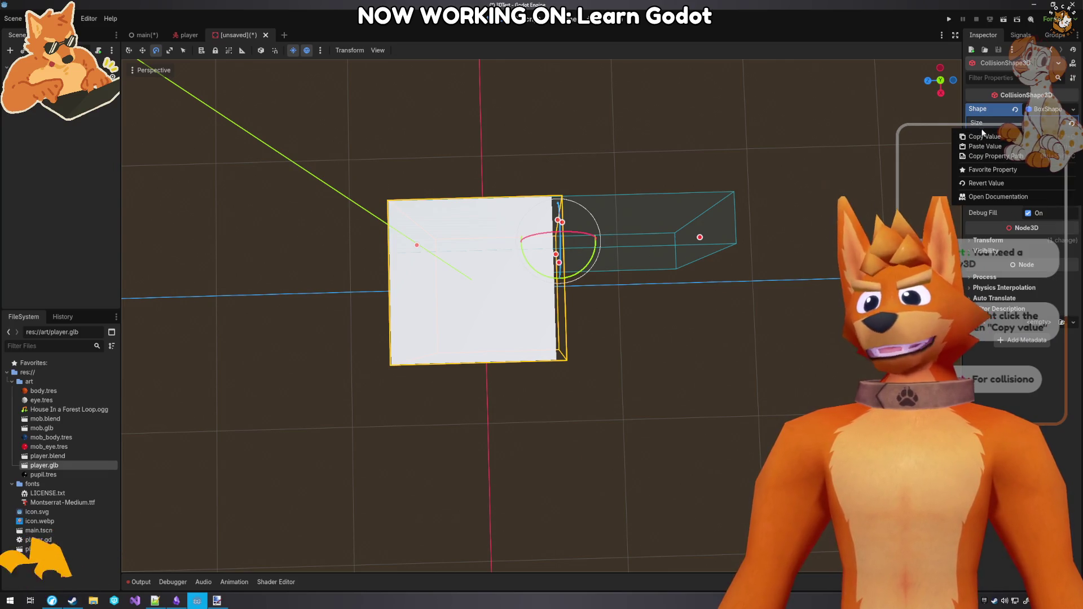
click(985, 136)
click(51, 77)
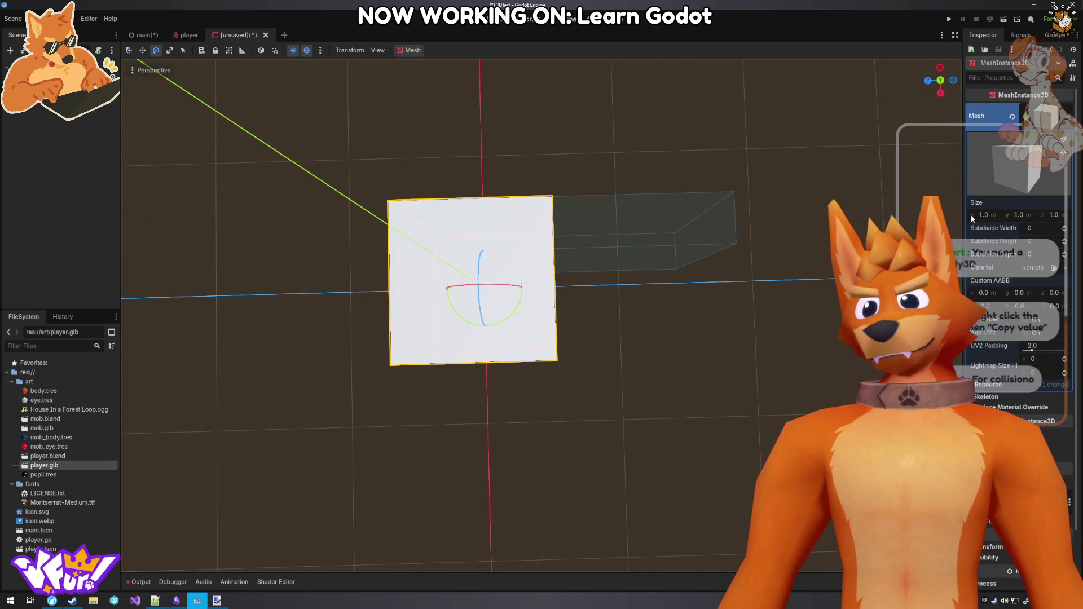
click(983, 215)
key(ctrl+v)
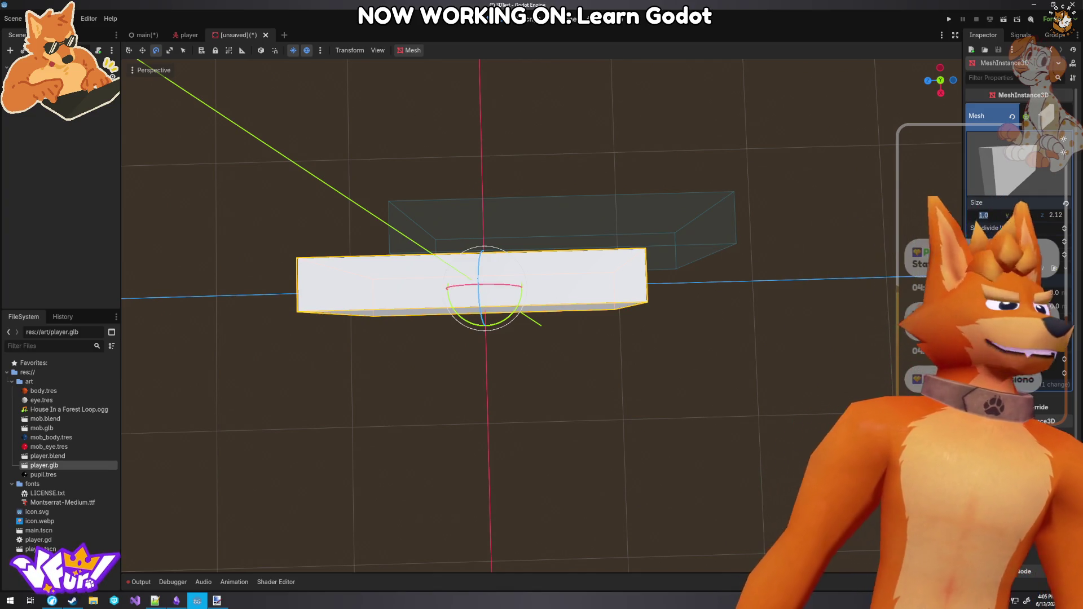
- Paste the collision size onto the mesh, making it 0.321 × 1.0 × 2.12
click(705, 226)
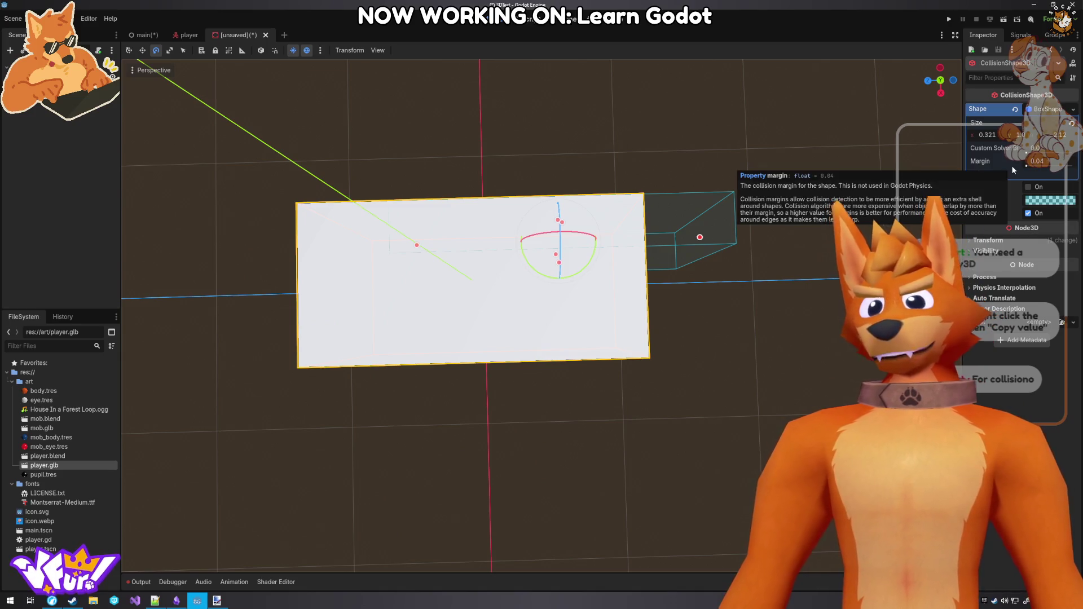
click(395, 226)
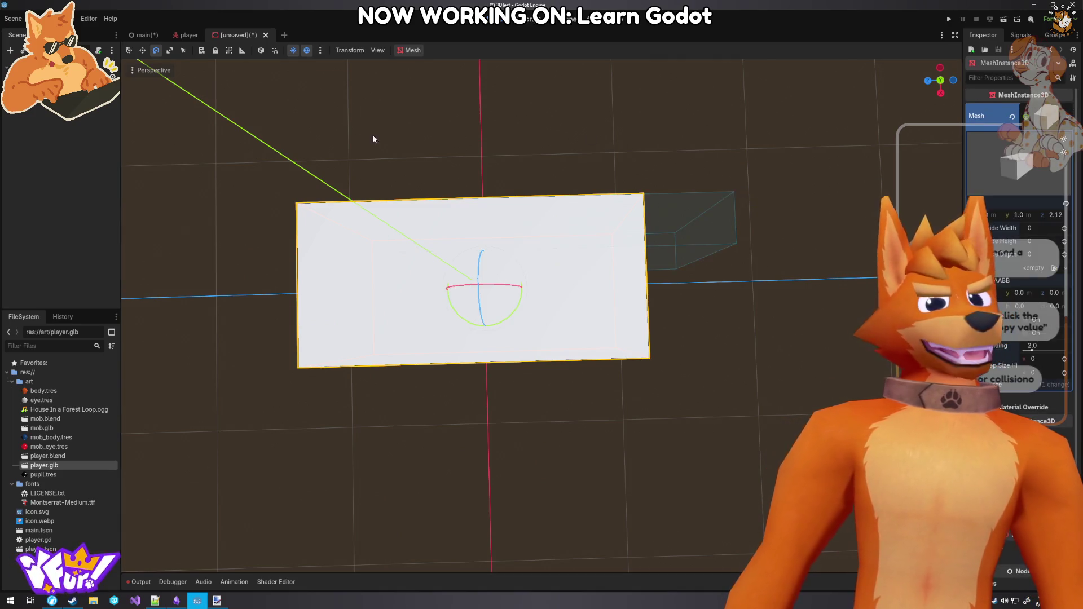
right_click(981, 211)
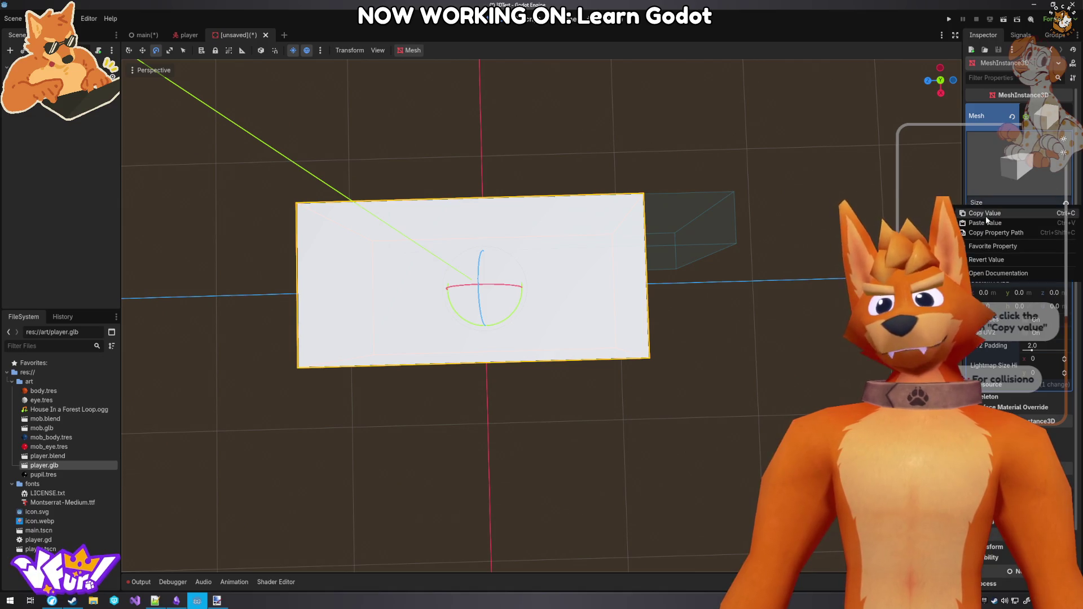
click(986, 221)
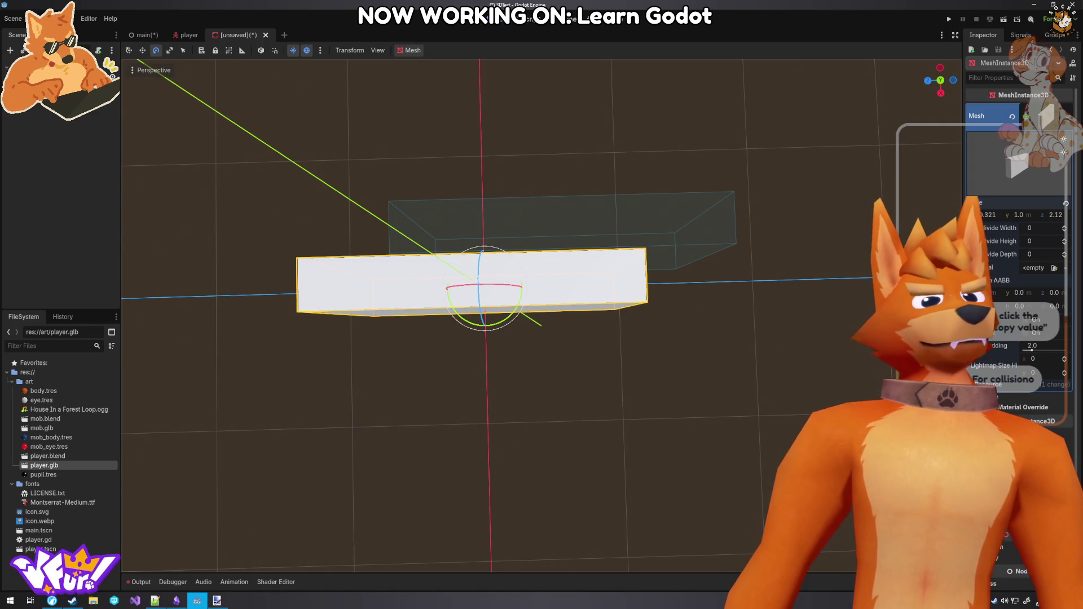
click(85, 87)
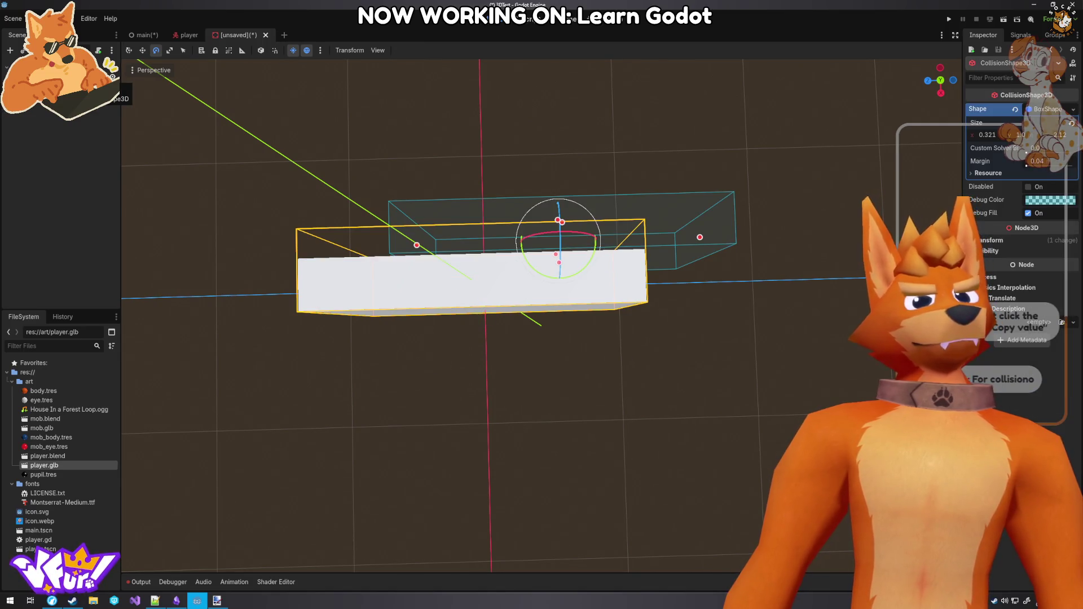
click(85, 95)
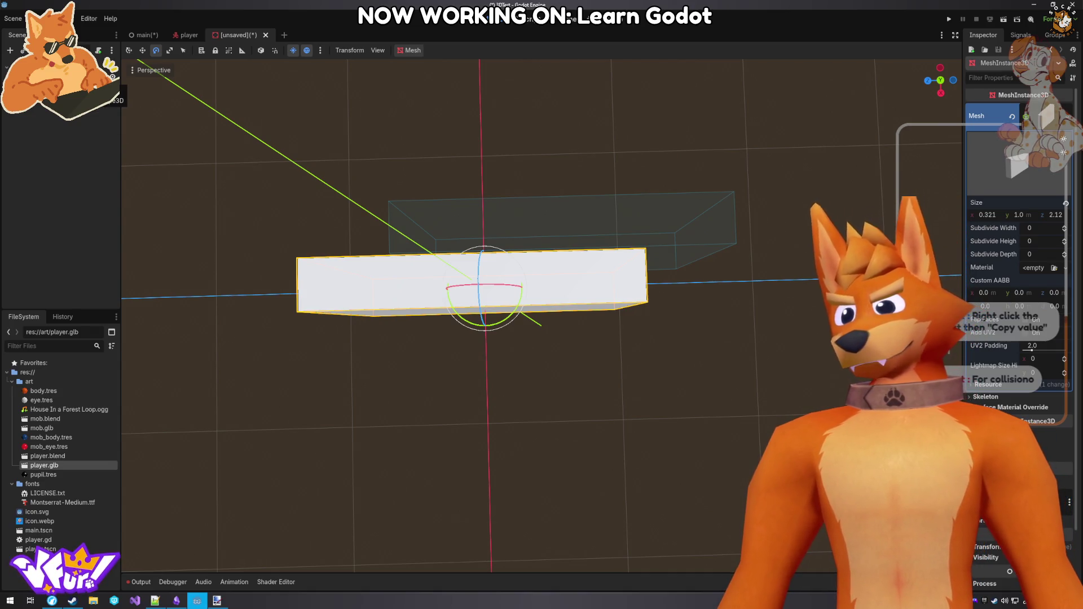
click(1041, 269)
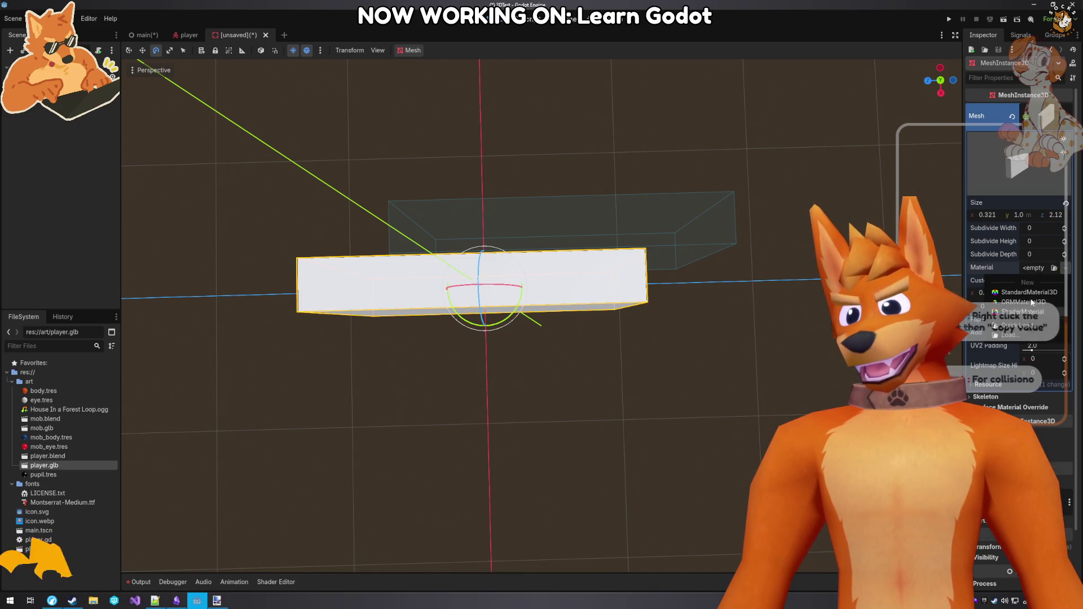
- Assign a new StandardMaterial3D to the box mesh's material slot
key(Escape)
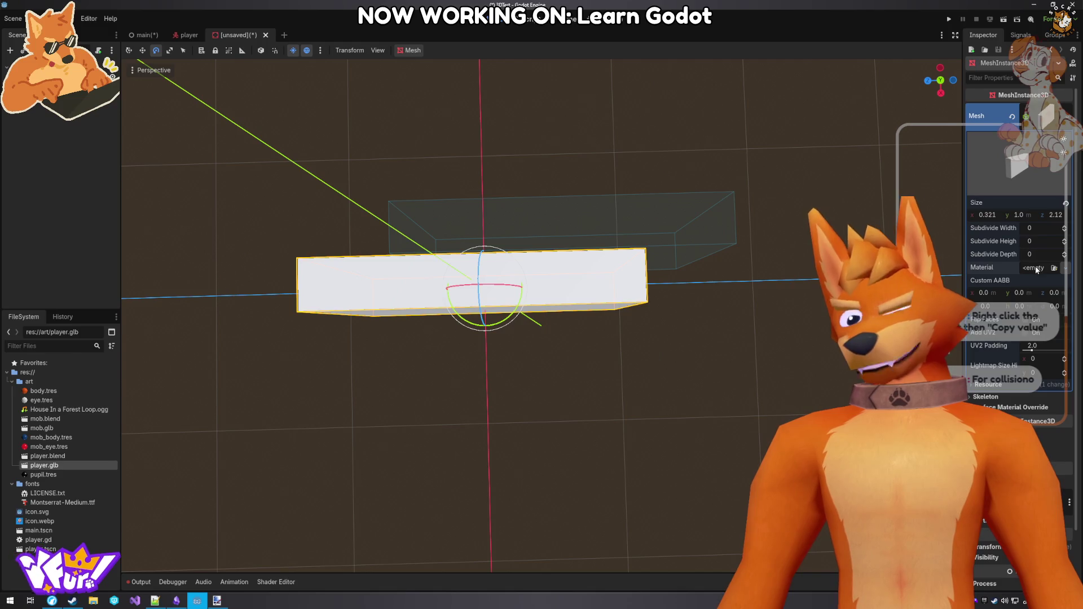
click(1035, 269)
click(1066, 277)
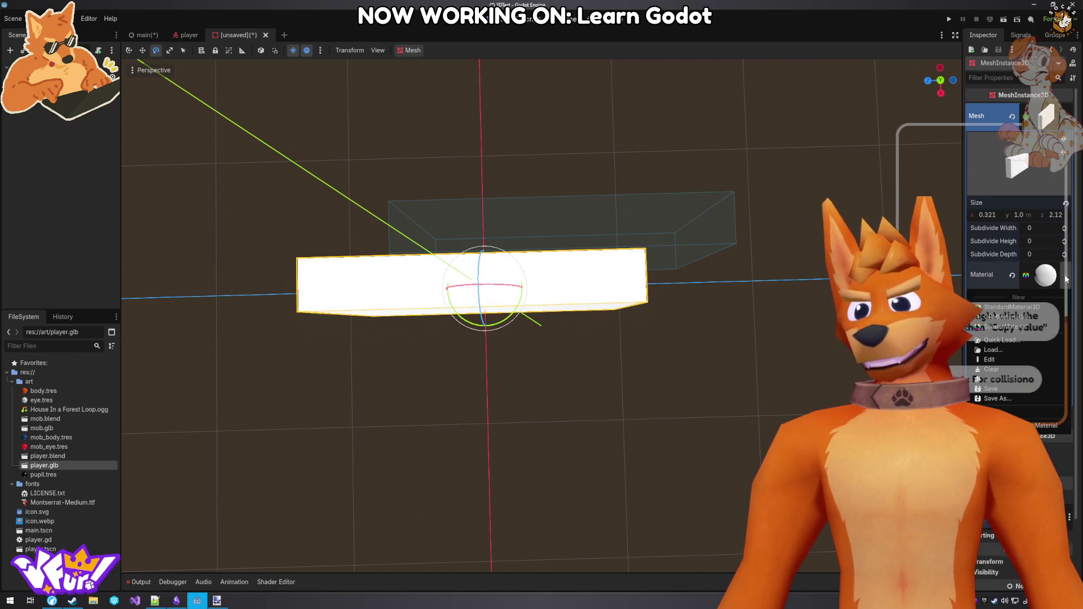
key(Escape)
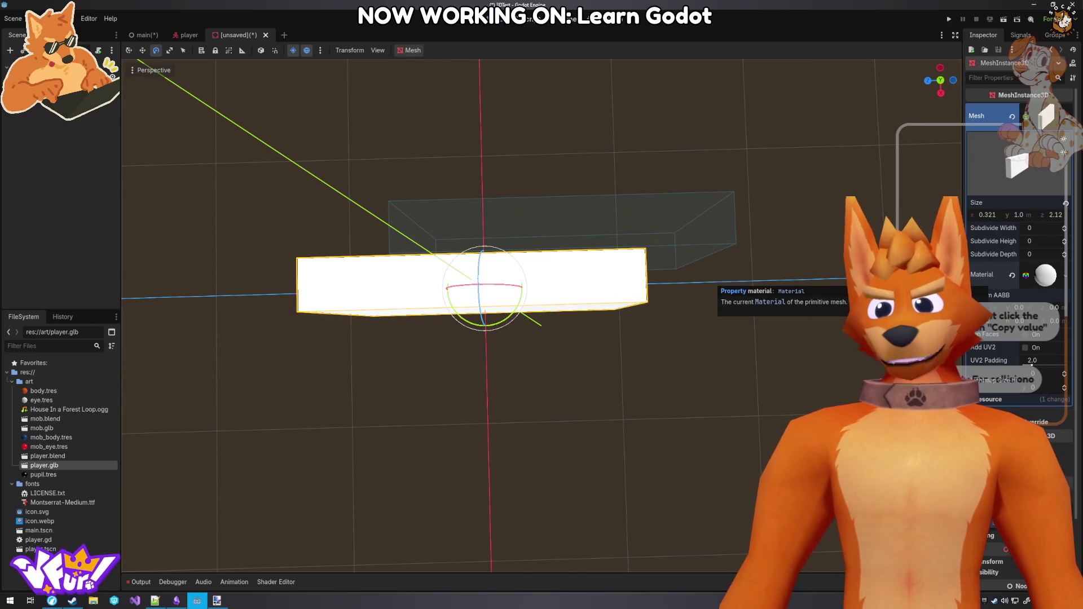
scroll(1018, 254, down, 3)
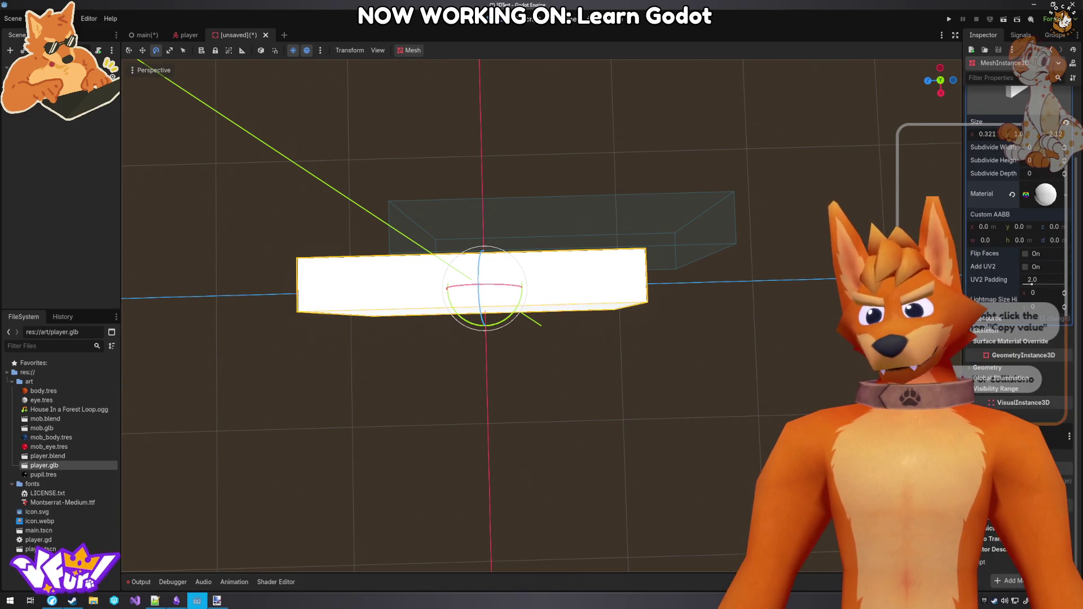
scroll(1019, 253, down, 4)
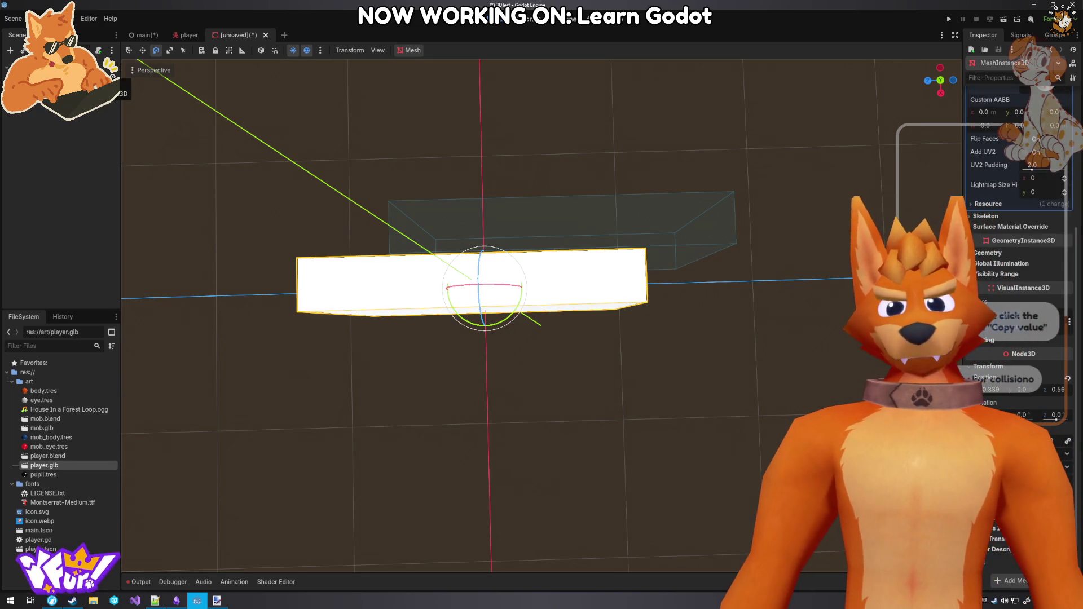
- Paste the CollisionShape3D's position onto the wall MeshInstance3D
click(761, 265)
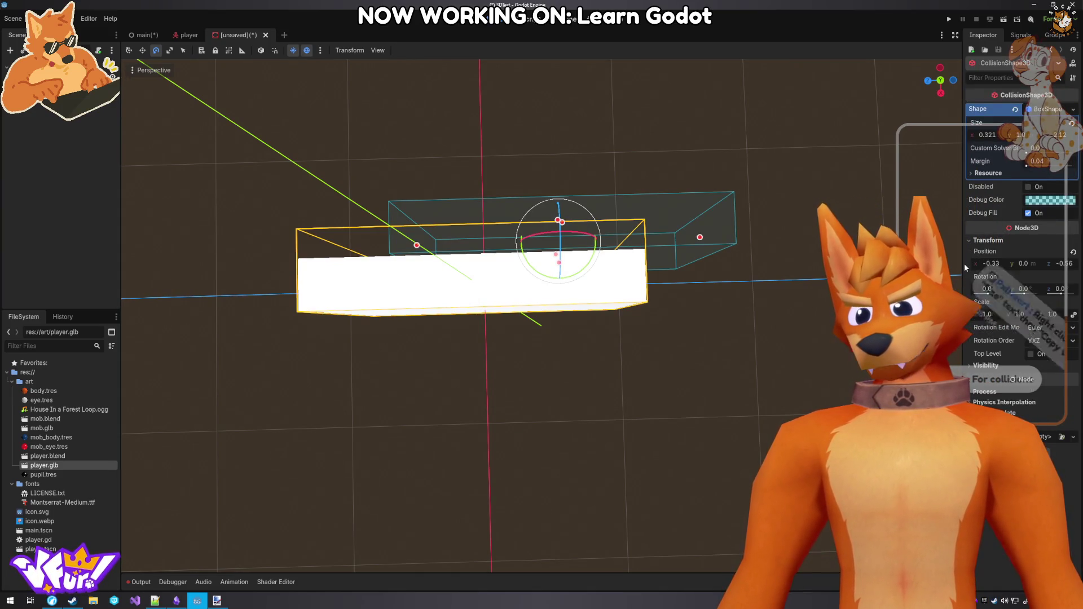
click(468, 282)
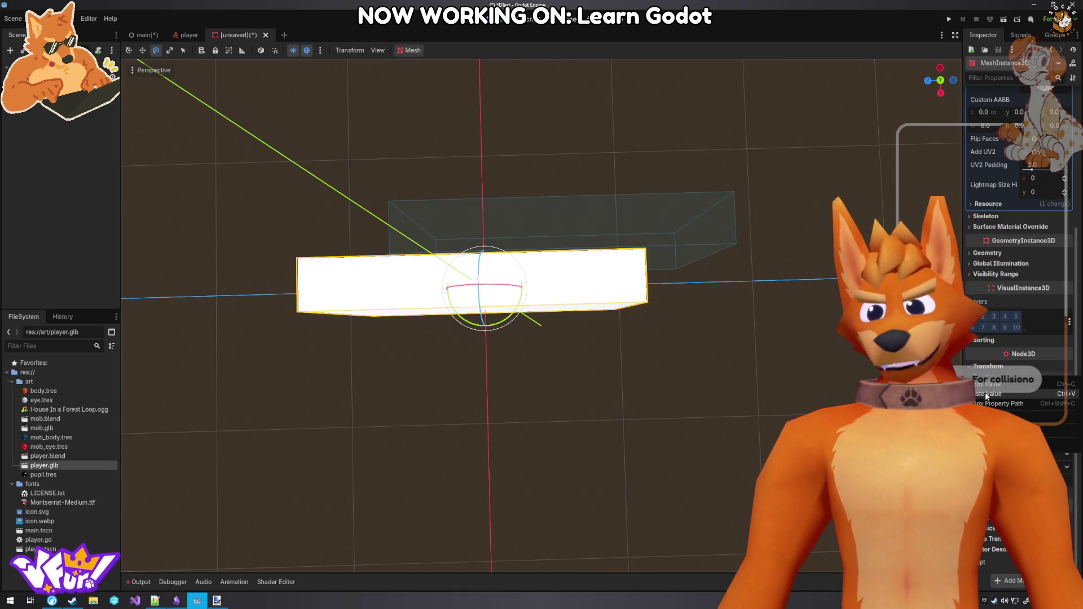
key(ctrl+v)
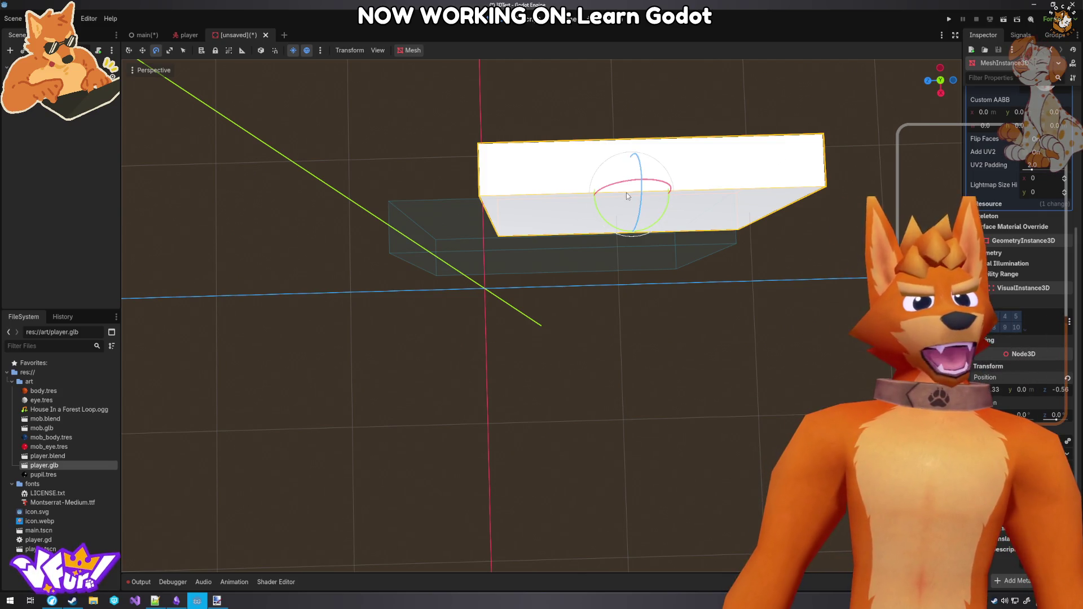
- Lower the collision box slightly, then shift the mesh 0.341 along X and 0.557 along Z to align them
click(62, 85)
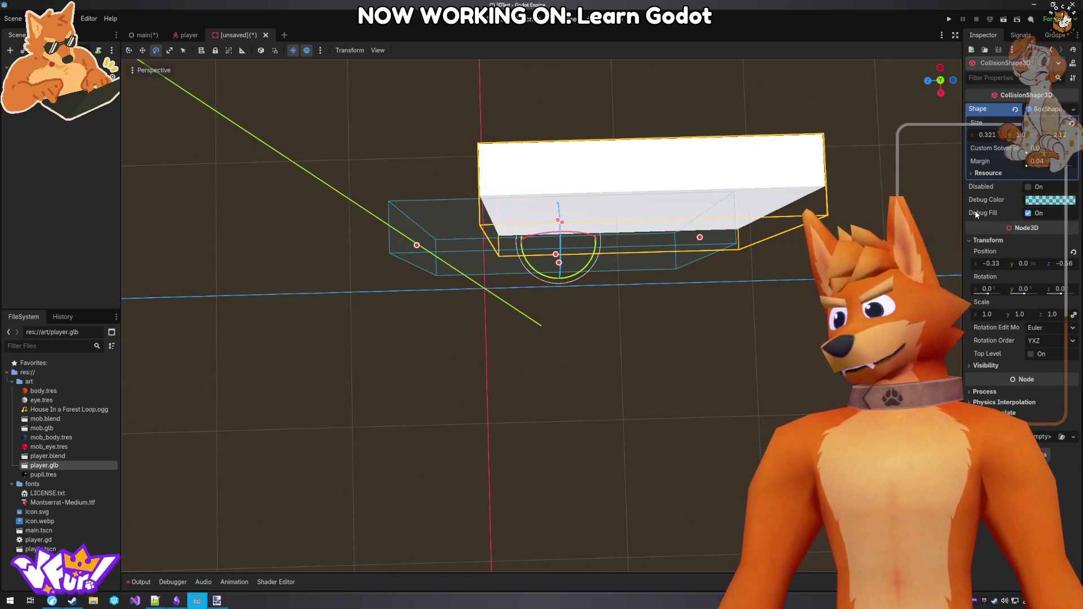
mouse_move(976, 215)
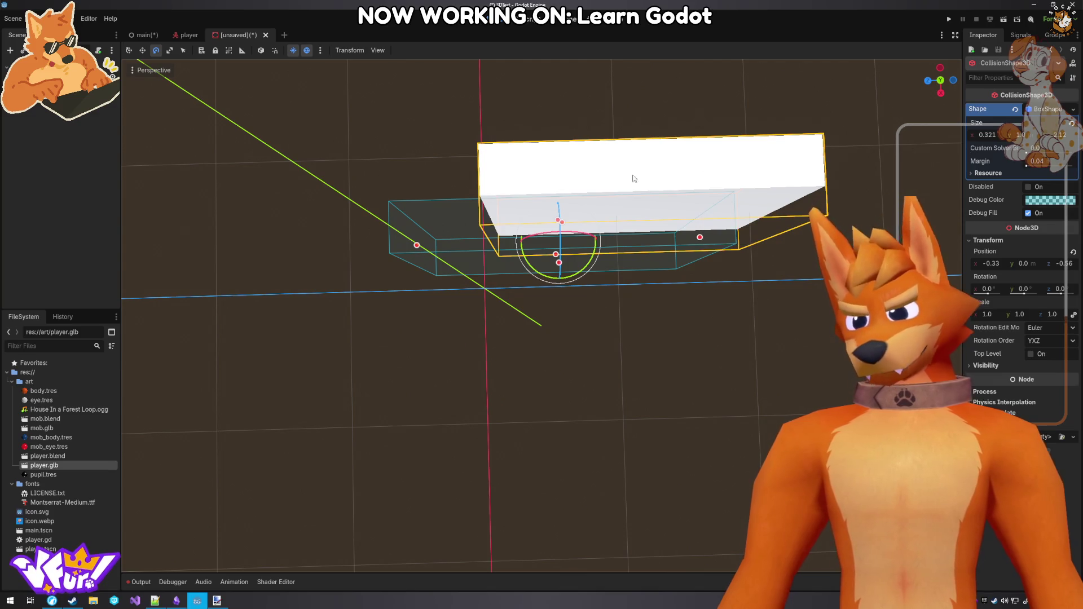
click(143, 51)
mouse_move(562, 294)
mouse_down()
mouse_move(573, 266)
mouse_move(571, 309)
mouse_up()
click(667, 189)
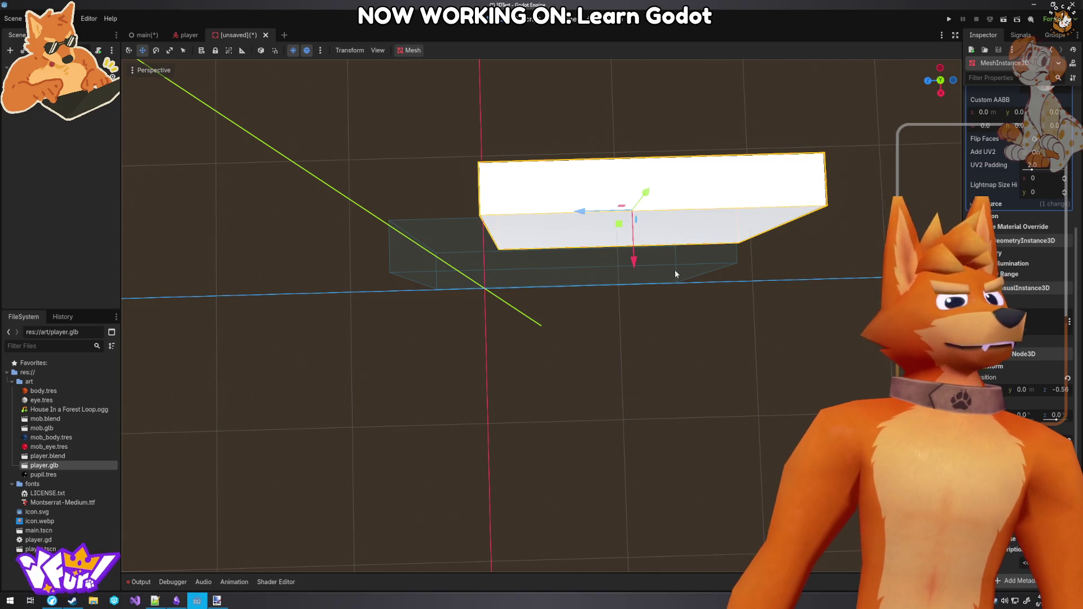
drag(633, 264, 634, 309)
drag(589, 258, 511, 263)
click(629, 375)
drag(628, 375, 629, 375)
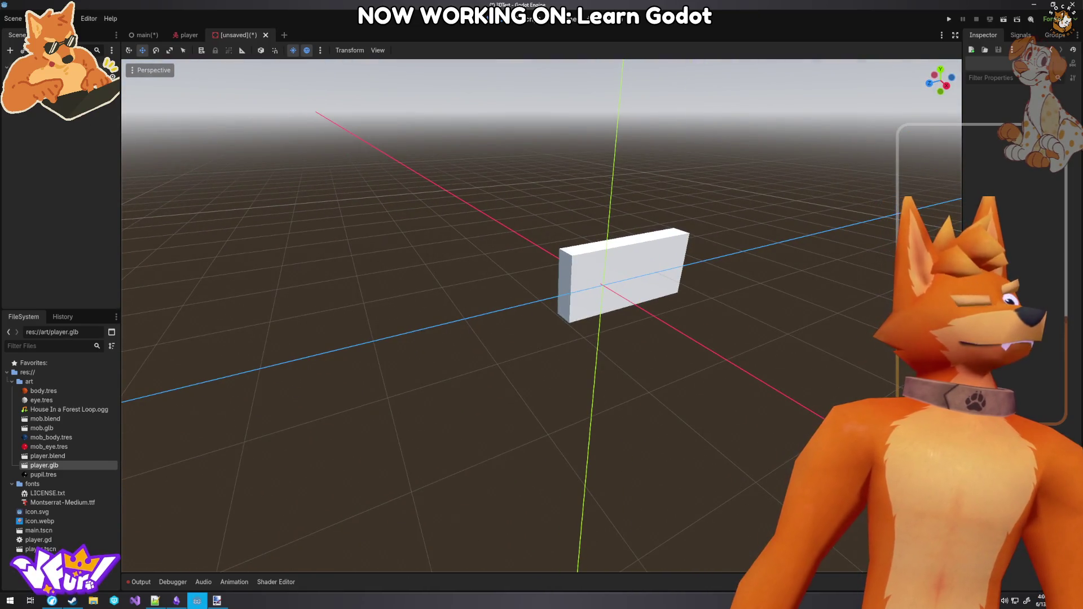
- Save the scene as wall.tscn
click(13, 19)
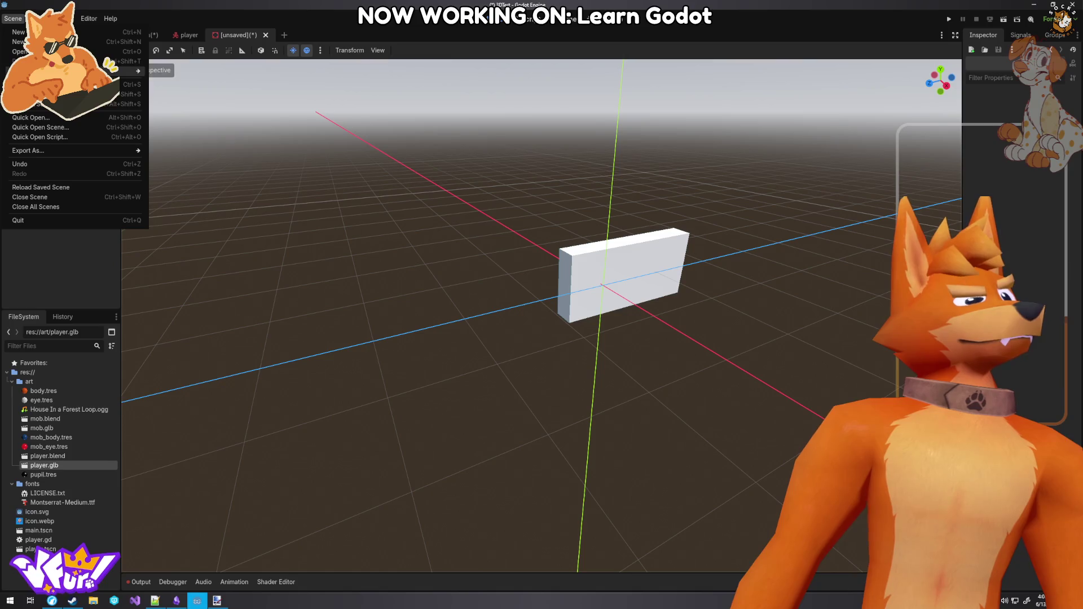
click(57, 84)
text(wall)
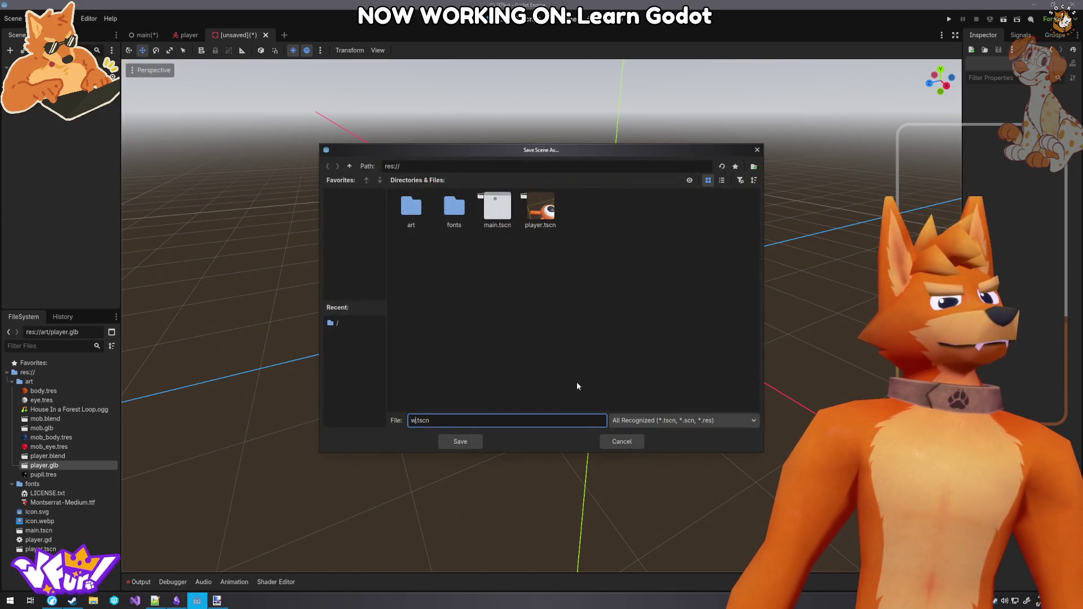
key(Return)
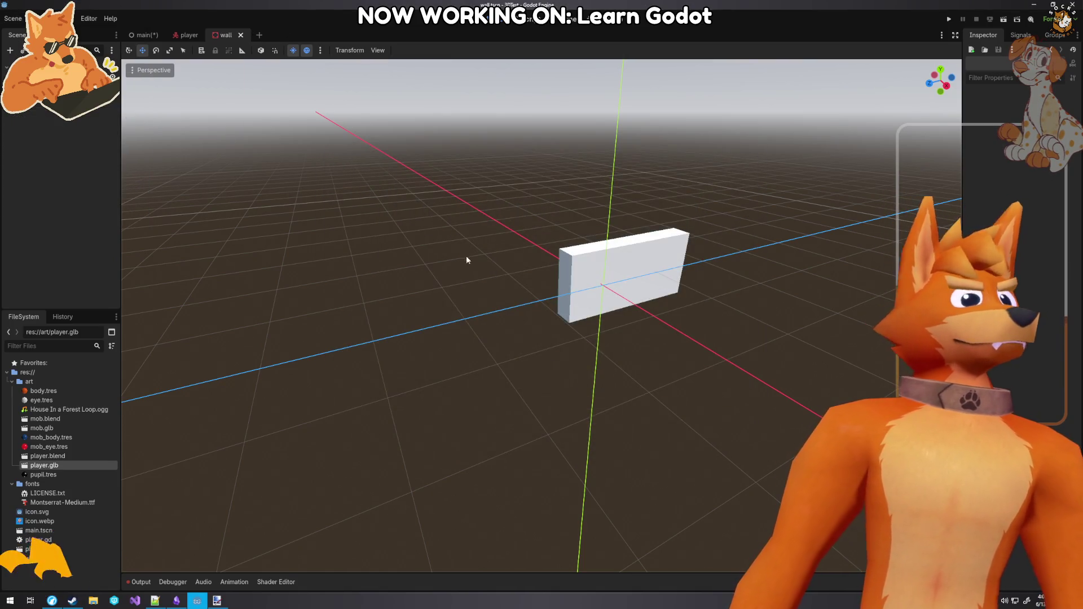
- Undo an attempted mesh move, then raise the whole wall static body 0.504 upward
click(665, 274)
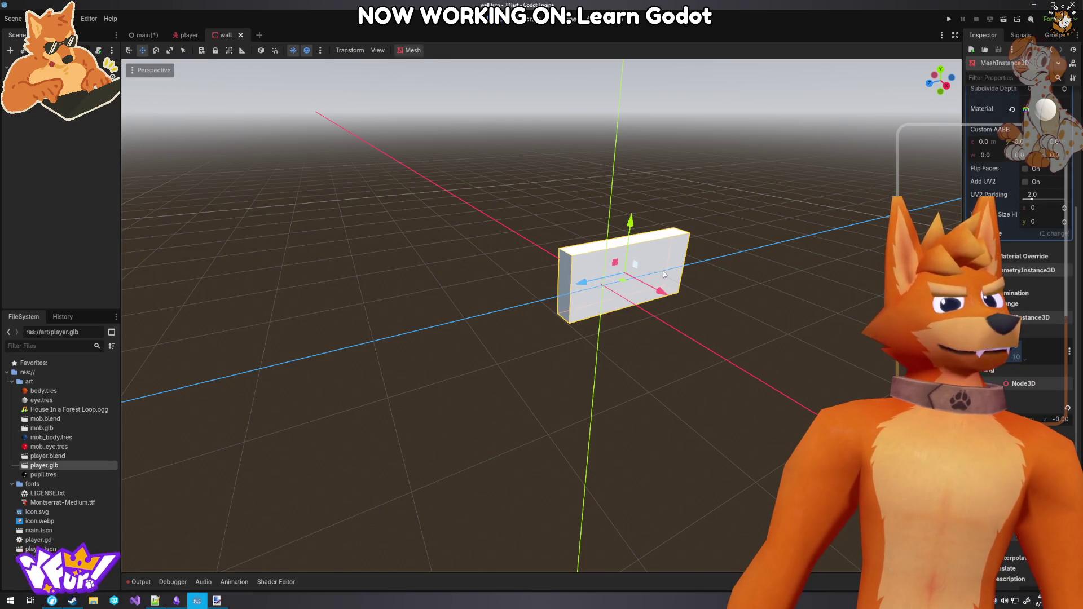
drag(630, 223, 628, 184)
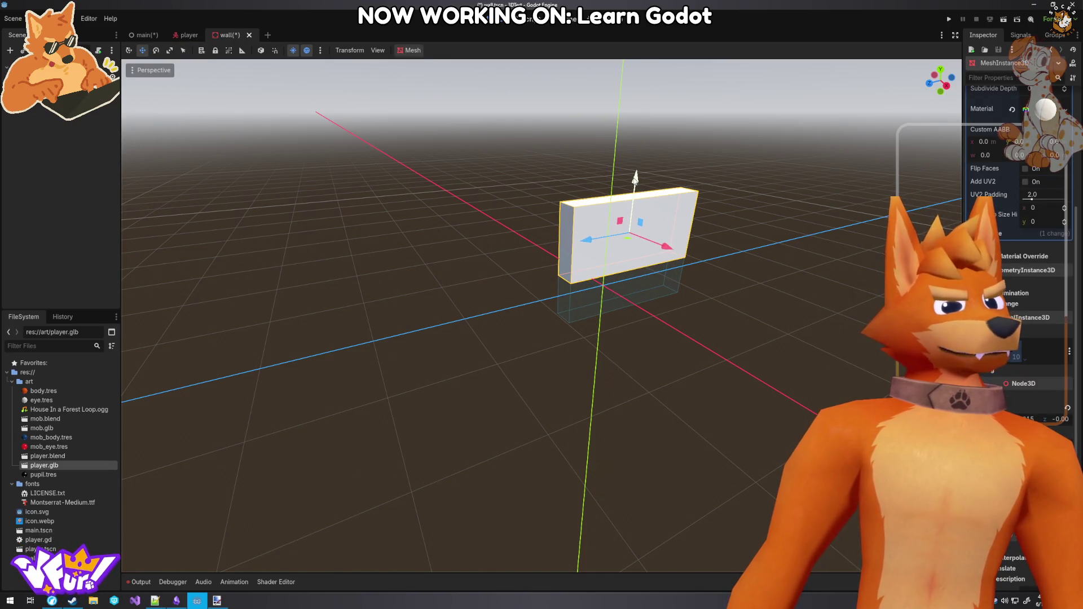
key(ctrl+z)
click(68, 62)
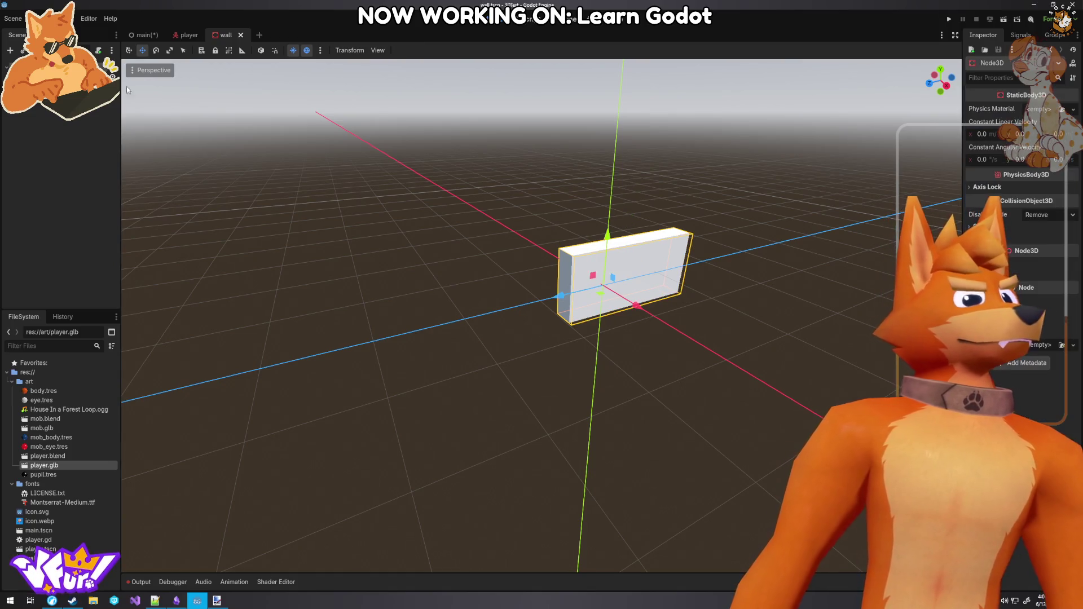
drag(608, 235, 611, 197)
scroll(611, 197, up, 8)
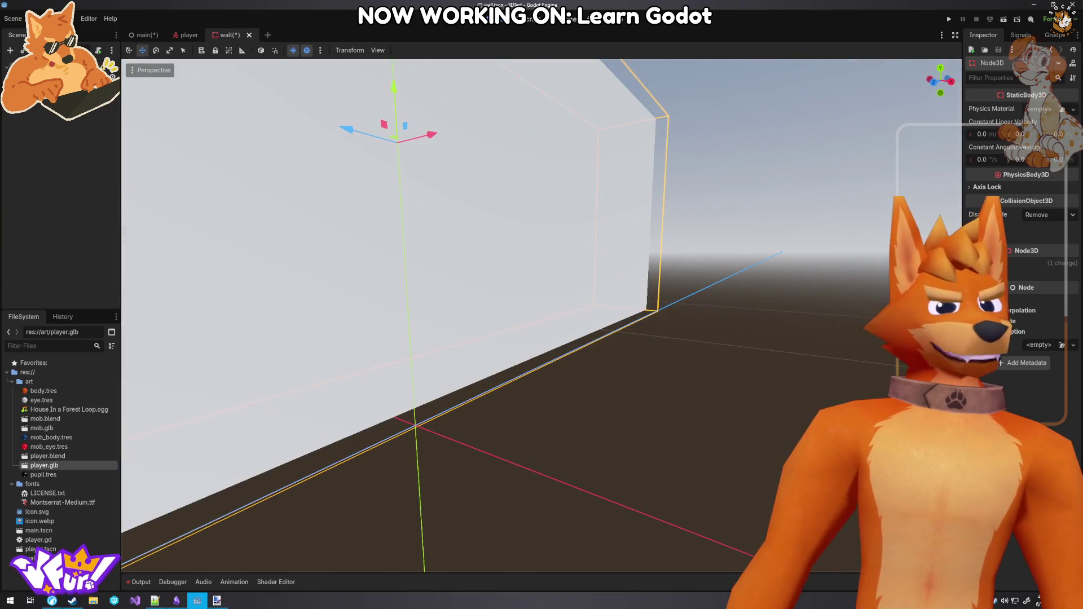
scroll(542, 316, down, 3)
scroll(541, 316, up, 6)
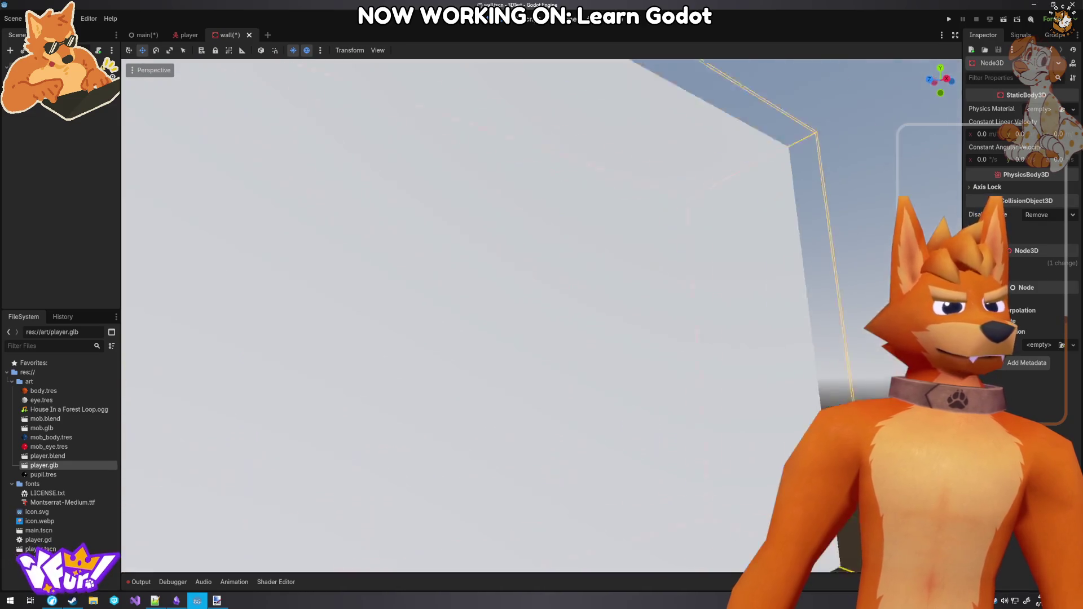
scroll(542, 316, down, 2)
scroll(542, 316, down, 6)
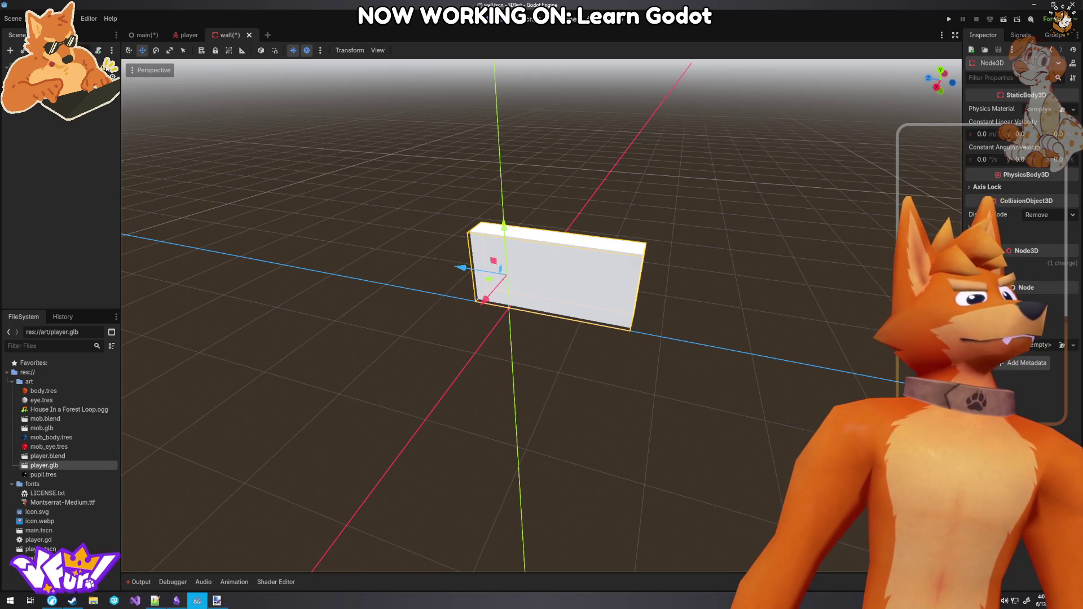
- Dismiss the wall node's configuration warning and reset its Transform Position to zero
mouse_move(105, 63)
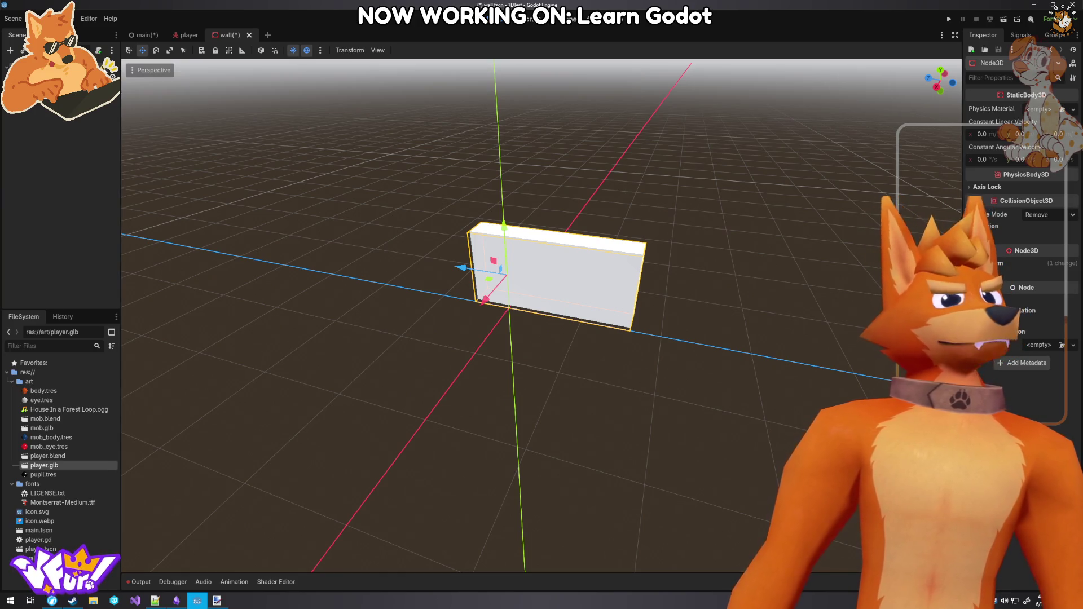
click(99, 64)
click(543, 322)
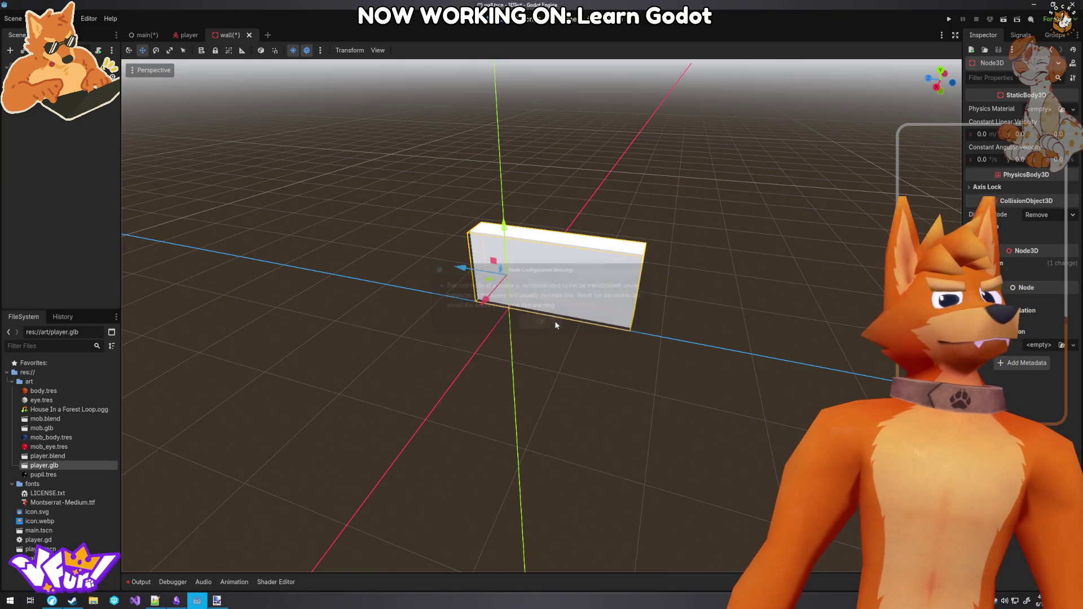
click(1032, 263)
click(1012, 286)
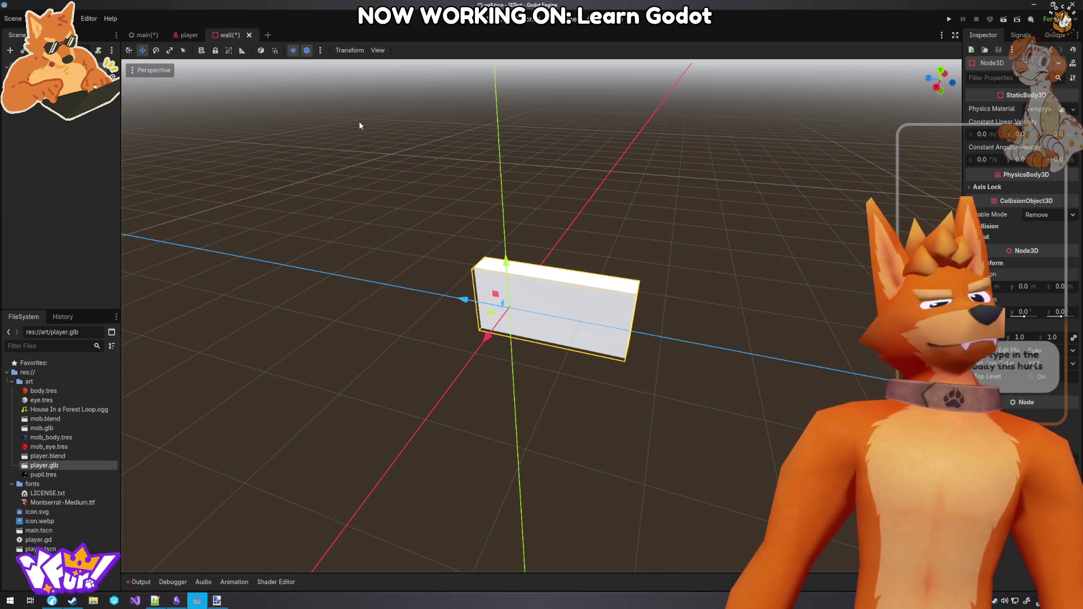
click(40, 18)
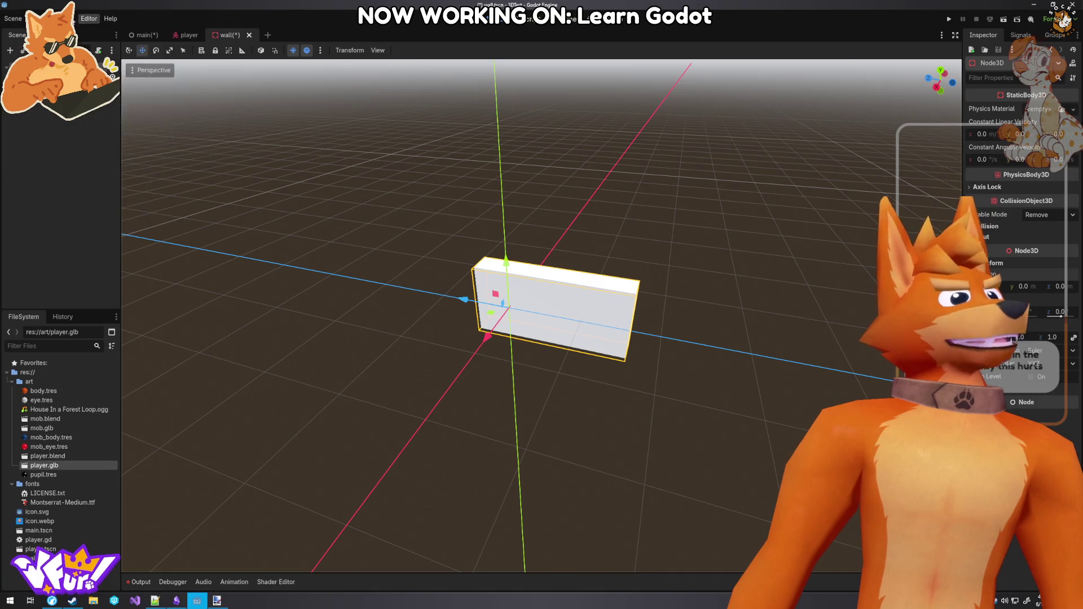
mouse_move(5, 18)
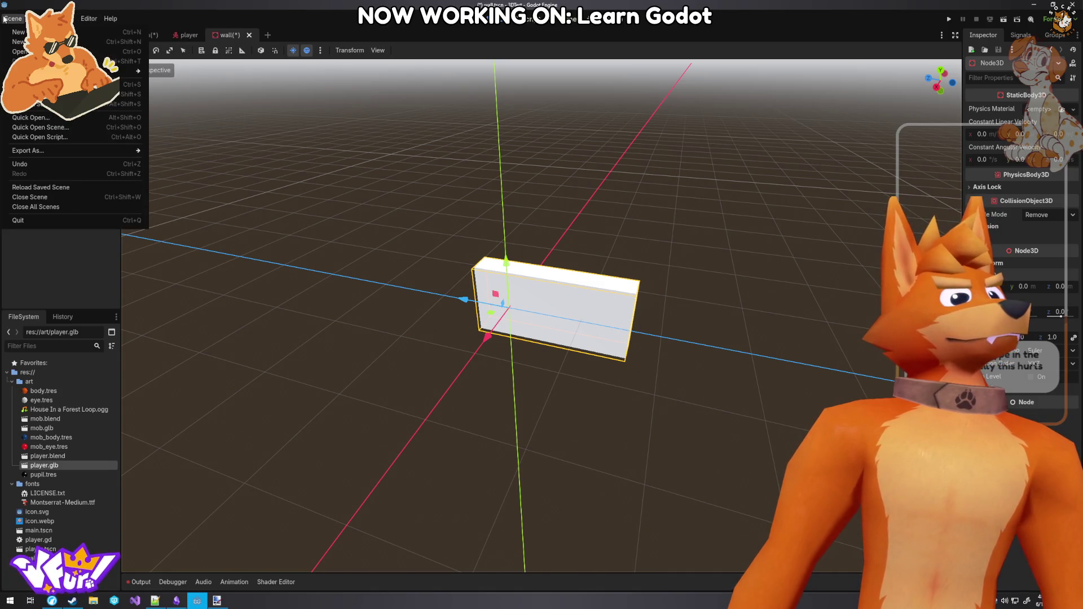
- Reload wall.tscn without saving changes, then select the wall body
click(59, 187)
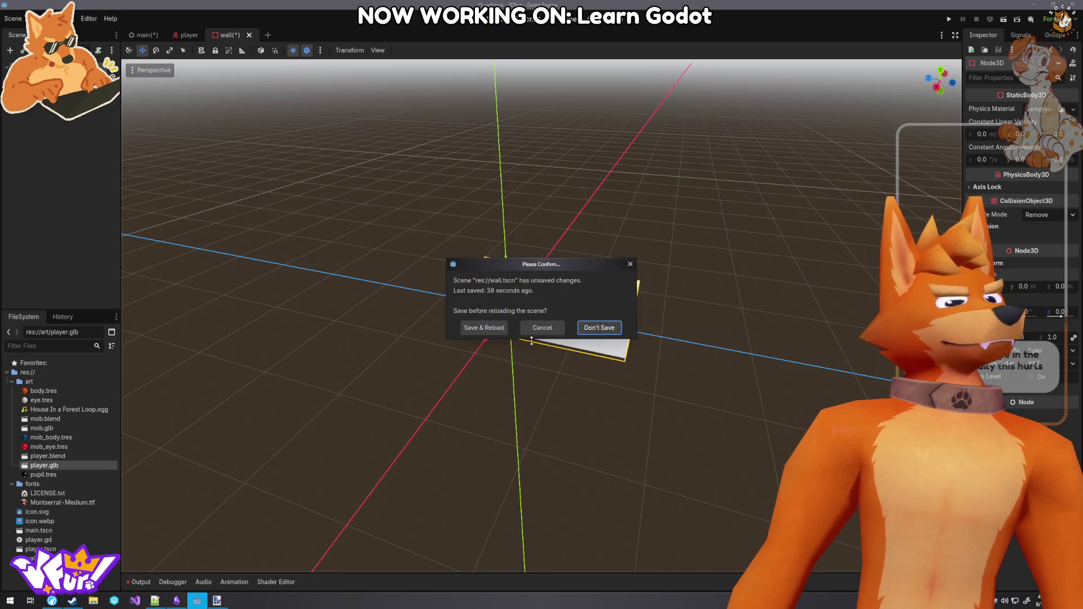
click(599, 328)
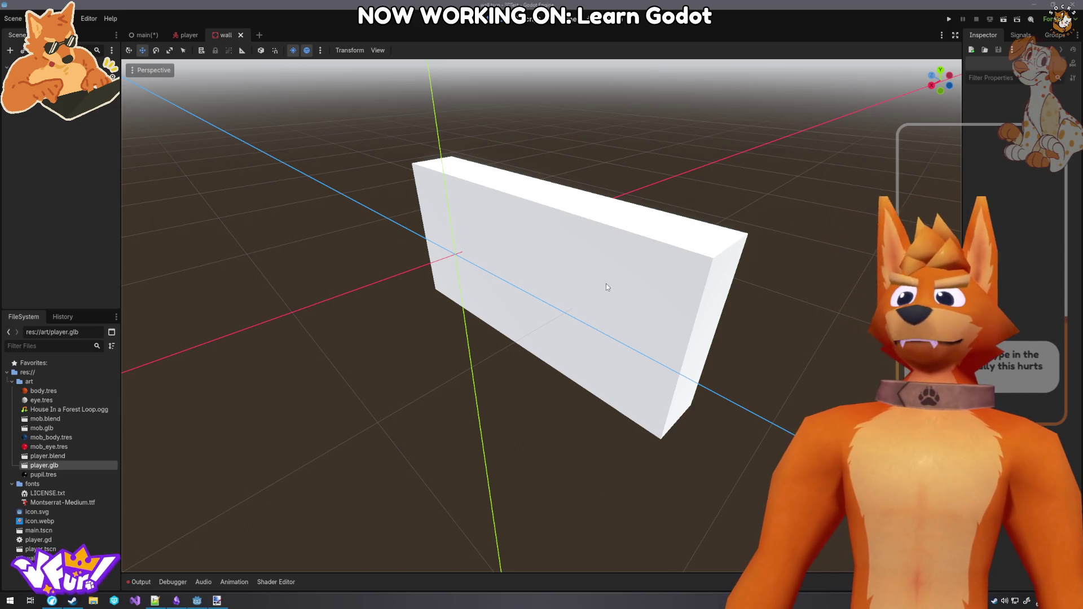
click(564, 282)
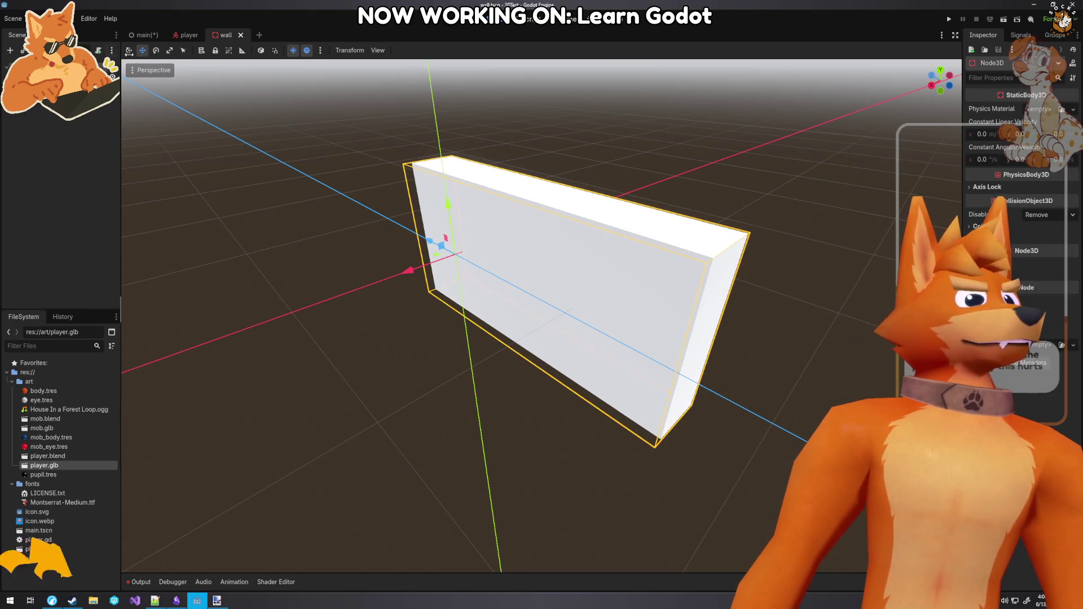
- Instantiate wall.tscn as a child of the main scene's root node
click(140, 36)
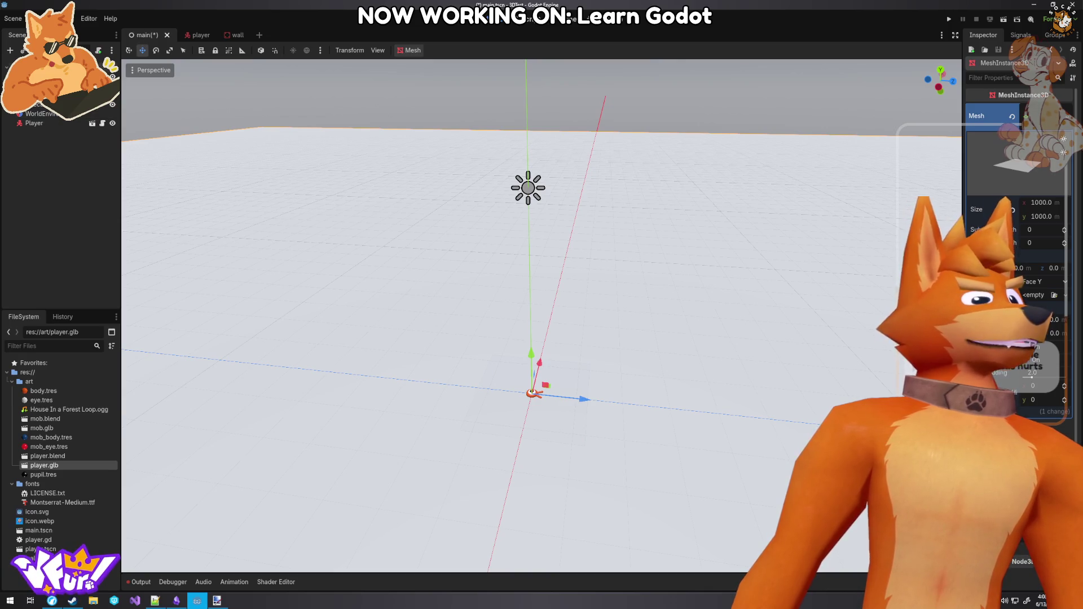
right_click(25, 70)
click(141, 88)
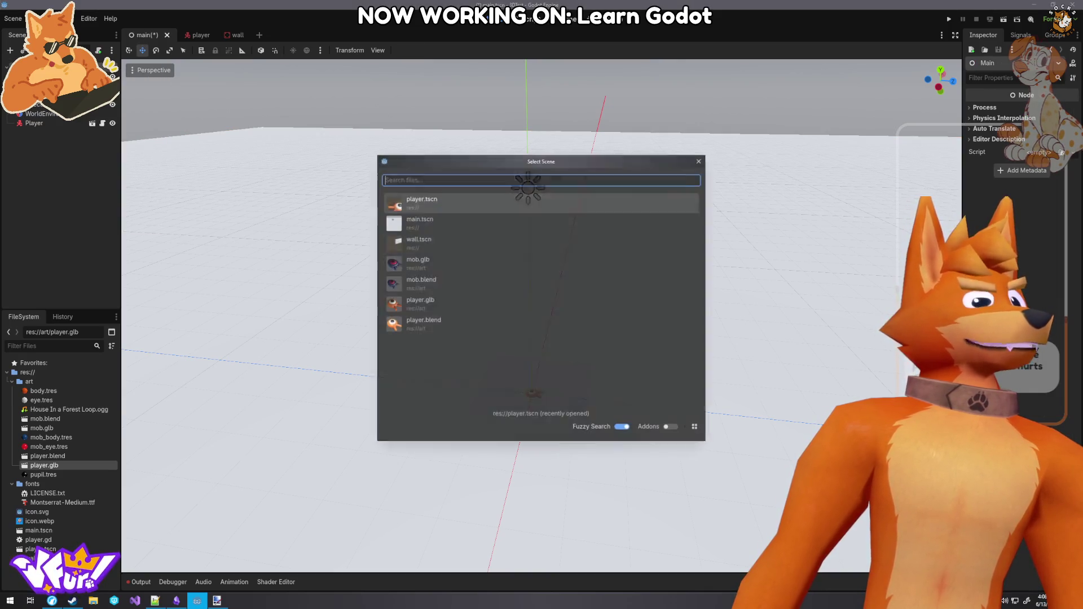
double_click(434, 260)
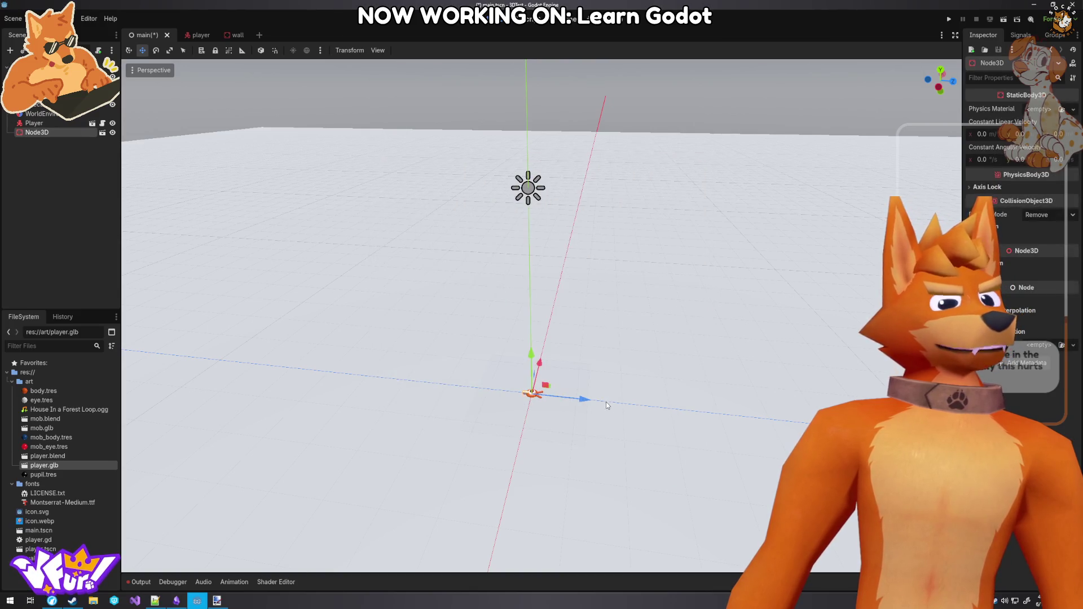
- Move the wall instance sideways beside the player and lower it toward the ground
drag(614, 380, 621, 428)
key(f)
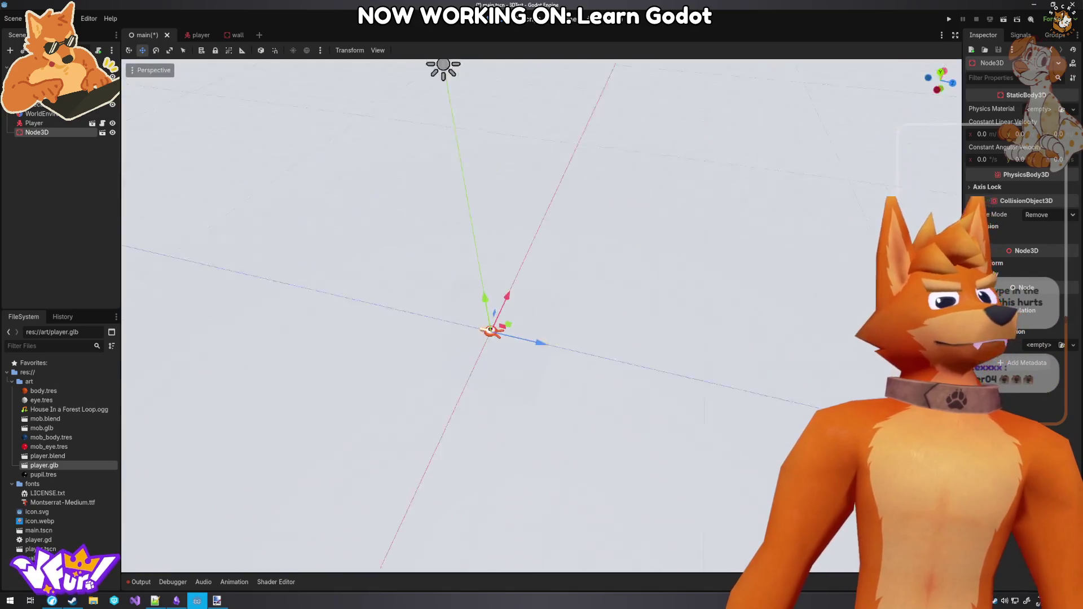
scroll(497, 272, down, 5)
scroll(497, 272, up, 5)
scroll(496, 272, down, 5)
scroll(497, 272, up, 5)
drag(482, 286, 494, 310)
mouse_move(559, 293)
mouse_down()
mouse_move(564, 322)
mouse_move(770, 294)
mouse_move(753, 128)
mouse_up()
scroll(569, 330, down, 4)
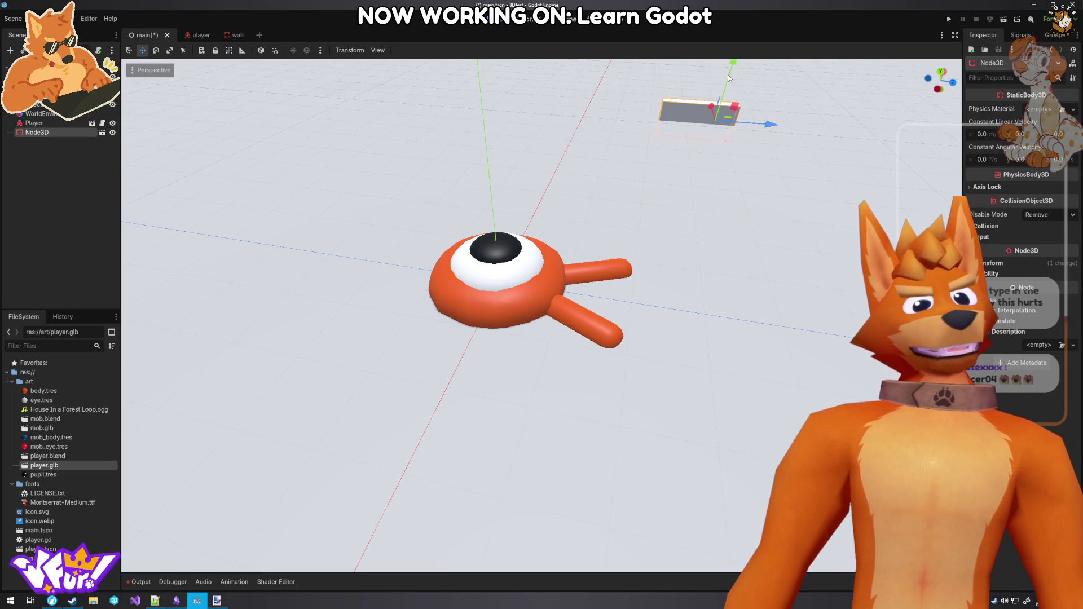
click(741, 126)
click(741, 126)
scroll(733, 120, down, 5)
scroll(618, 217, up, 2)
drag(626, 170, 628, 182)
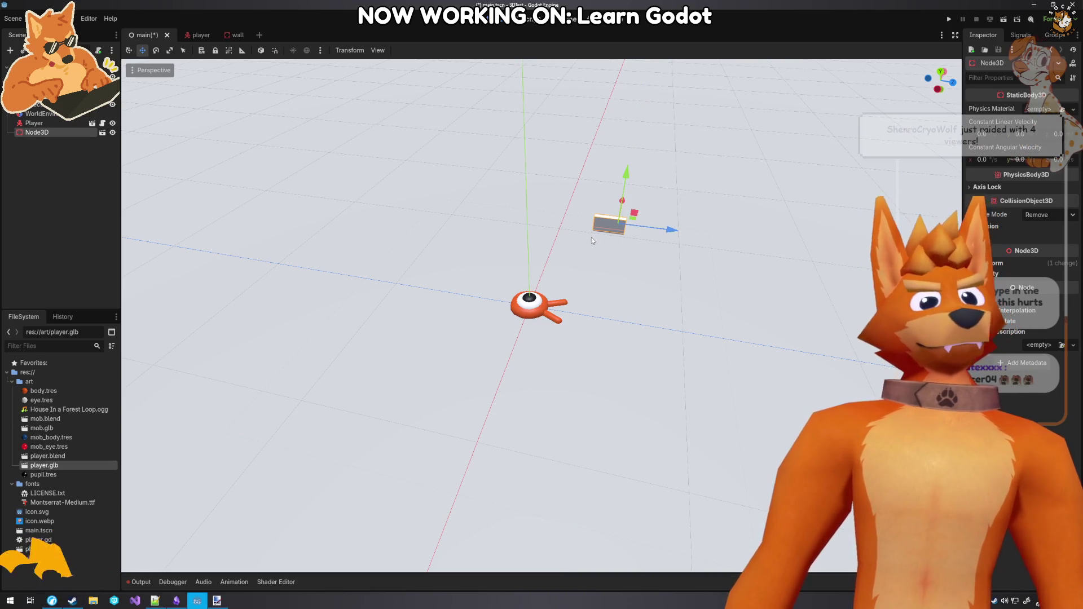
right_click(51, 132)
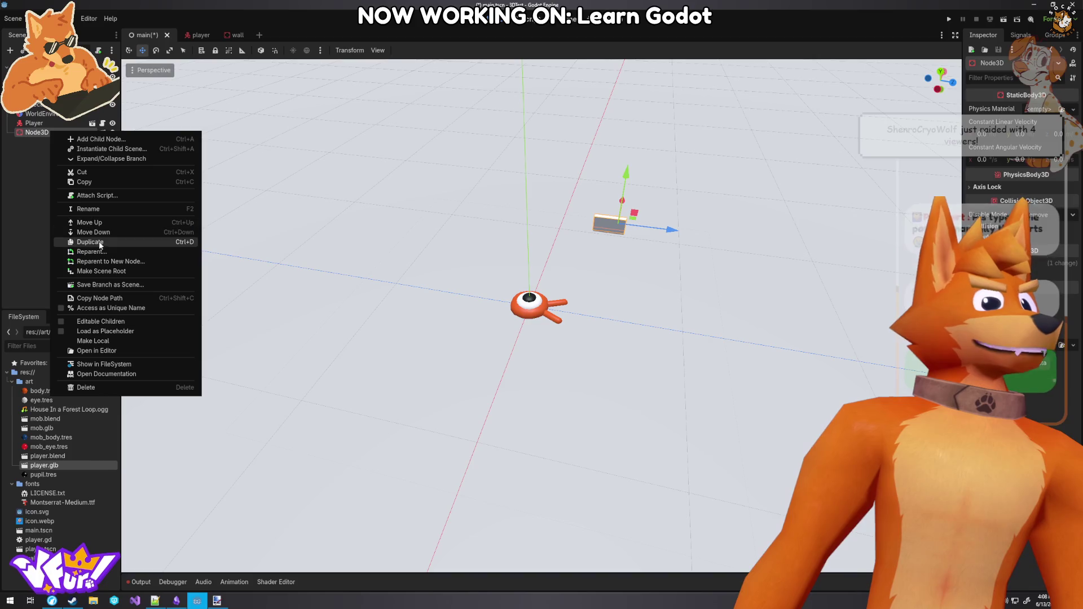
- Duplicate the wall three times, sliding each copy along to extend the diagonal line, then save and run
click(102, 242)
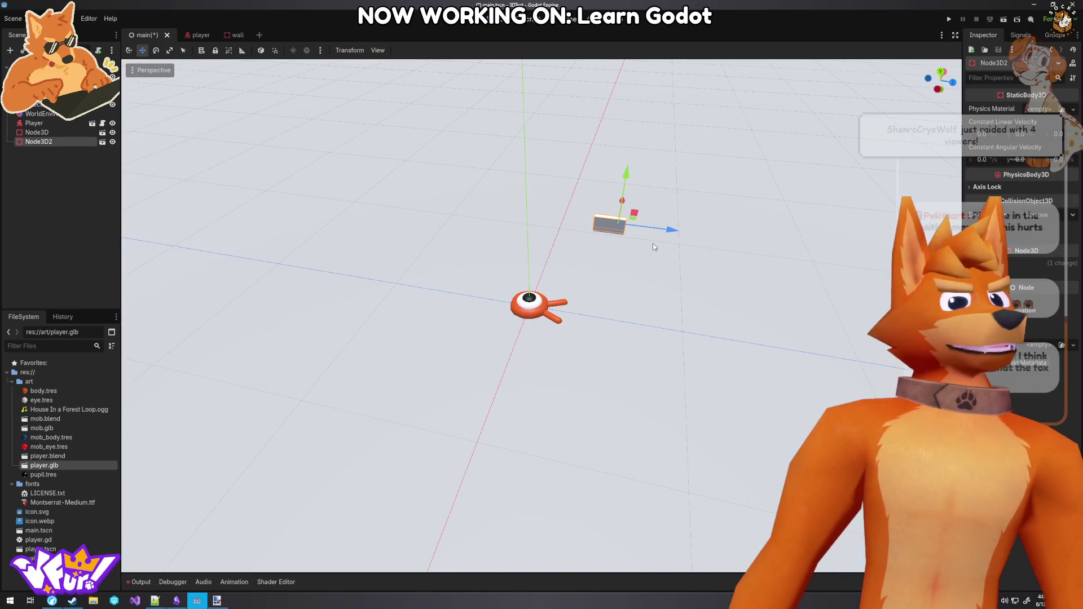
mouse_move(674, 234)
mouse_down()
mouse_move(720, 237)
mouse_move(705, 236)
mouse_up()
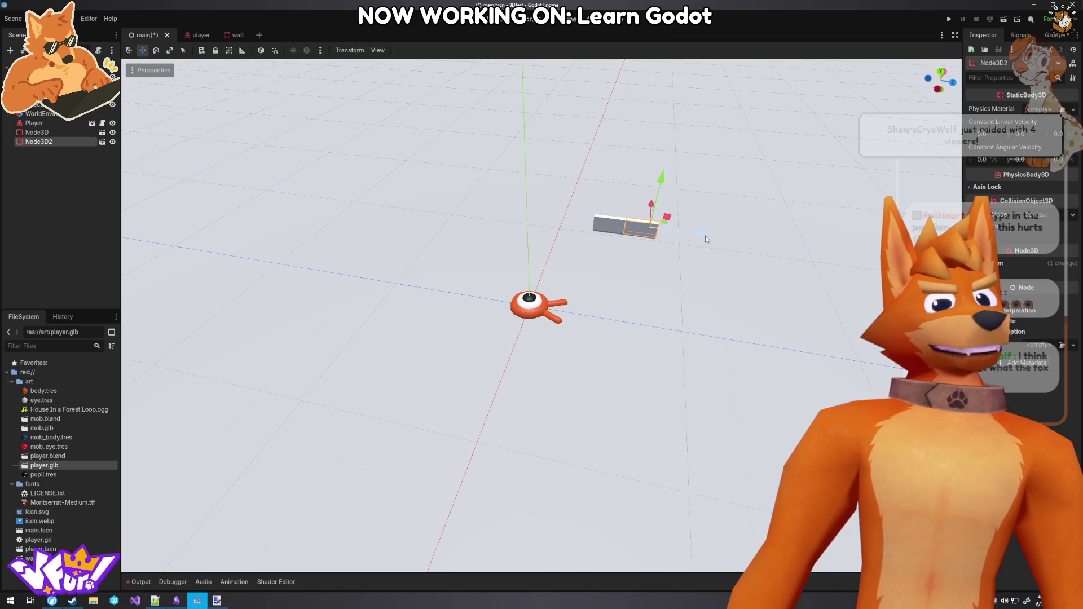
right_click(31, 145)
click(79, 246)
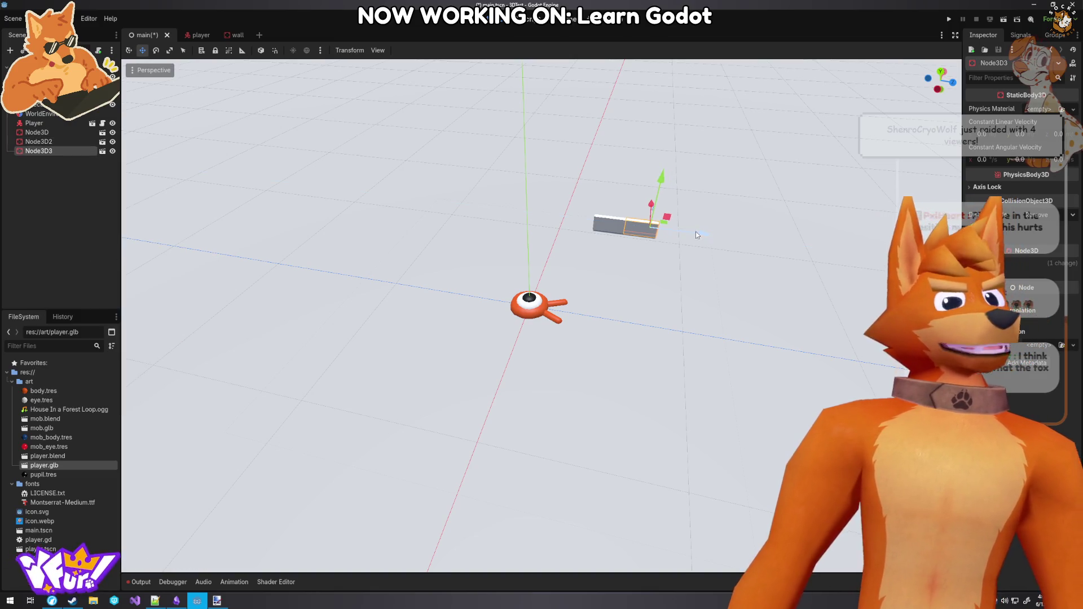
drag(732, 239, 737, 242)
right_click(35, 144)
click(24, 152)
right_click(38, 149)
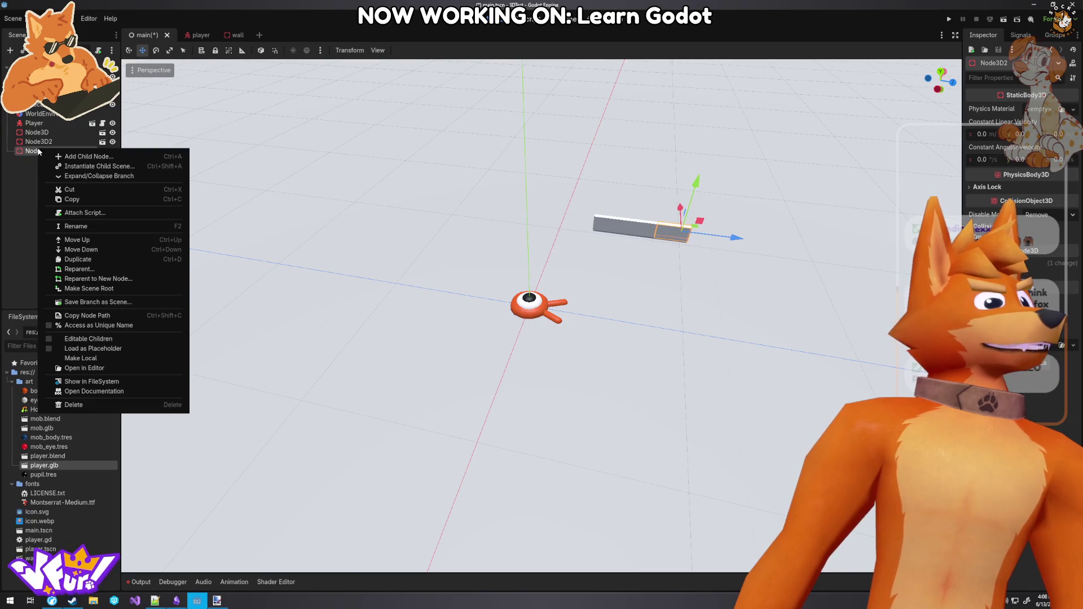
click(94, 259)
mouse_move(734, 243)
mouse_down()
mouse_move(788, 243)
mouse_move(683, 277)
mouse_up()
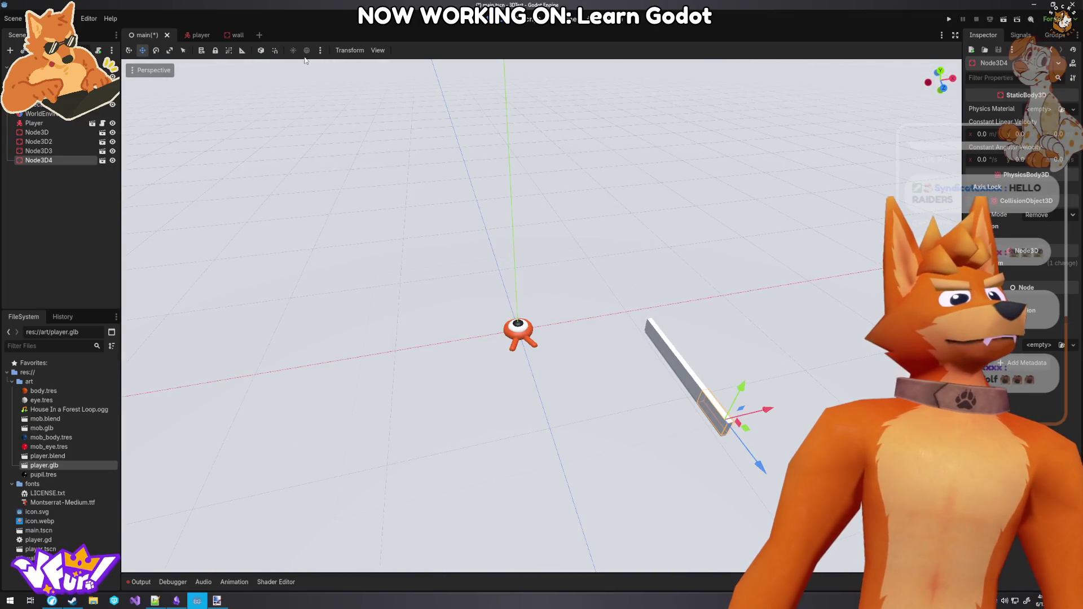
click(1005, 20)
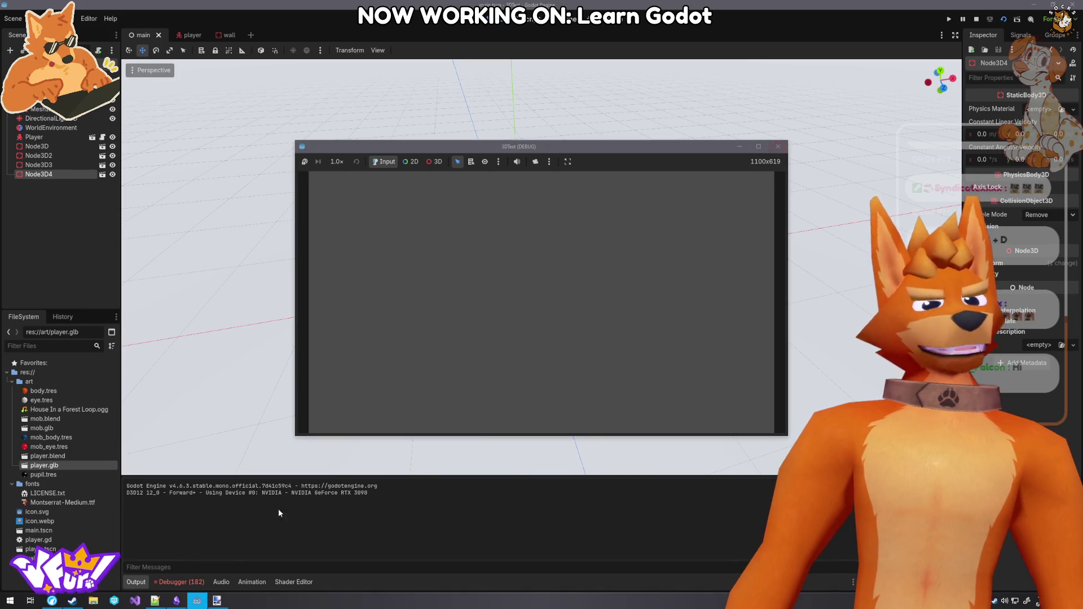
- Review the runtime errors in the Debugger, close the game window, and open player.gd
click(181, 582)
click(191, 478)
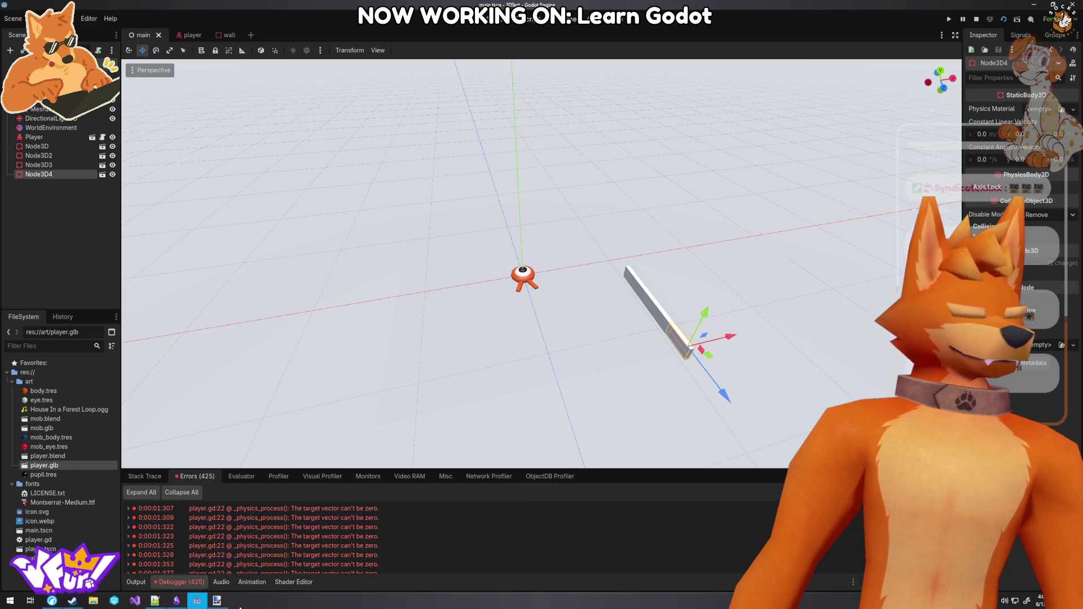
click(222, 600)
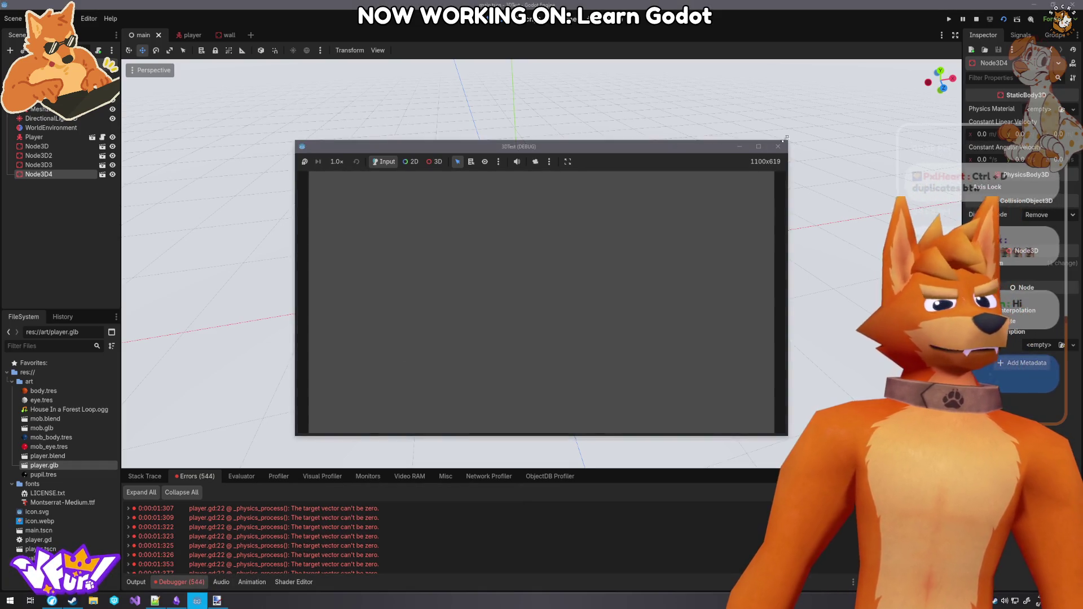
click(777, 151)
click(186, 35)
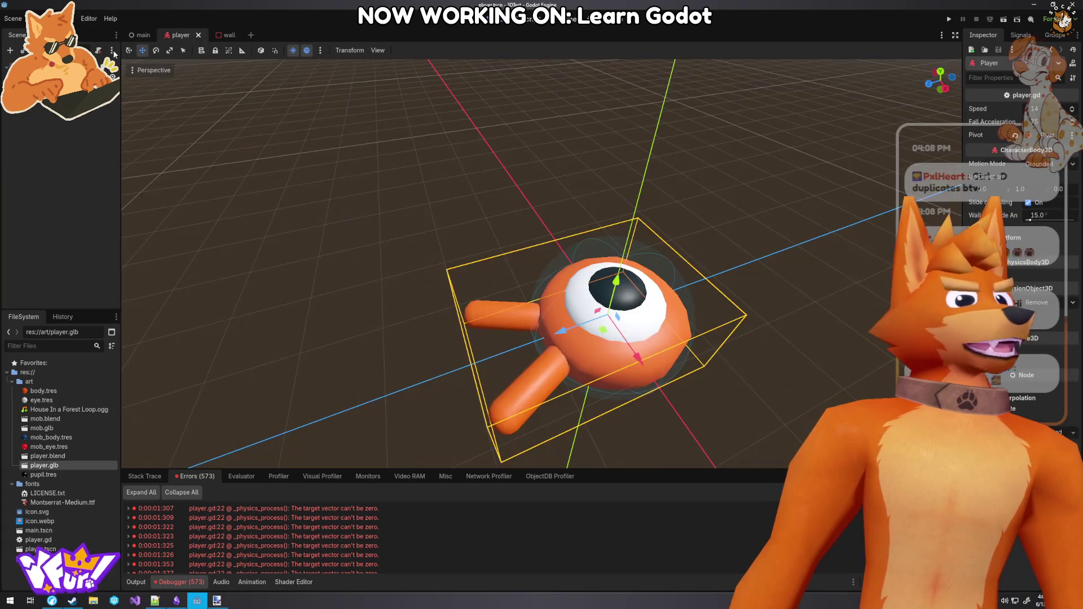
click(100, 63)
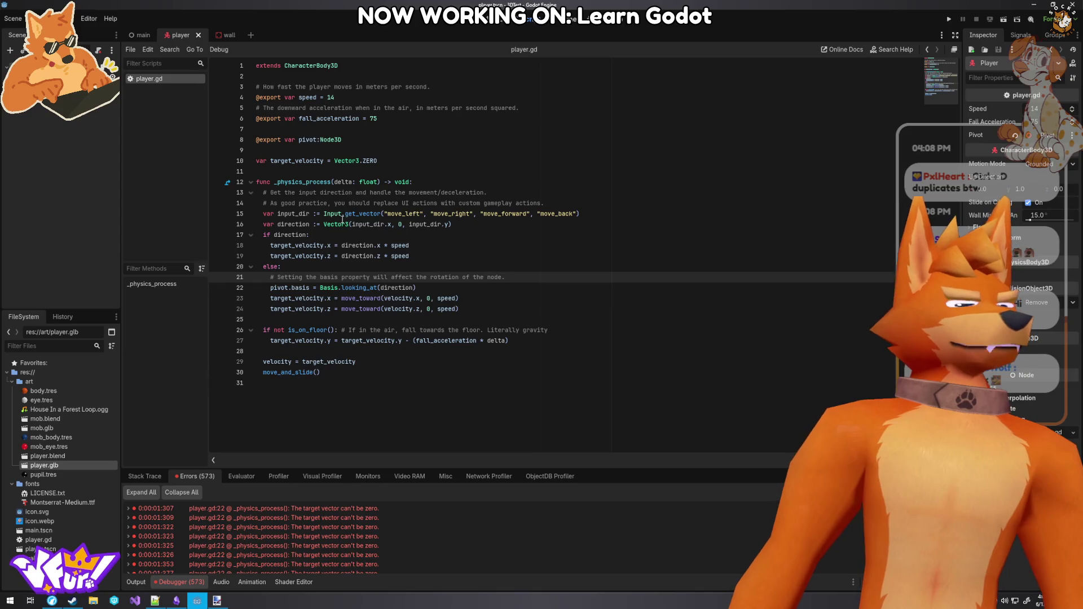
- Locate the pivot.basis looking_at line 22 and expand the first error's details
click(364, 289)
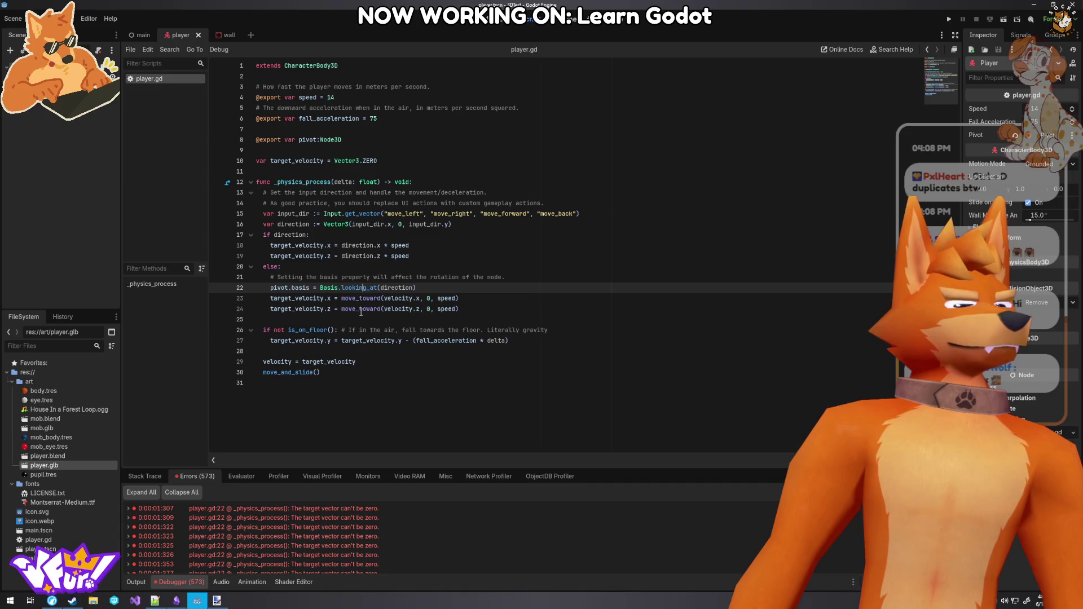
double_click(253, 509)
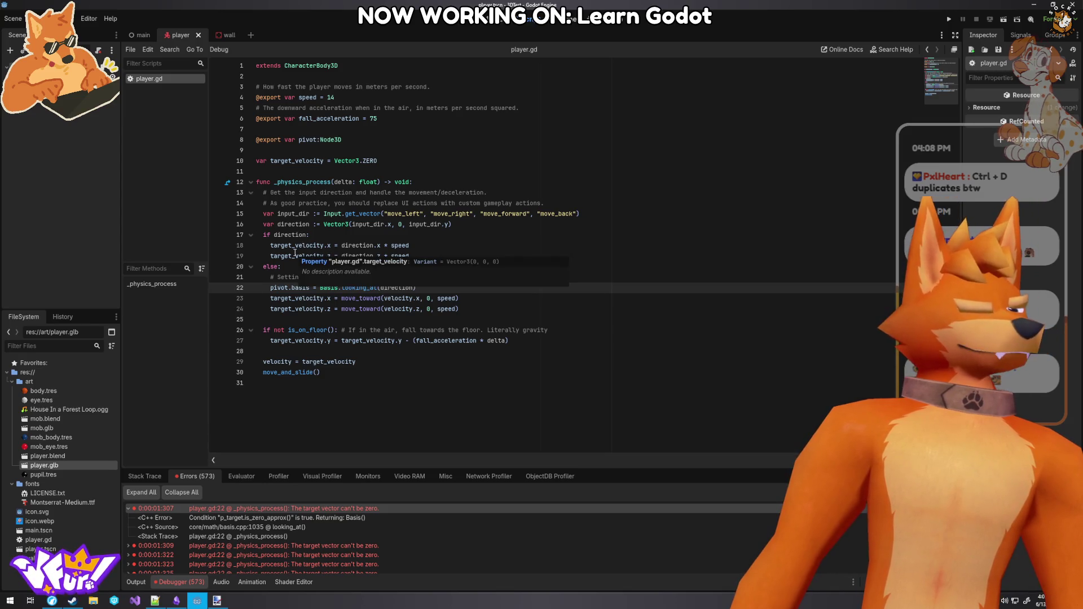
click(437, 286)
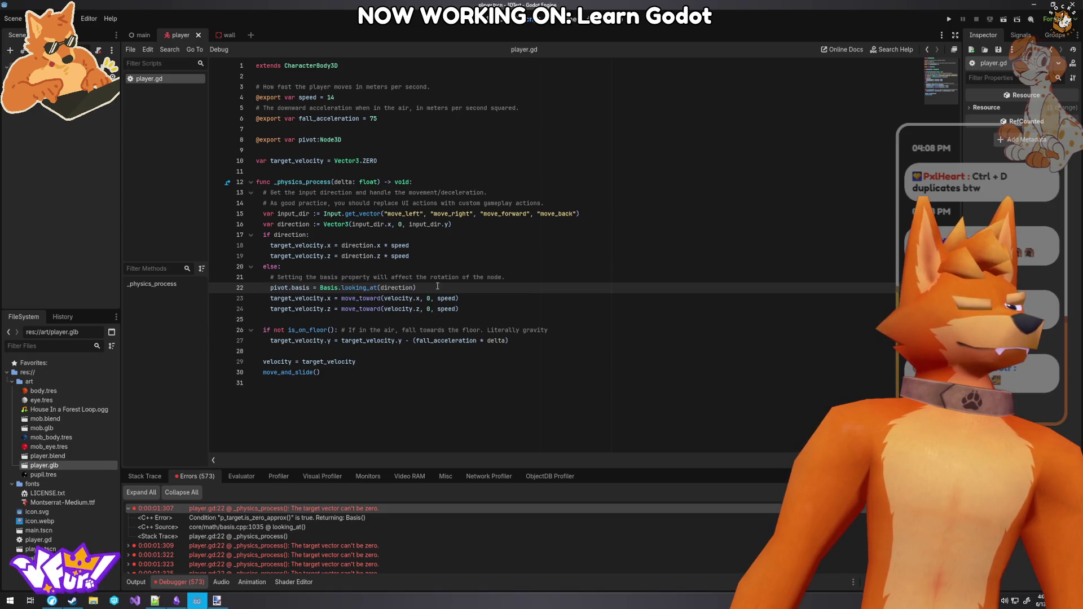
drag(437, 287, 269, 288)
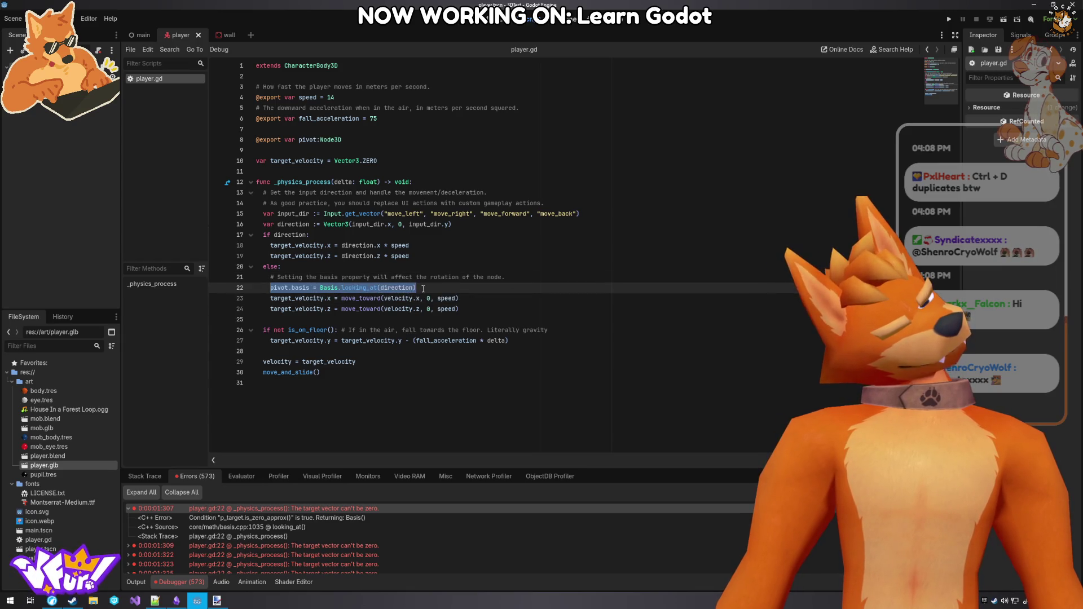
- Move the comment and looking_at line into the if direction block and fix the comment's indent
click(355, 278)
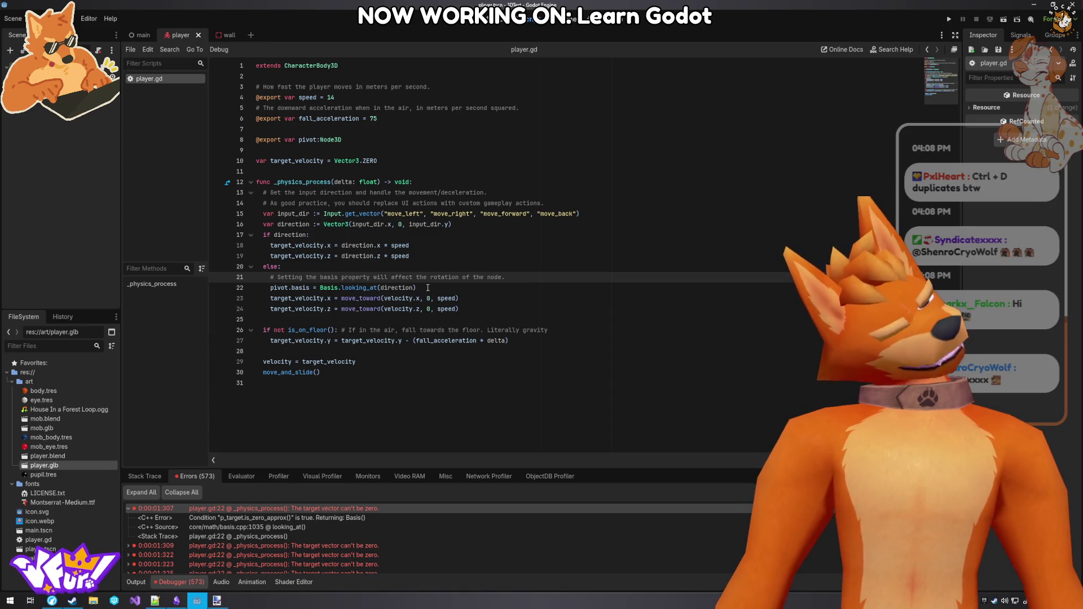
drag(416, 288, 209, 281)
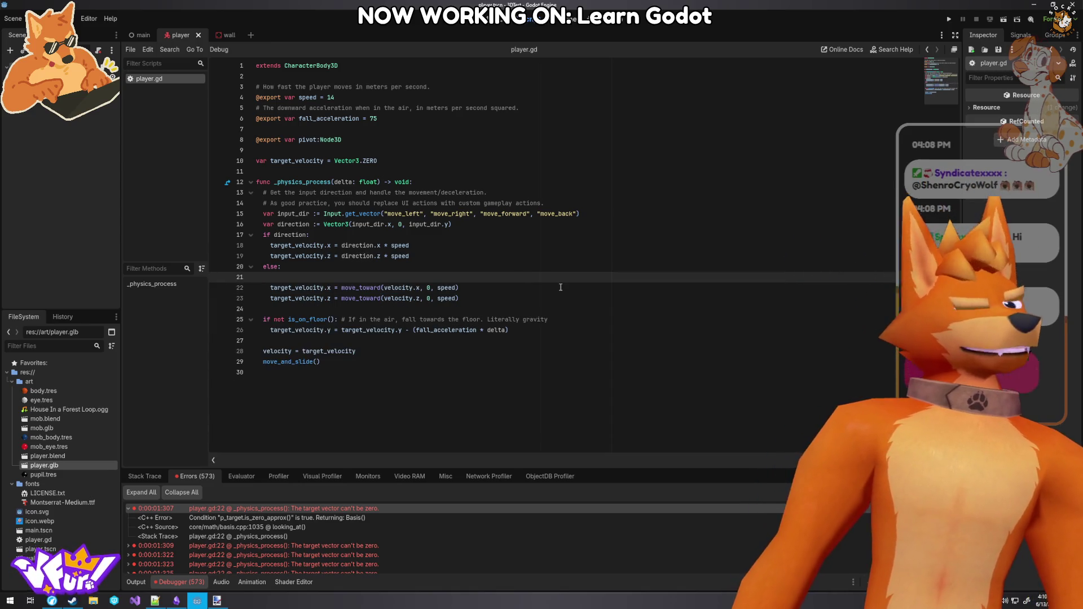
text(# Setting the basis property will affect the rotation of the node. pivot.basis = Basis.looking_at(direction))
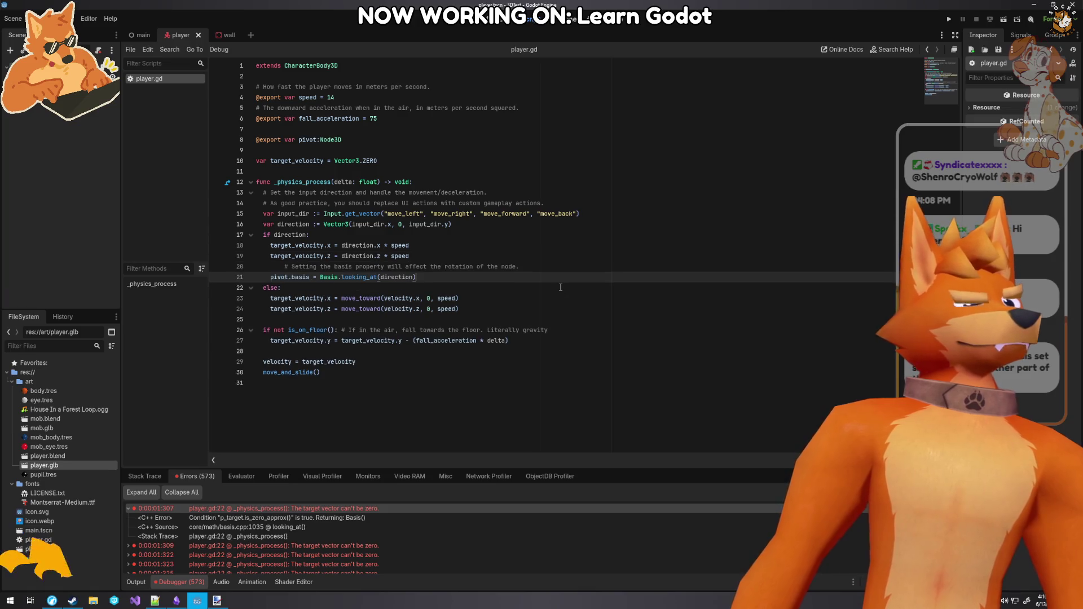
key(Up)
key(Home)
key(BackSpace)
key(BackSpace)
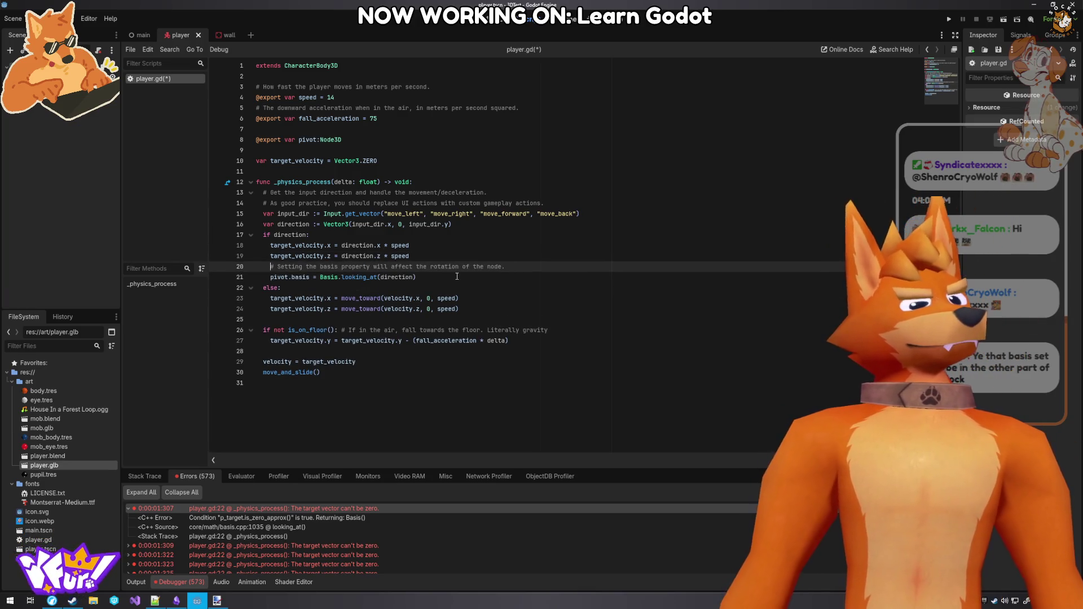
click(493, 24)
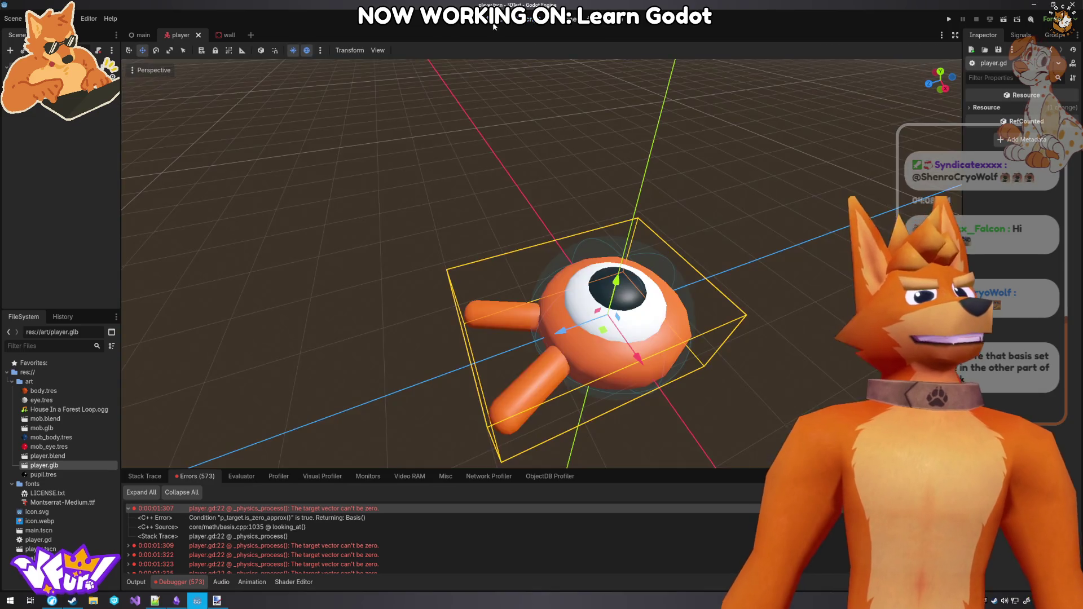
- Clear the old errors from the main scene's Debugger Errors list
click(138, 35)
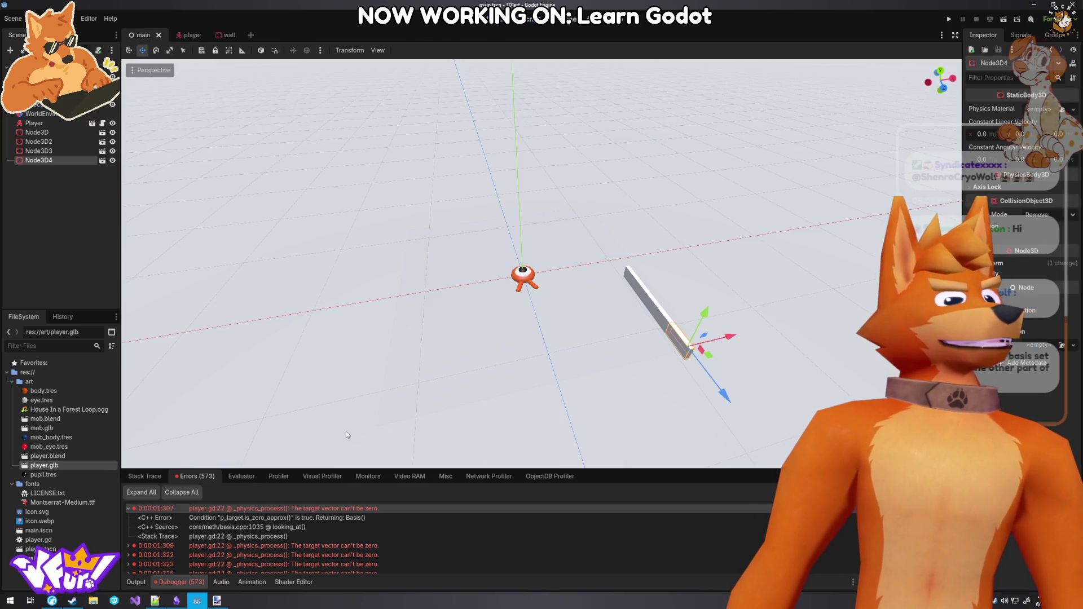
click(177, 493)
right_click(179, 506)
click(411, 519)
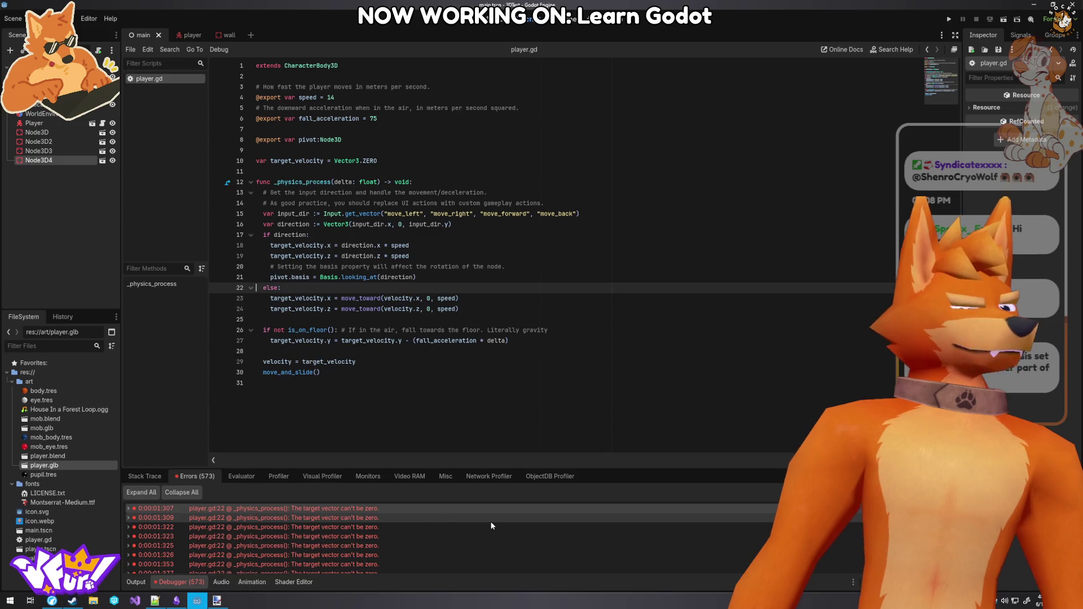
click(1060, 493)
click(489, 267)
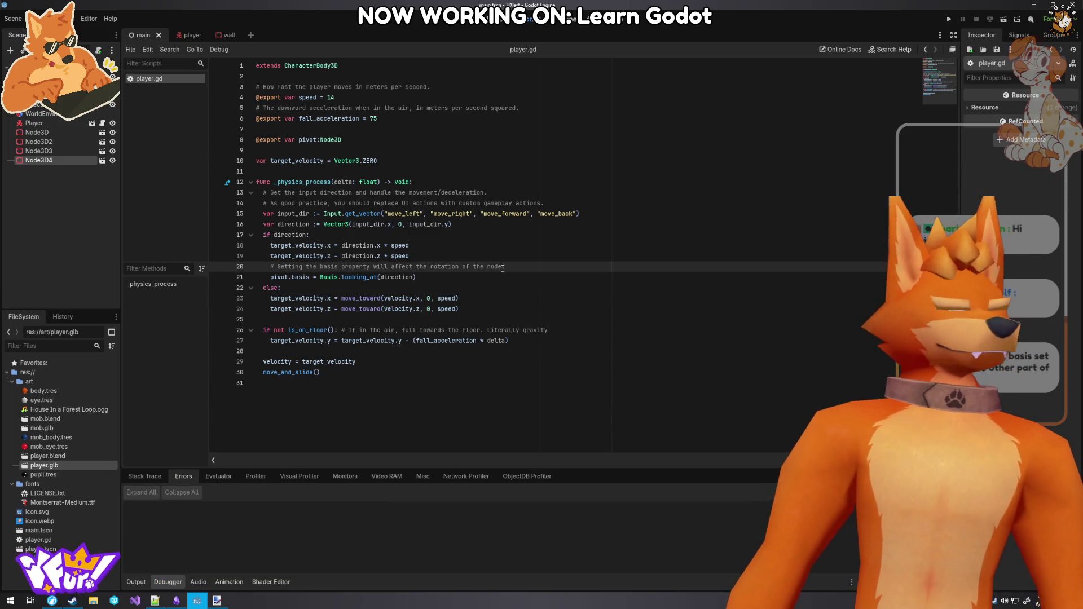
- Test-run the game, inspect the new error's source, and close the game window
click(1004, 20)
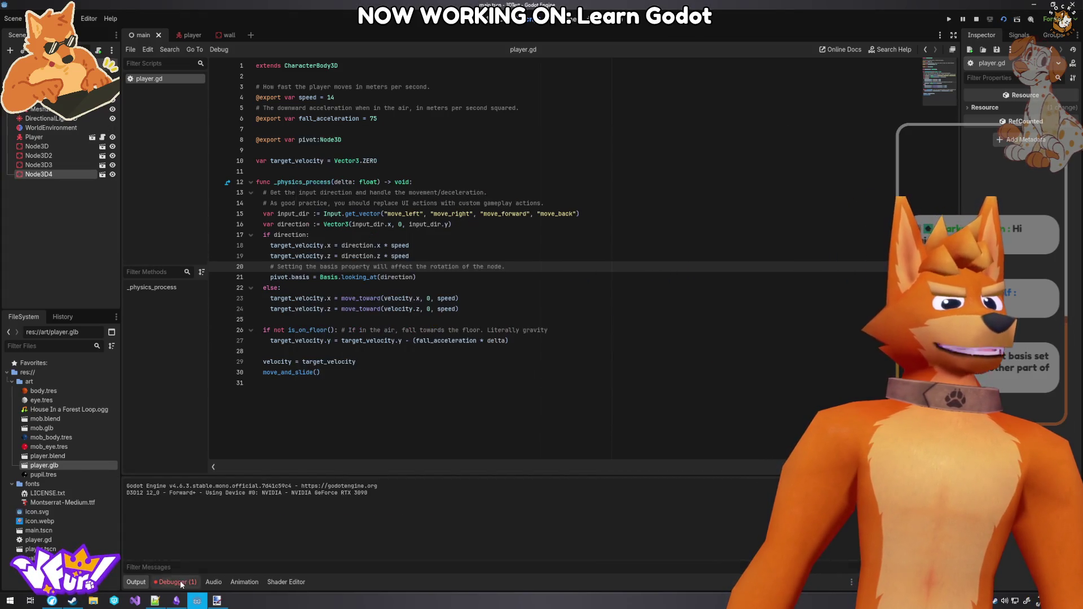
click(179, 582)
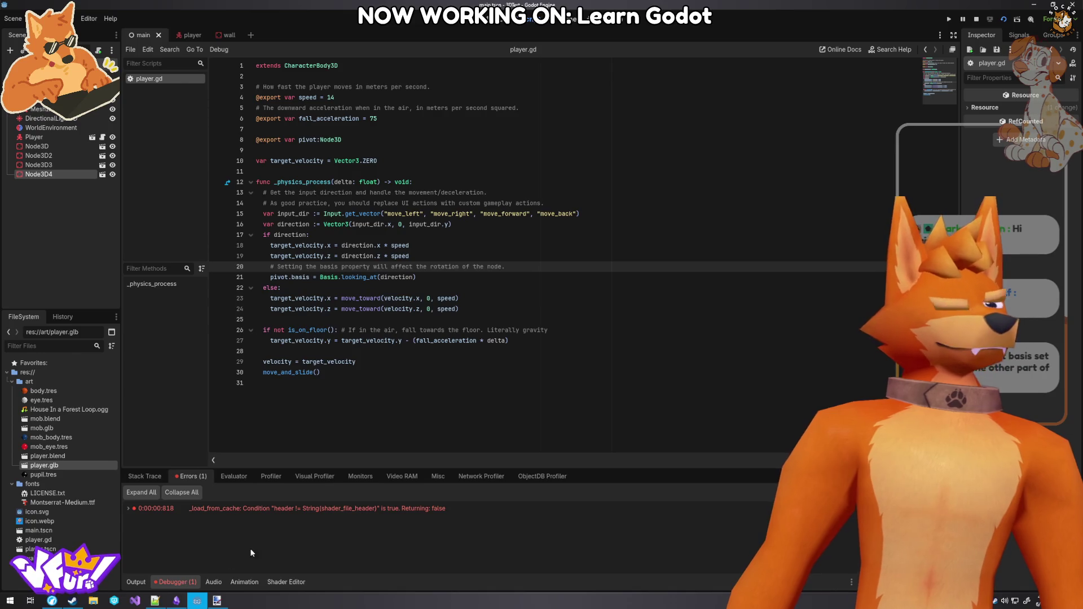
double_click(297, 510)
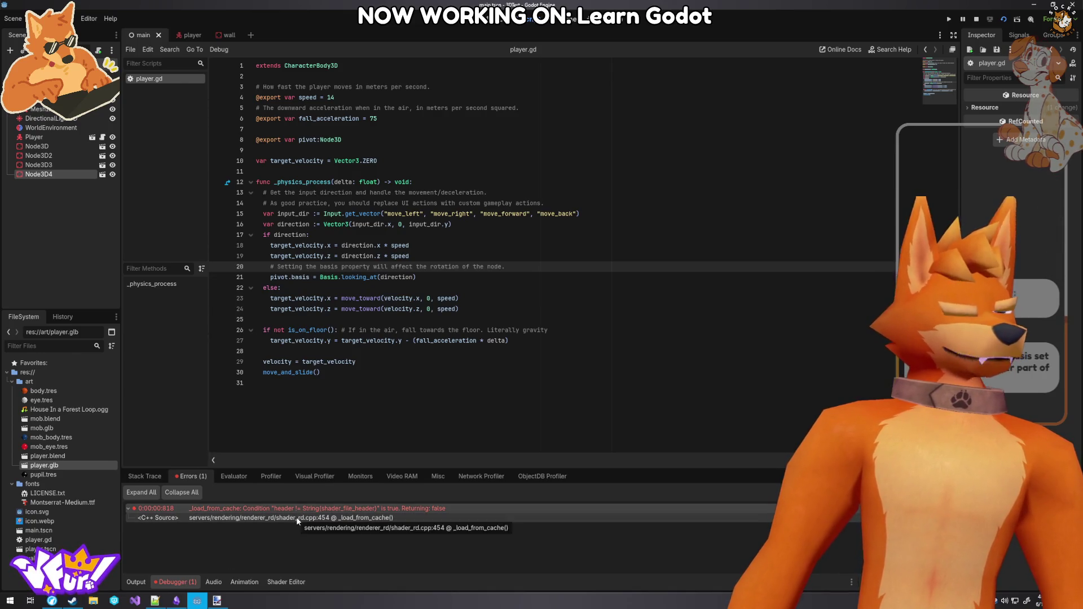
mouse_move(197, 602)
click(257, 565)
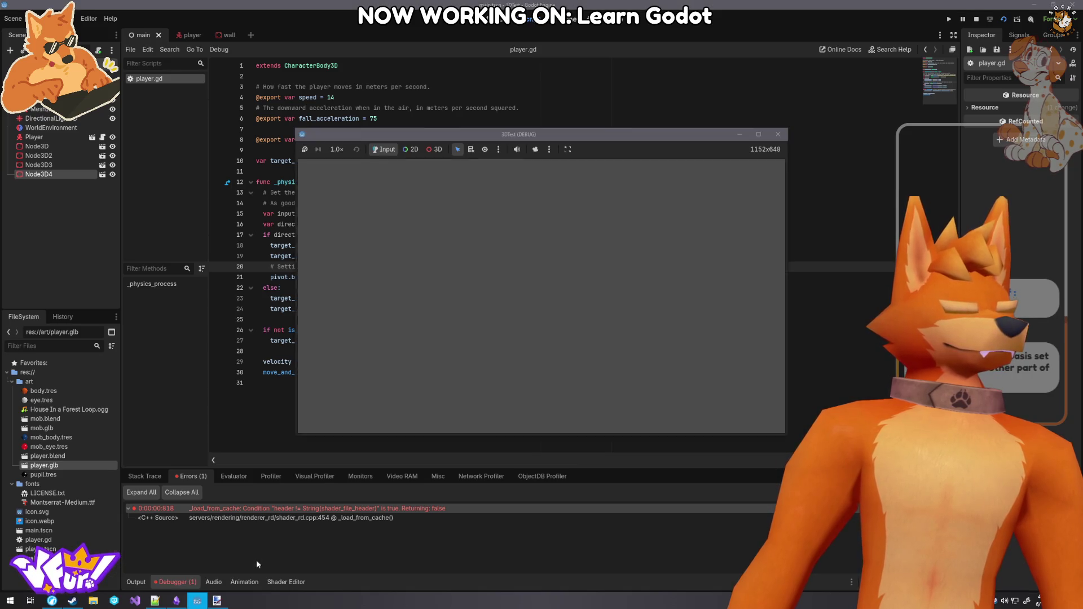
click(778, 135)
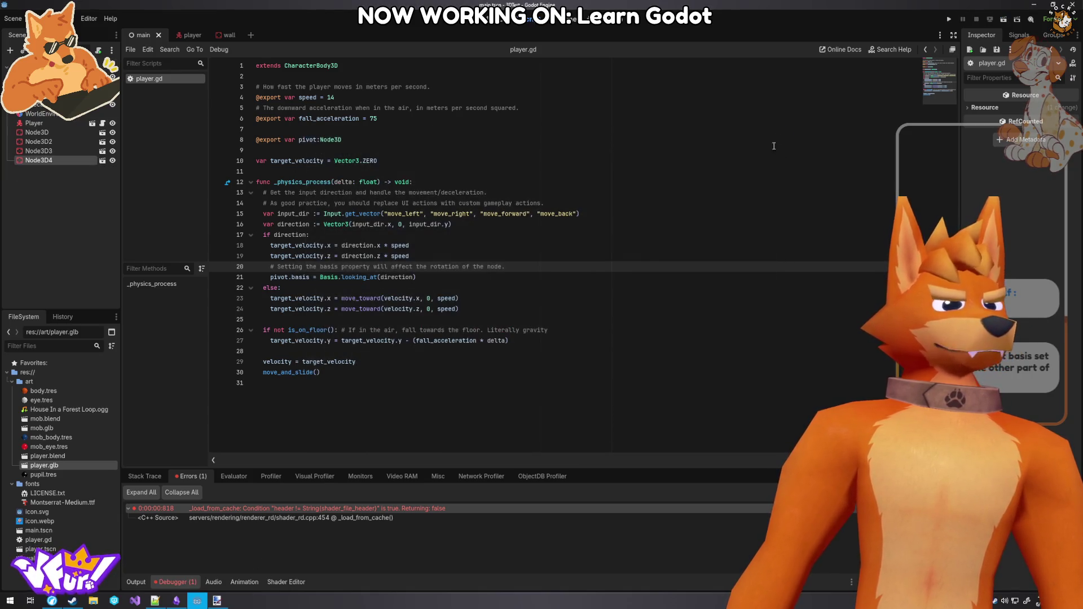
double_click(280, 508)
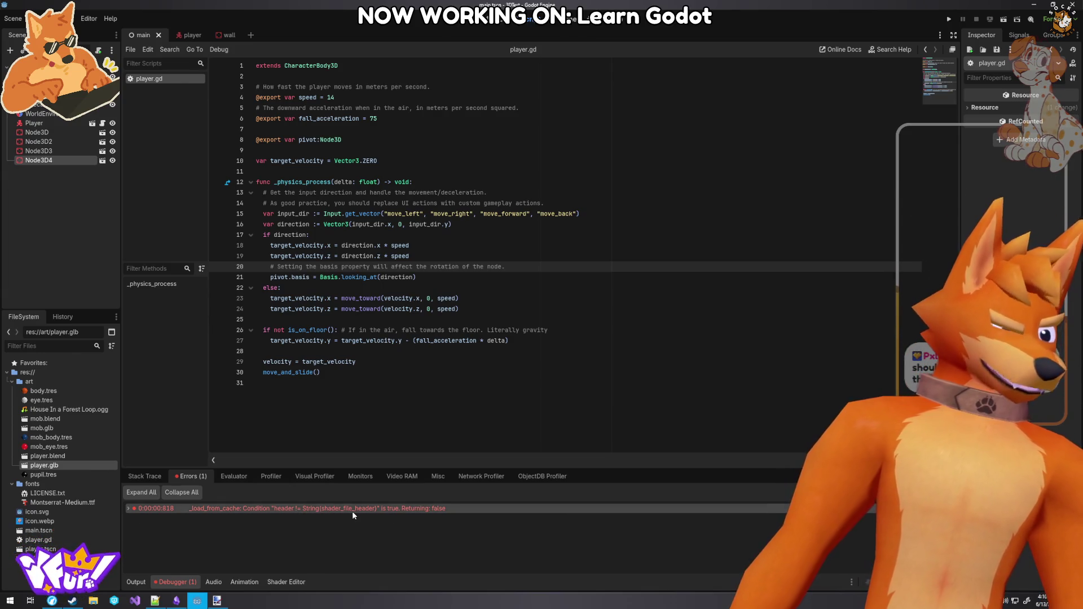
mouse_move(353, 512)
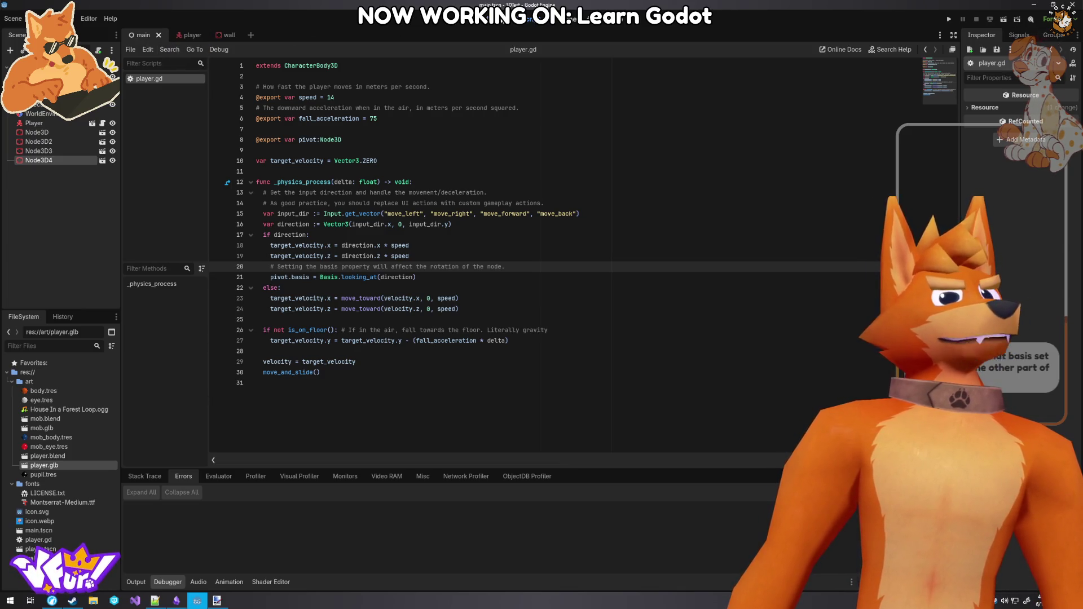
click(501, 20)
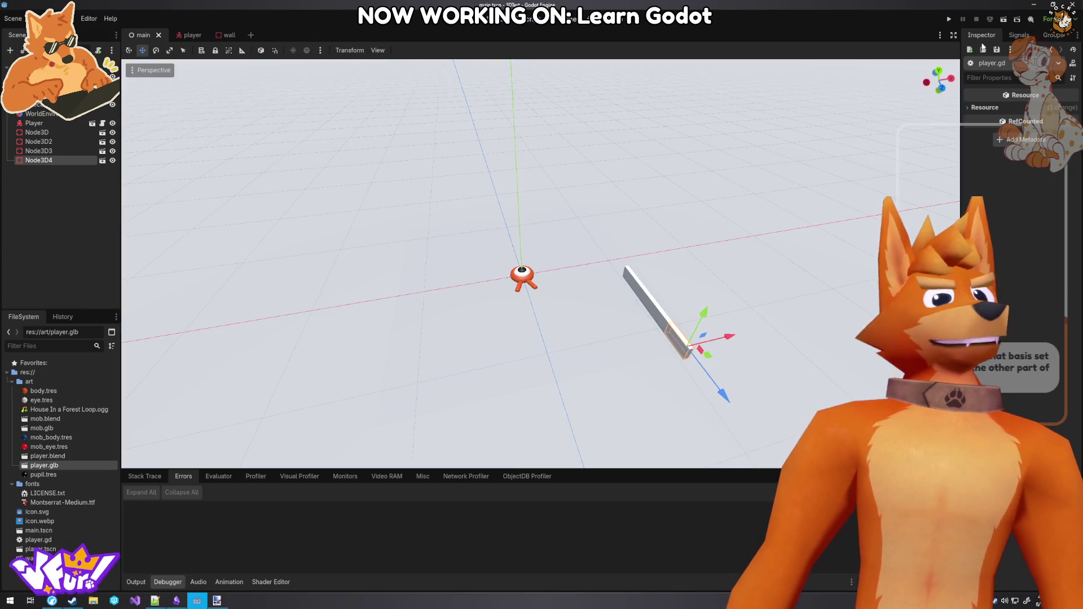
- Run the current scene twice, close the grey game window, and select the Player node
click(1005, 19)
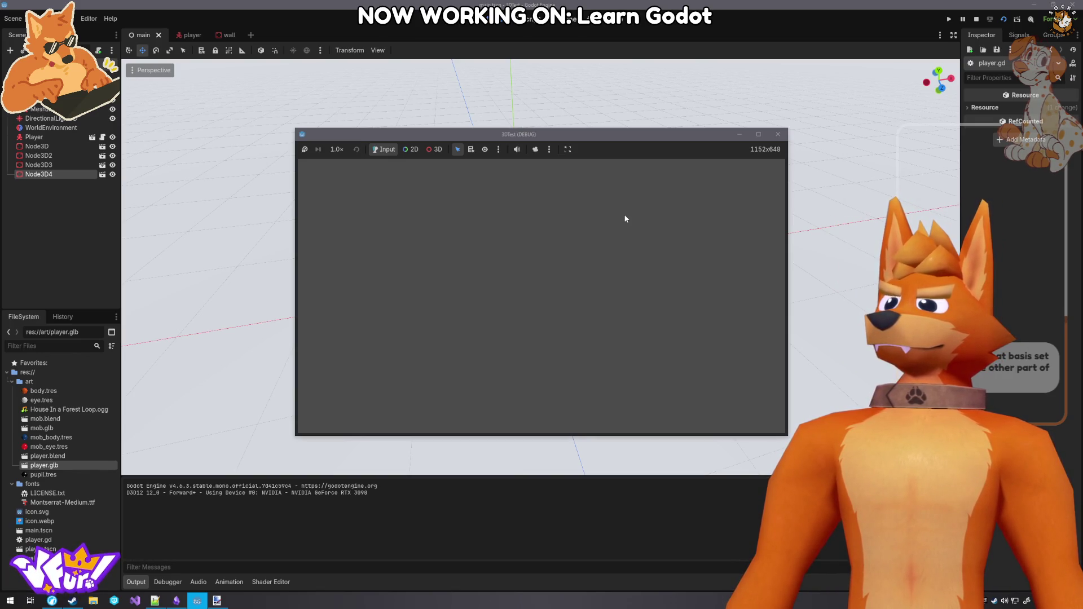
click(163, 582)
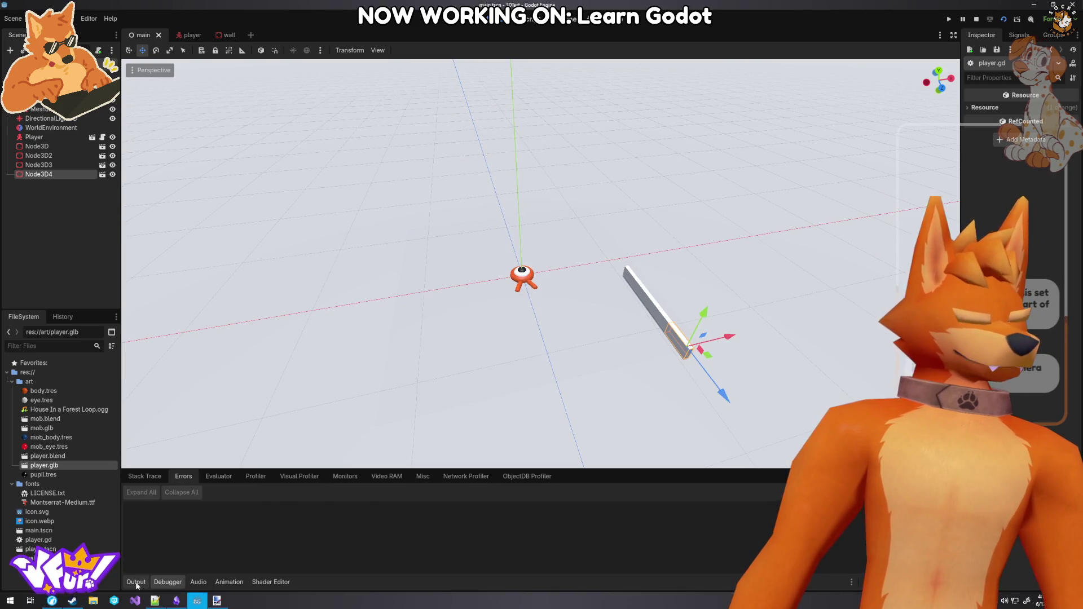
click(136, 585)
key(F5)
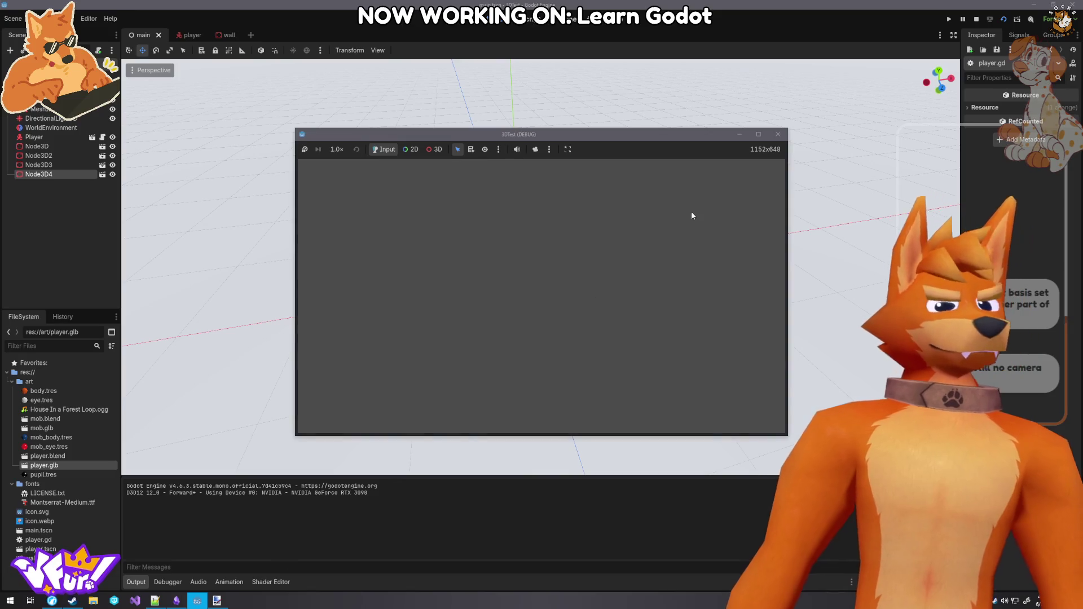
click(778, 134)
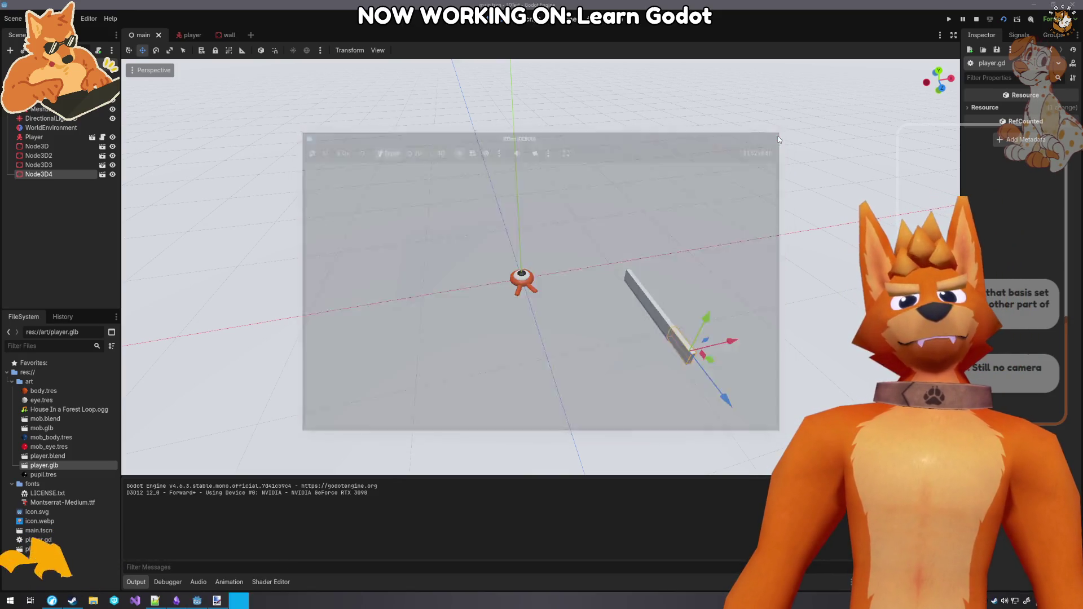
click(45, 125)
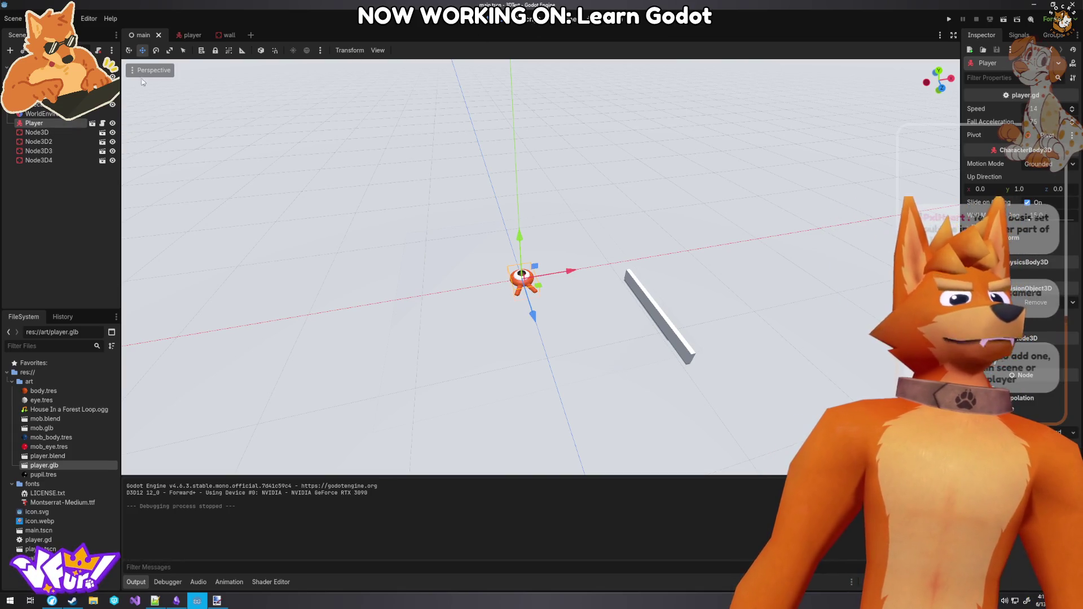
click(193, 36)
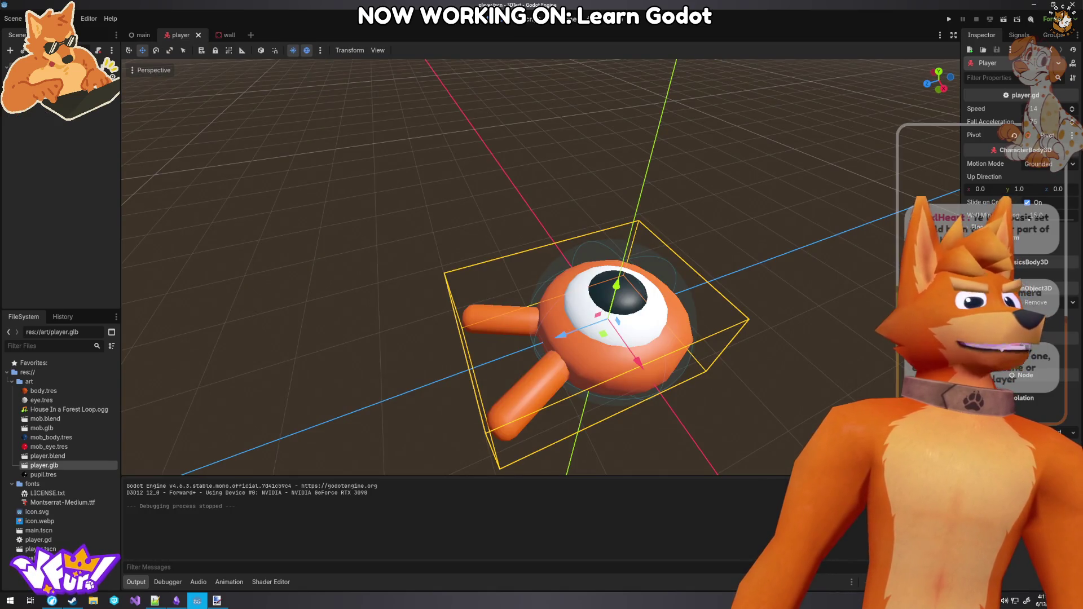
- Zoom out on the player scene, return to main, and start adding a child node to Main
scroll(420, 236, down, 6)
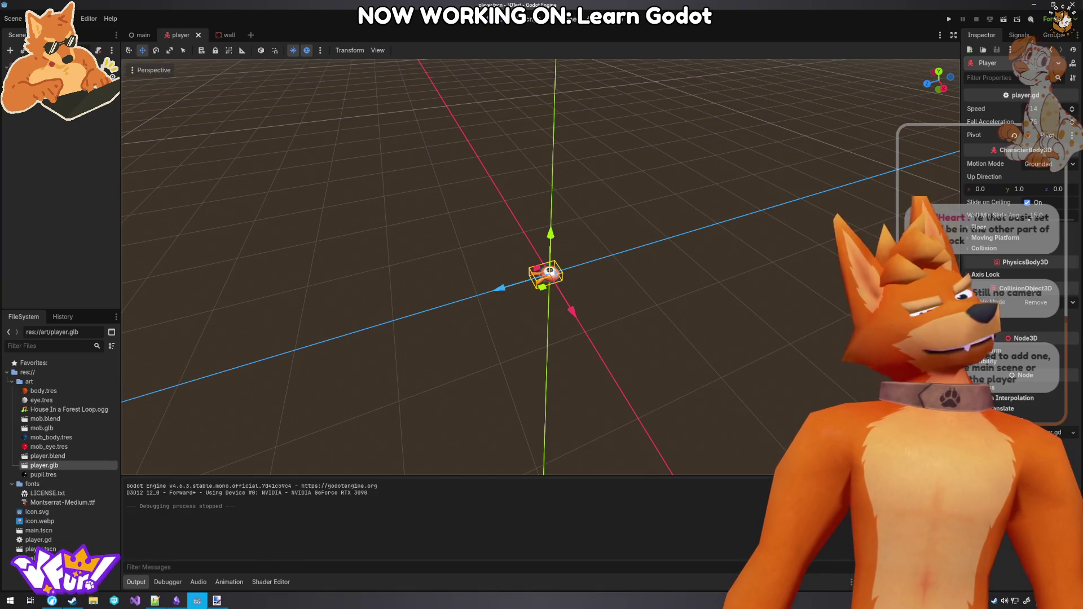
click(140, 35)
right_click(60, 196)
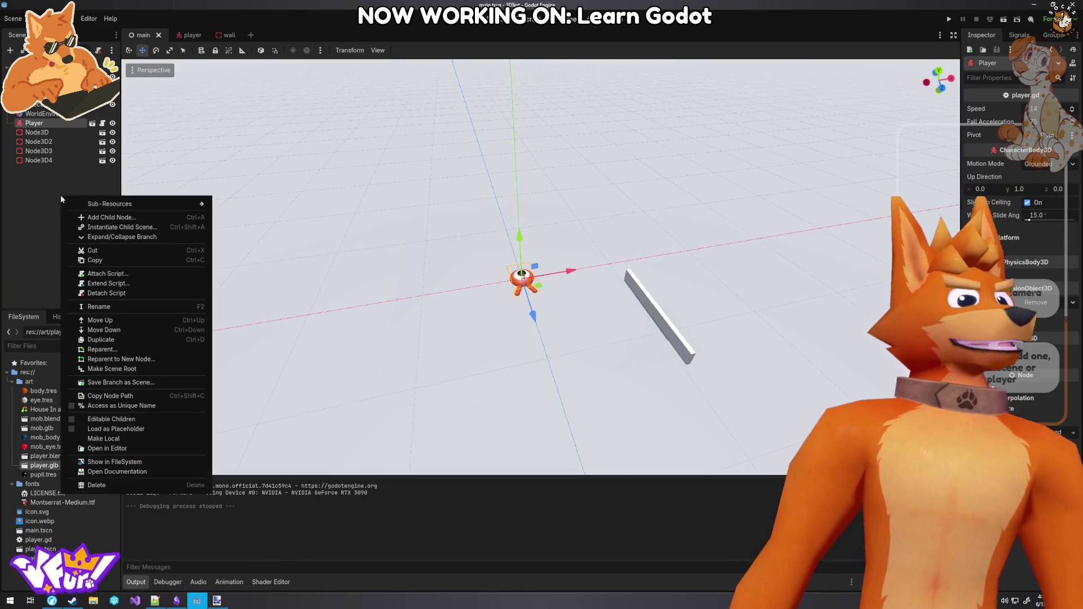
click(34, 71)
right_click(34, 71)
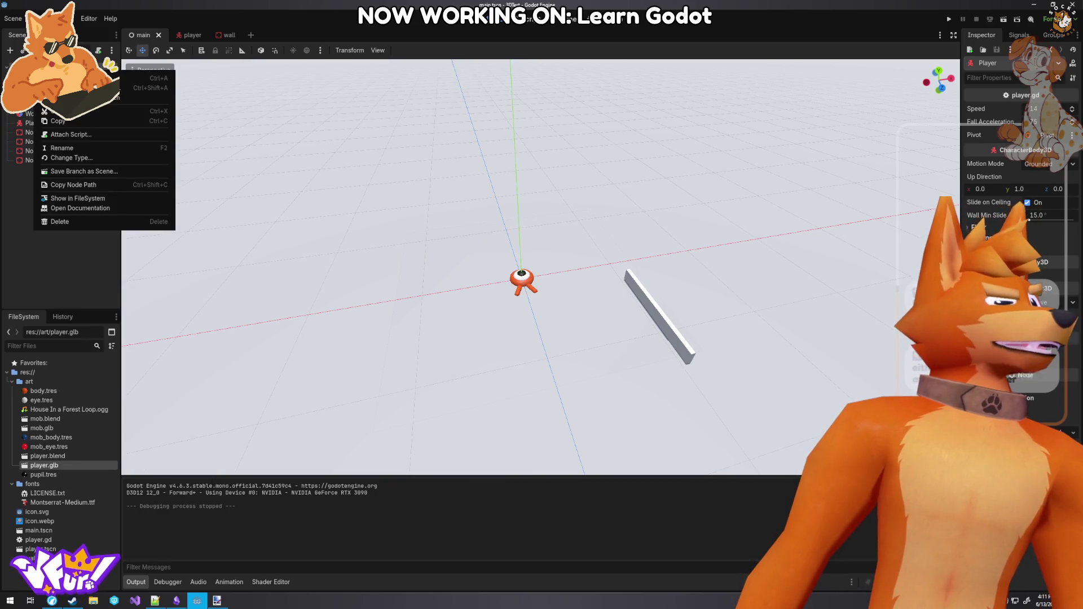
click(62, 78)
- Add a Camera3D node to the main scene
text(camera)
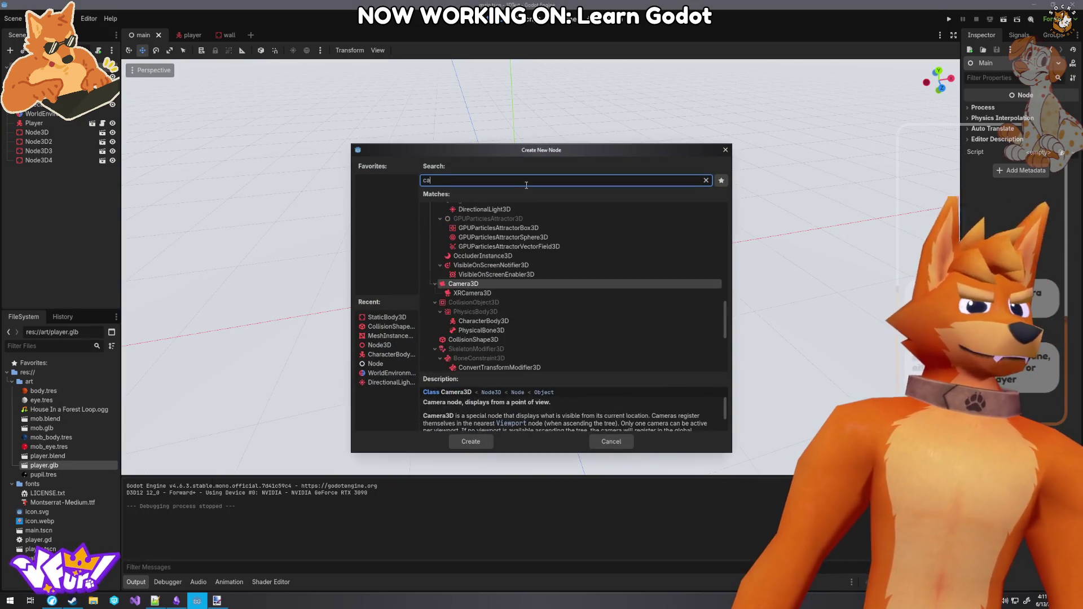
click(467, 257)
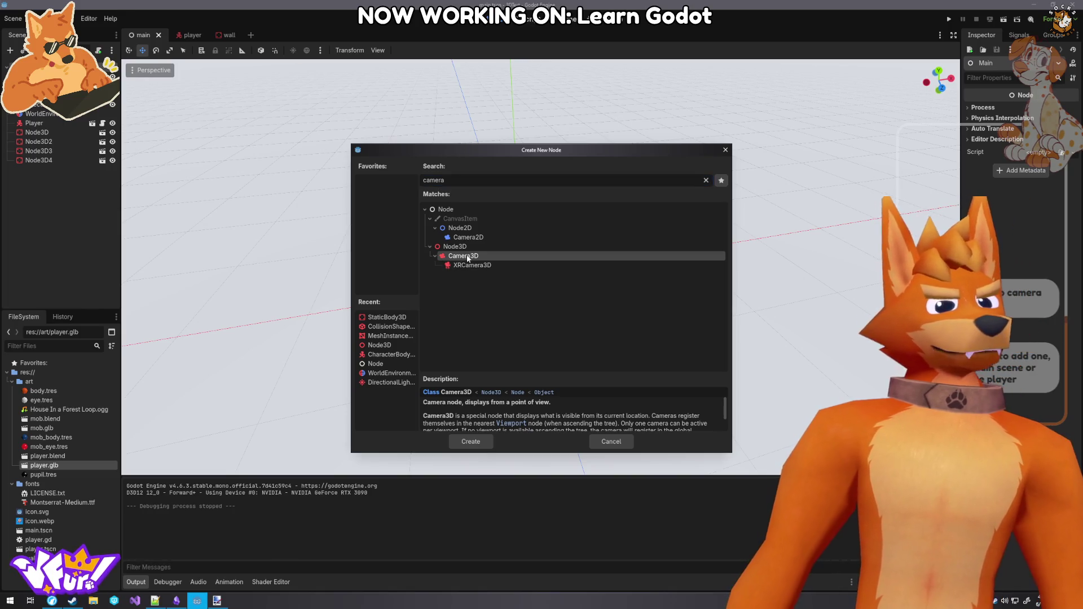
click(471, 443)
- Raise the camera above the origin, push it further along Z, and preview its view
scroll(549, 314, down, 5)
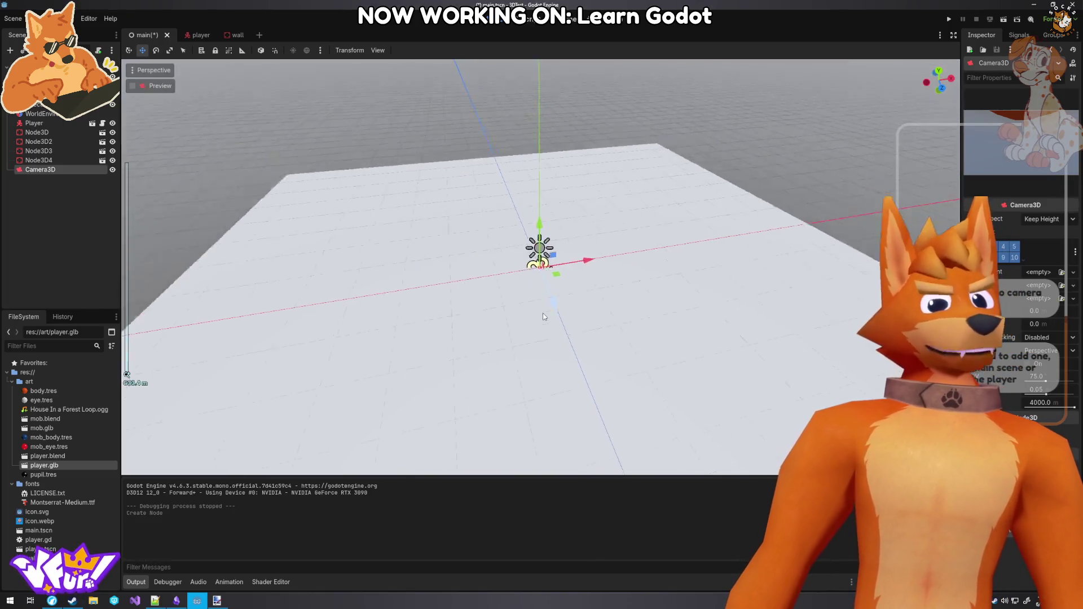
scroll(564, 293, up, 2)
mouse_move(536, 226)
mouse_down()
mouse_move(550, 168)
mouse_move(606, 227)
mouse_move(496, 234)
mouse_up()
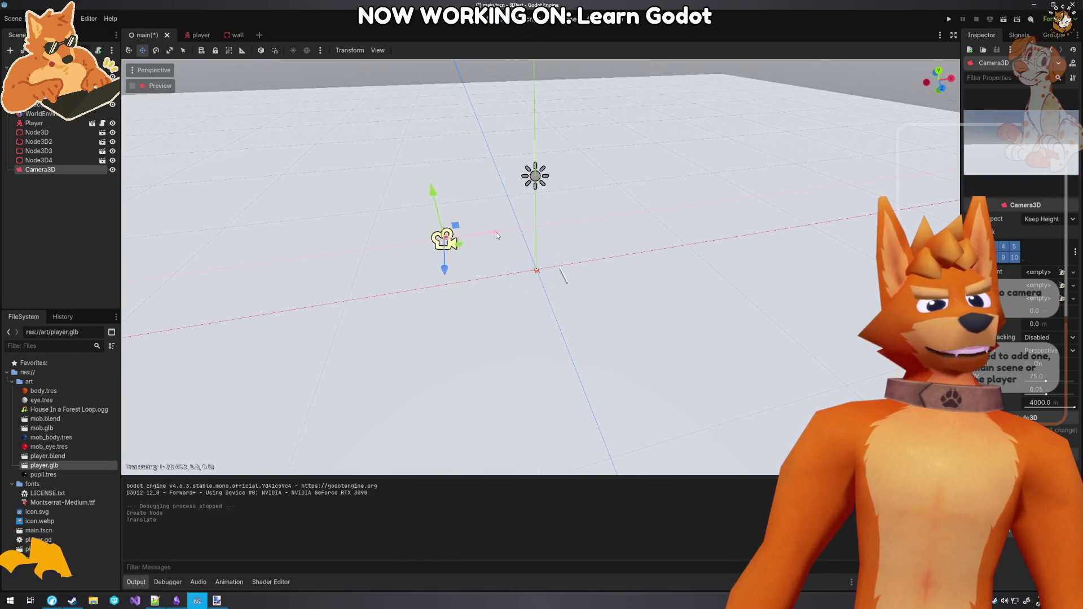
drag(394, 273, 404, 340)
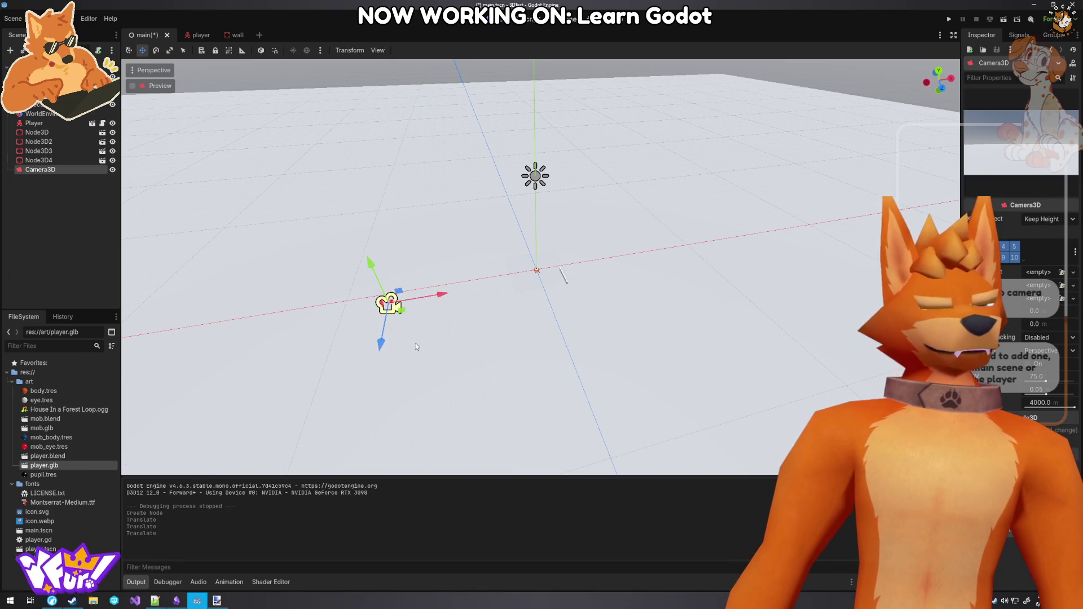
mouse_move(316, 342)
mouse_down()
mouse_move(349, 237)
mouse_move(556, 217)
mouse_move(496, 254)
mouse_up()
scroll(473, 336, up, 3)
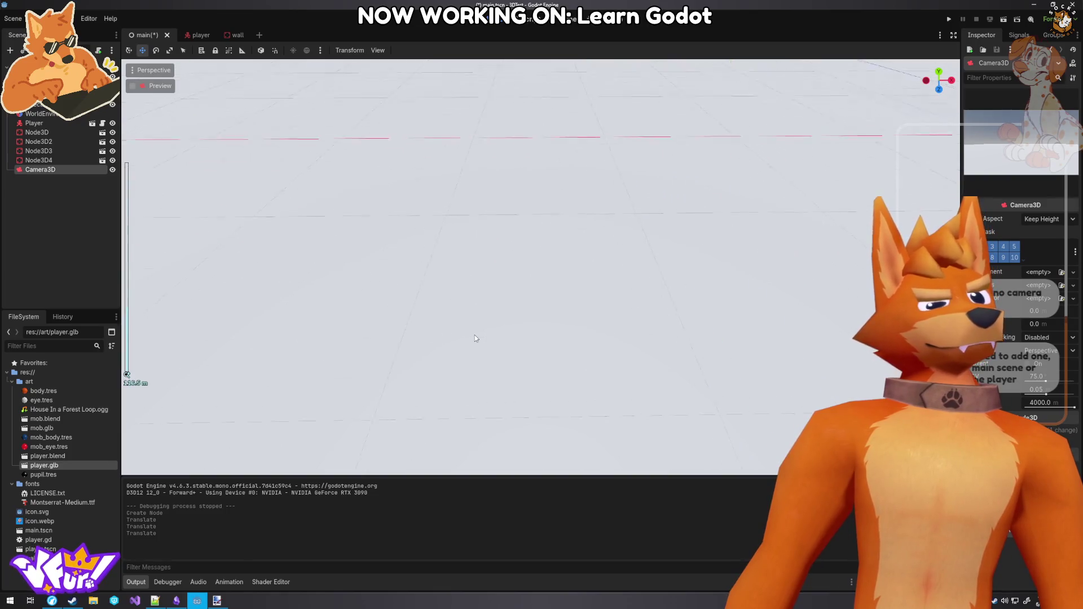
scroll(474, 338, down, 2)
click(132, 86)
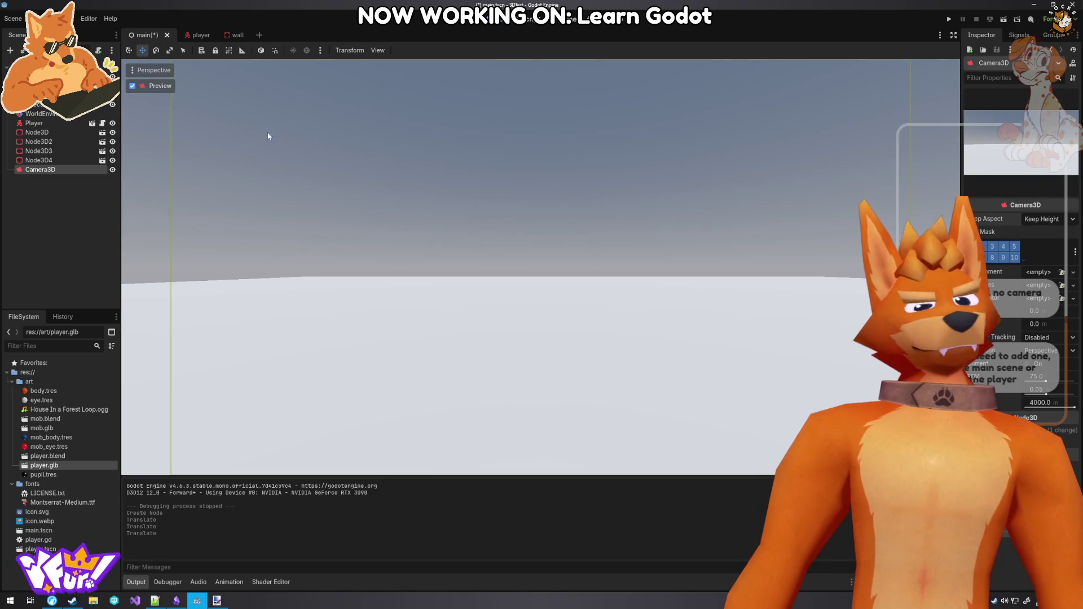
- Leave the camera preview and move the camera right along X, then up and back
click(132, 86)
drag(551, 254, 619, 248)
drag(584, 287, 578, 246)
- Rotate the camera around its blue axis, undo it, and reselect the Camera3D
key(r)
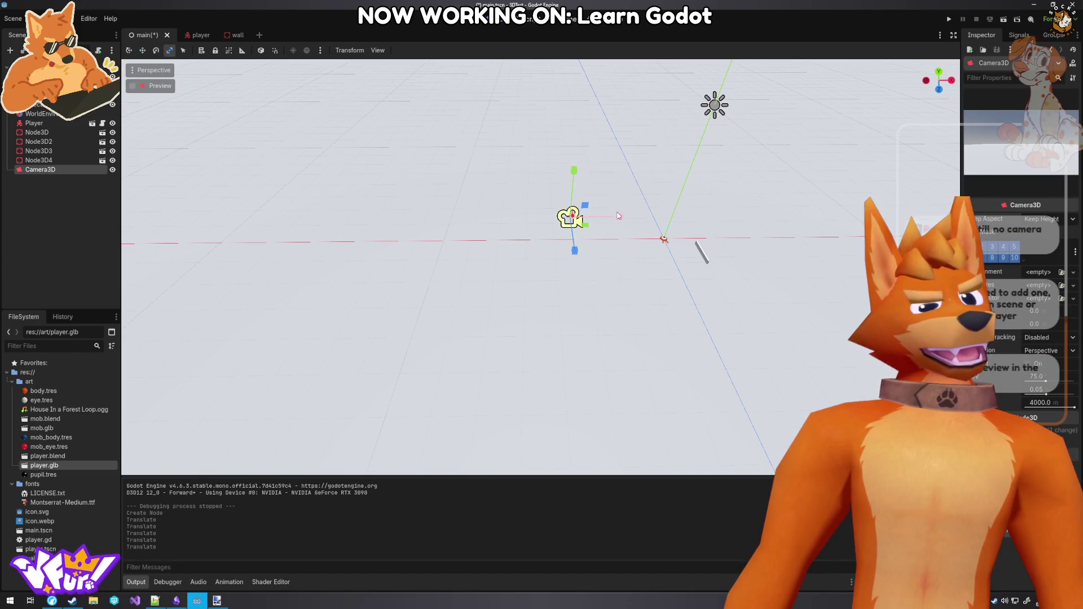
click(156, 51)
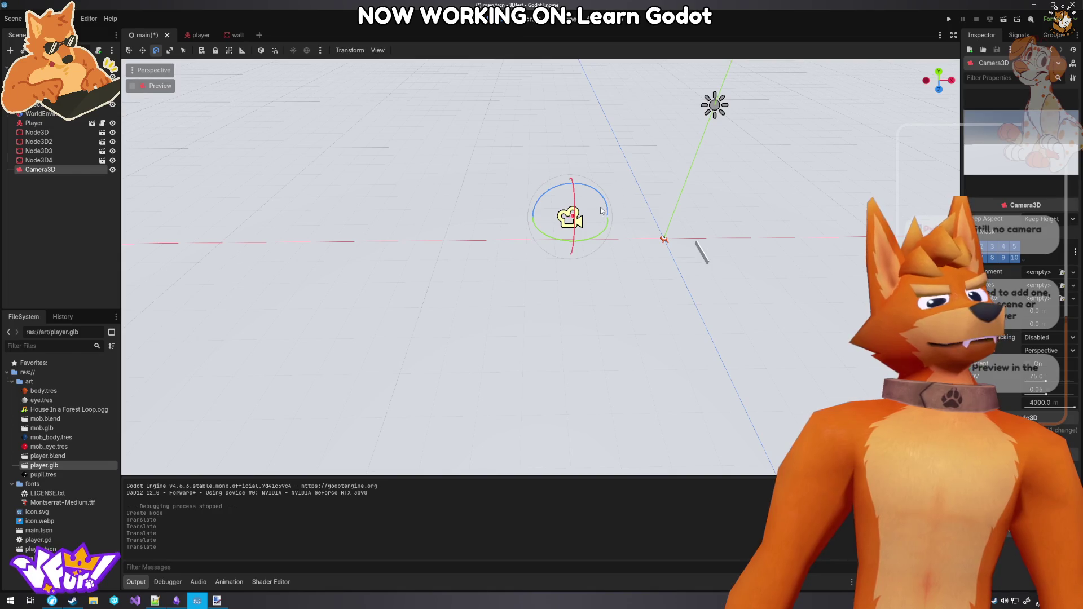
drag(612, 203, 614, 214)
key(ctrl+z)
click(664, 239)
click(572, 219)
- Tilt the camera about 100 degrees on its red axis, then undo the tilt and the last move
drag(578, 180, 577, 163)
mouse_move(585, 98)
mouse_down()
mouse_move(590, 279)
mouse_move(587, 176)
mouse_move(595, 227)
mouse_move(536, 25)
mouse_move(616, 271)
mouse_move(616, 249)
mouse_move(617, 316)
mouse_move(574, 219)
mouse_up()
key(ctrl+z)
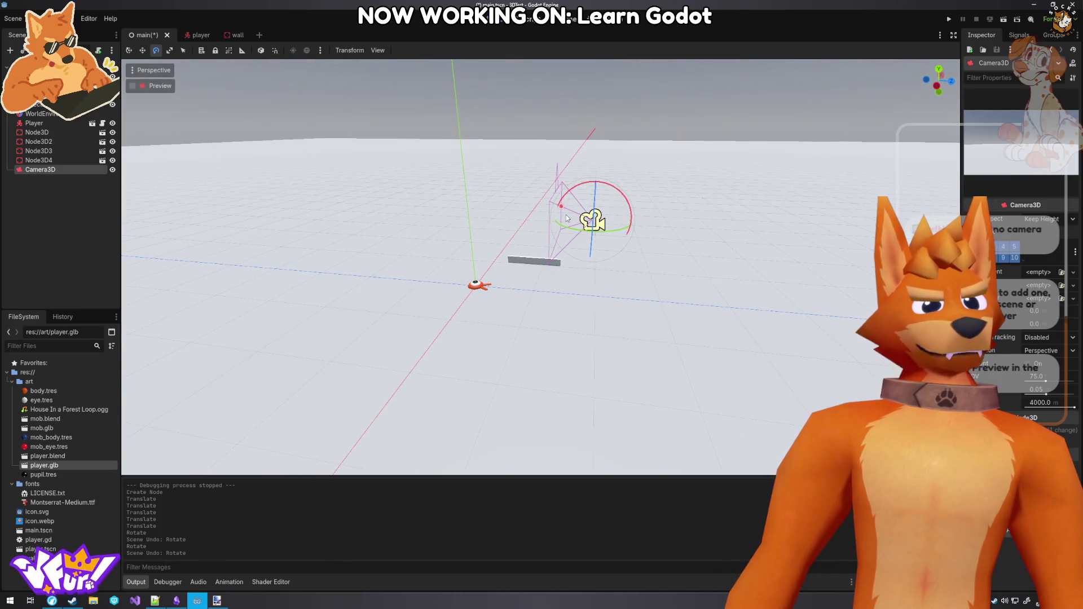
key(ctrl+z)
drag(603, 199, 605, 409)
drag(488, 341, 488, 341)
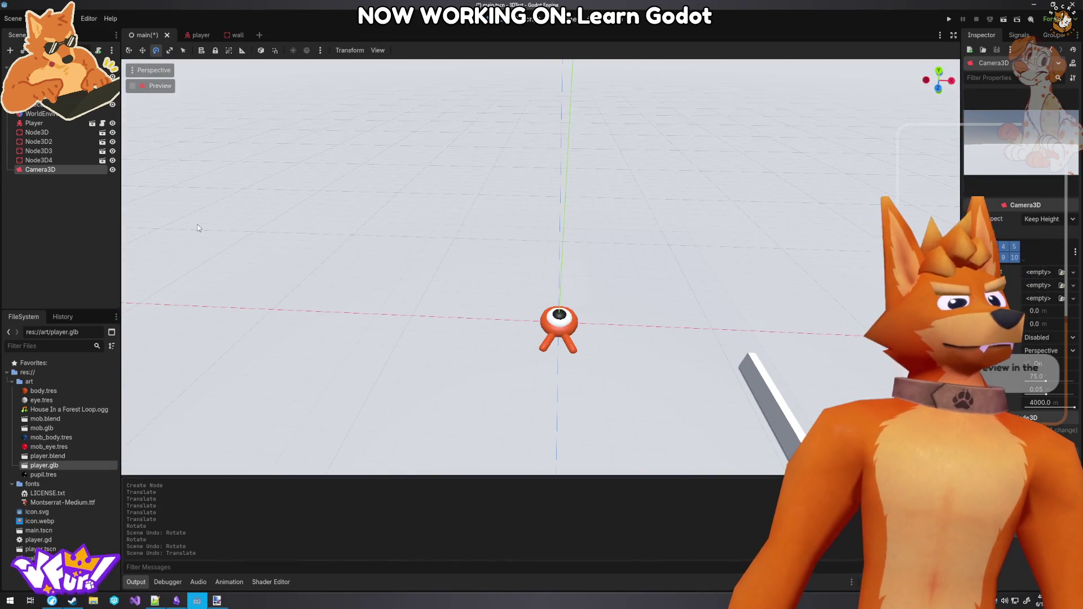
- Toggle the Camera3D's visibility off and on, leaving its name unchanged
click(128, 50)
click(143, 50)
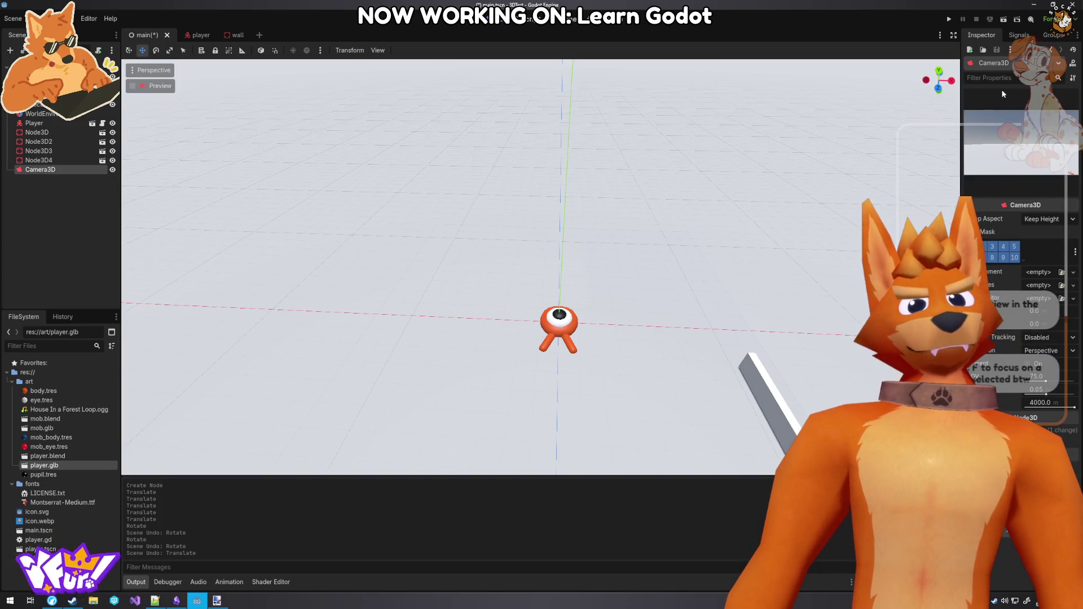
click(113, 170)
click(112, 169)
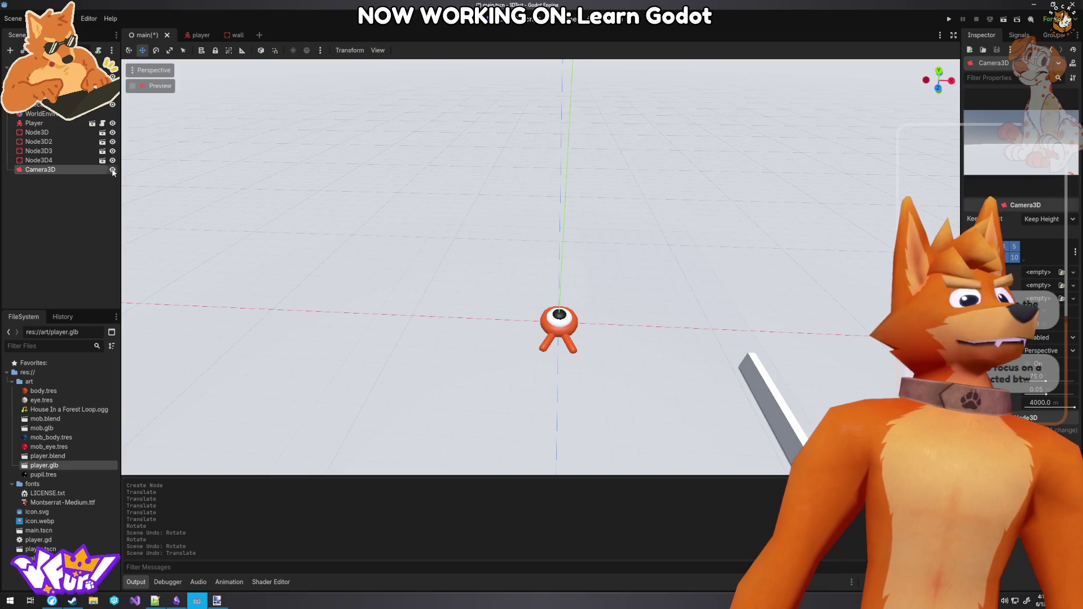
double_click(42, 169)
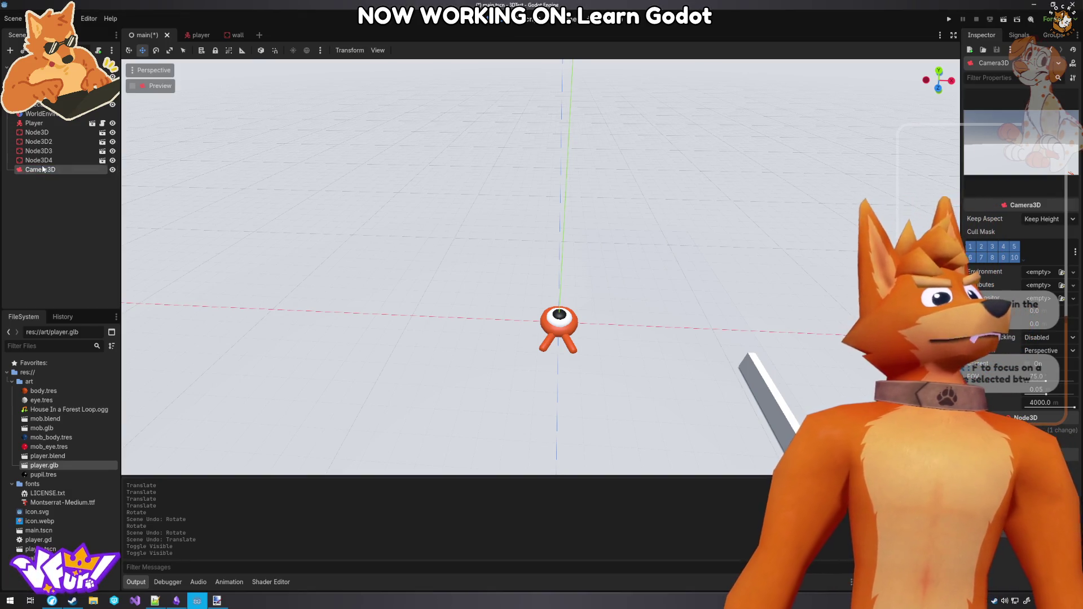
key(Escape)
- Delete the Camera3D and open Add Child Node with the Camera3D type picked
key(Delete)
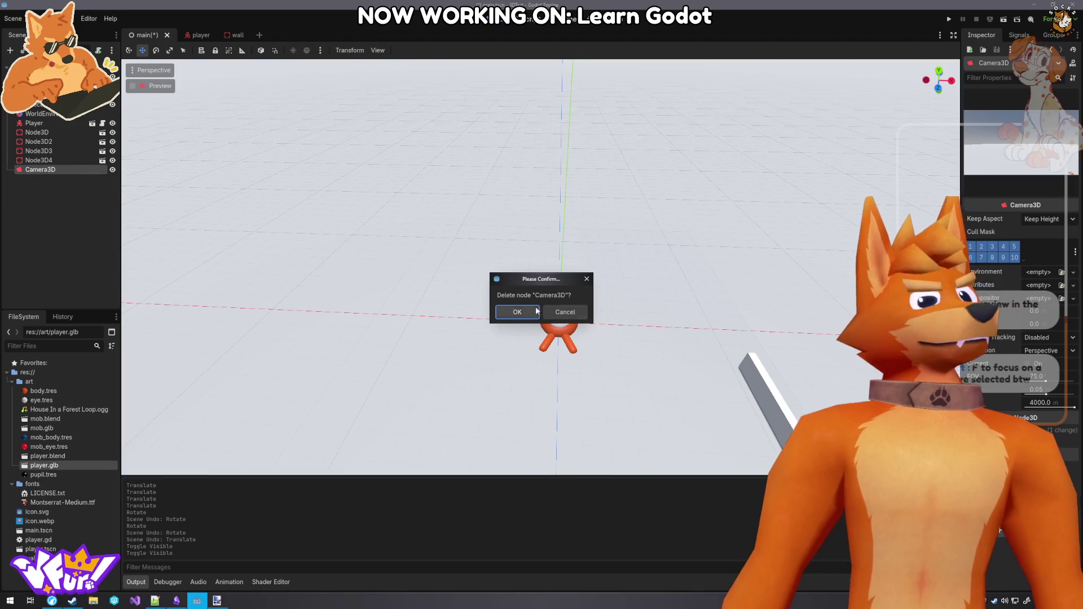
click(510, 309)
right_click(29, 66)
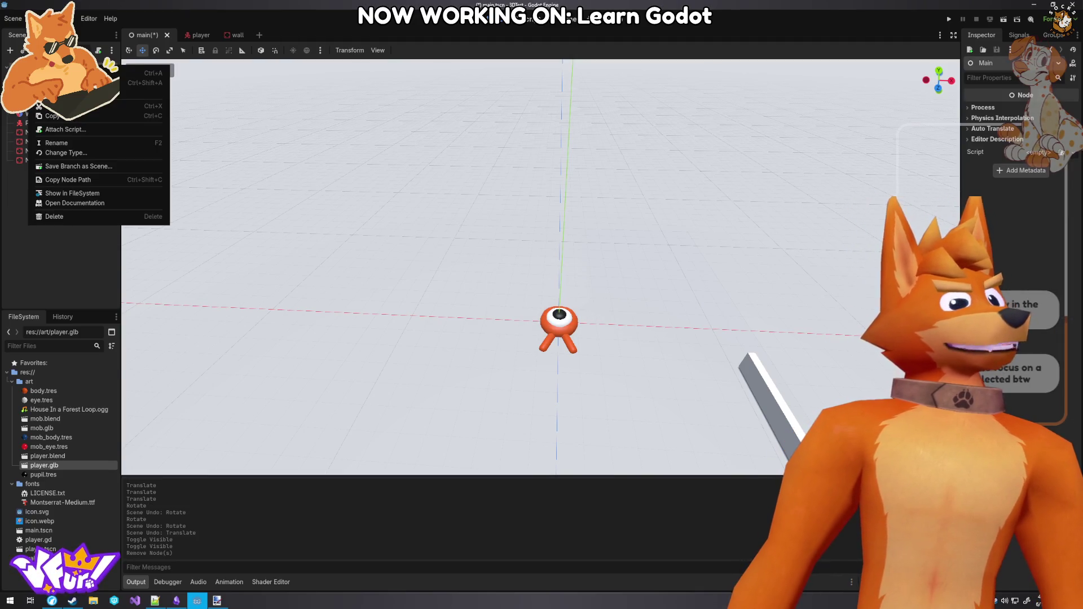
click(130, 74)
click(460, 258)
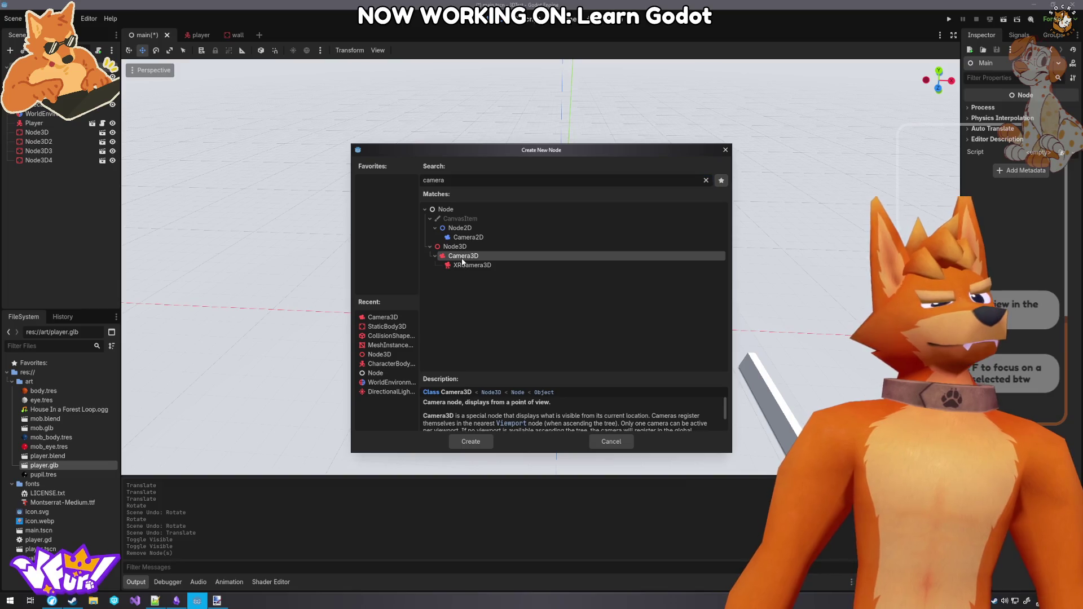
- Add a new Camera3D and raise it along Y above the player
double_click(460, 258)
mouse_move(567, 294)
mouse_down()
mouse_move(566, 217)
mouse_move(575, 282)
mouse_move(575, 266)
mouse_up()
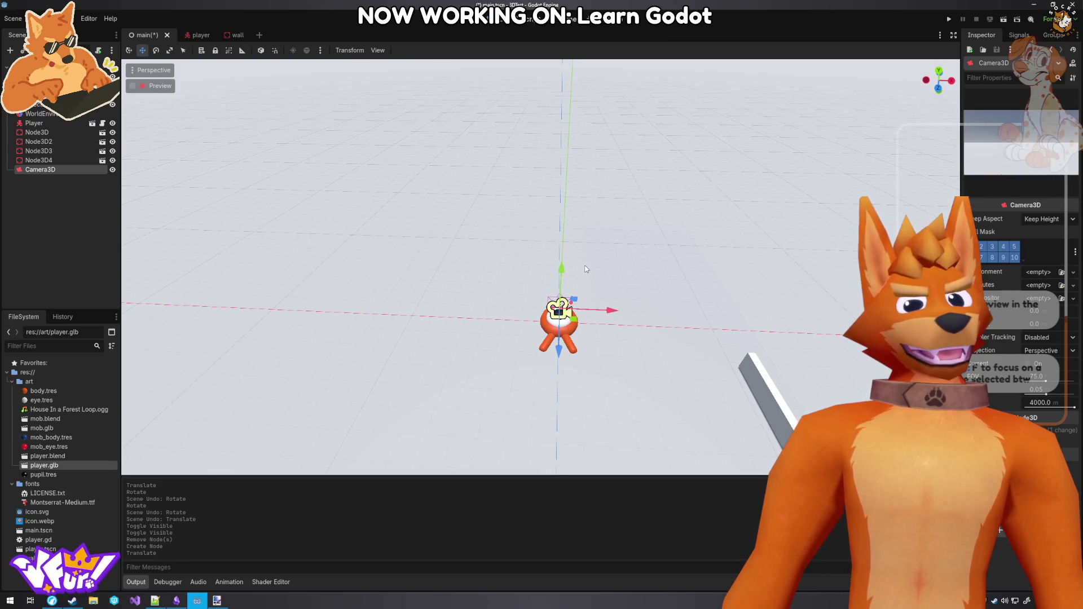
scroll(575, 266, up, 1)
scroll(561, 313, up, 5)
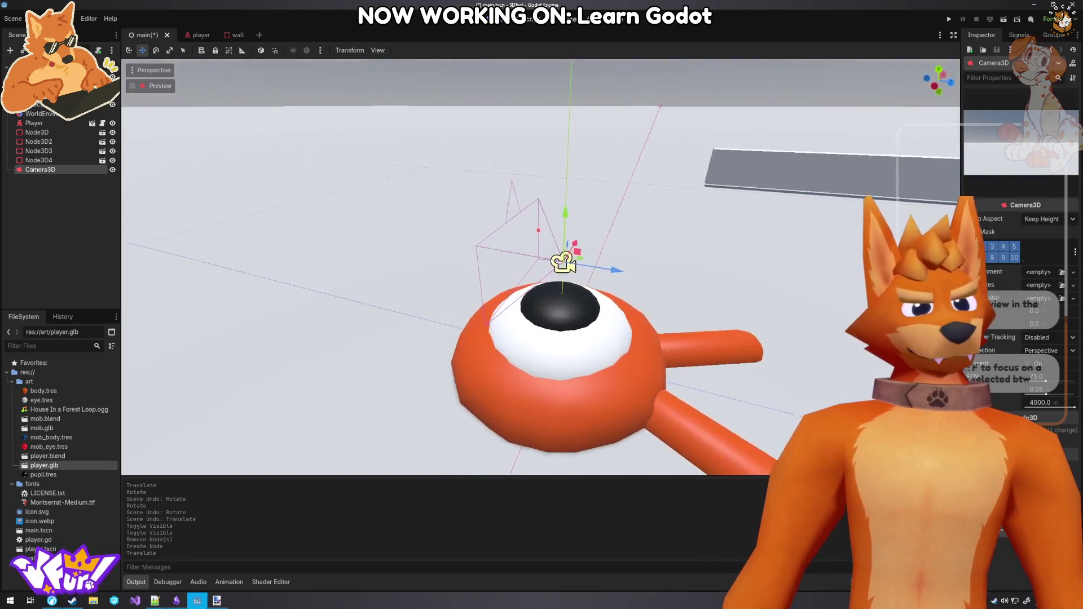
scroll(561, 313, down, 5)
- Move the camera along Z and X so it sits behind the player, then select it
drag(569, 244, 882, 211)
scroll(882, 211, up, 5)
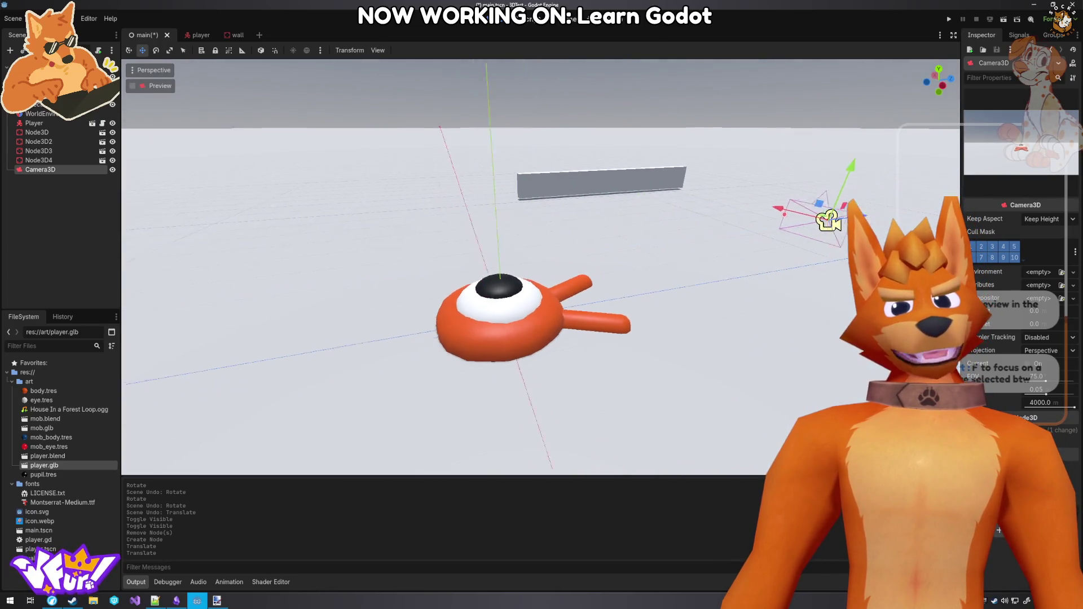
scroll(882, 211, down, 5)
mouse_move(534, 240)
mouse_down()
mouse_move(536, 263)
mouse_move(503, 350)
mouse_up()
scroll(503, 351, down, 5)
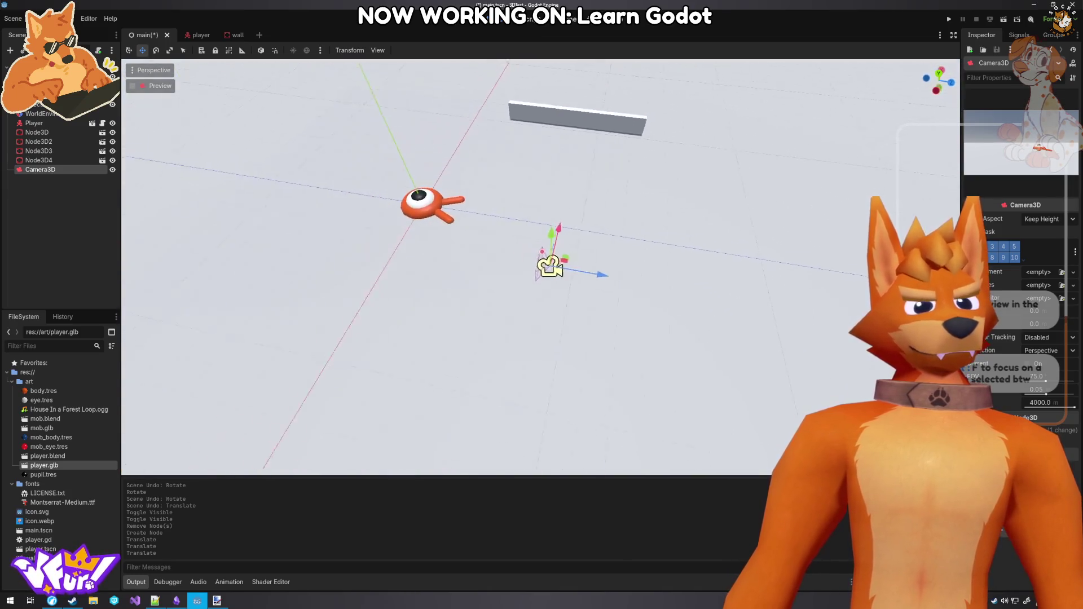
mouse_move(592, 252)
mouse_down()
mouse_move(803, 275)
mouse_move(764, 152)
mouse_up()
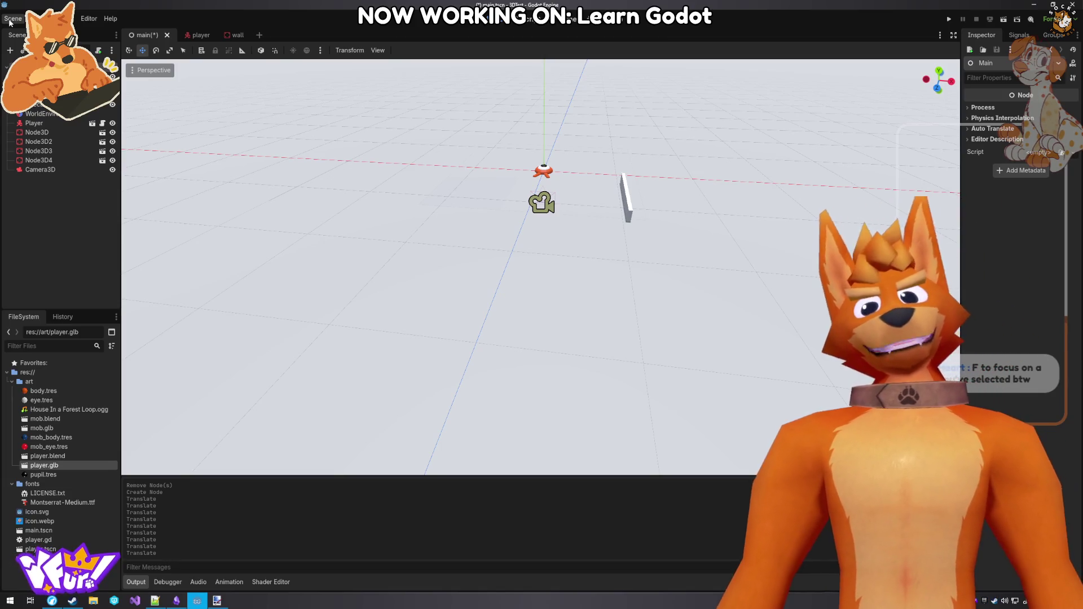
click(50, 169)
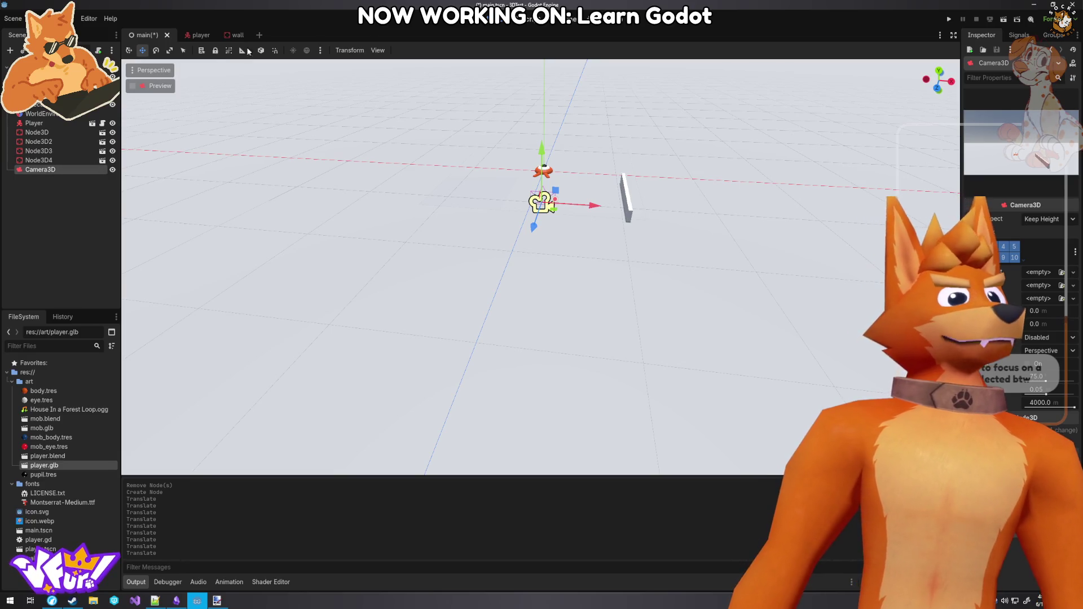
- Run the scene and slide the player back and forth along the wall with W and S
click(1004, 19)
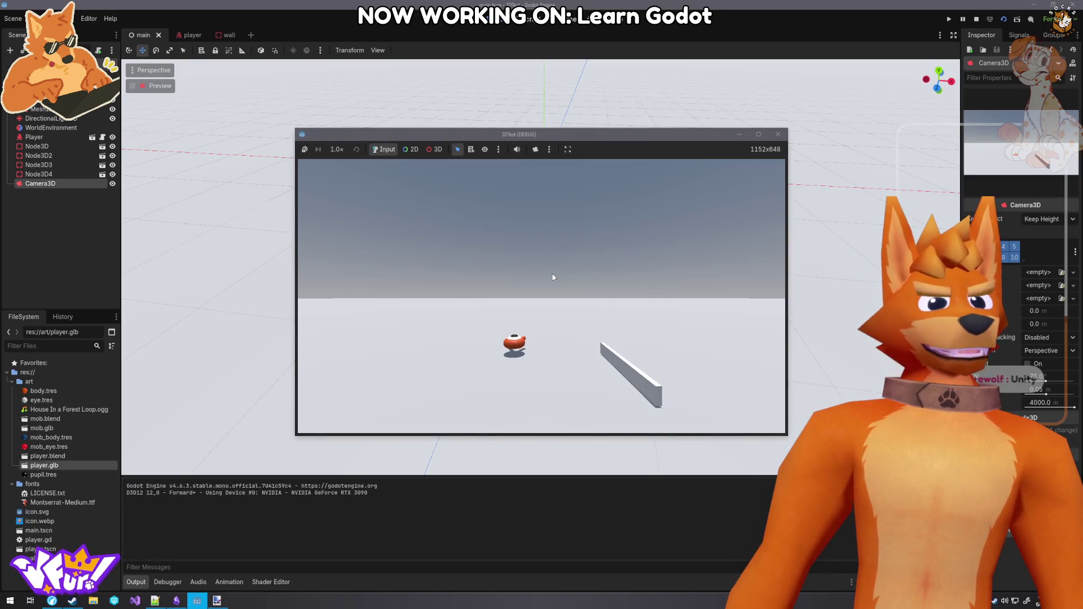
key(d)
key(s)
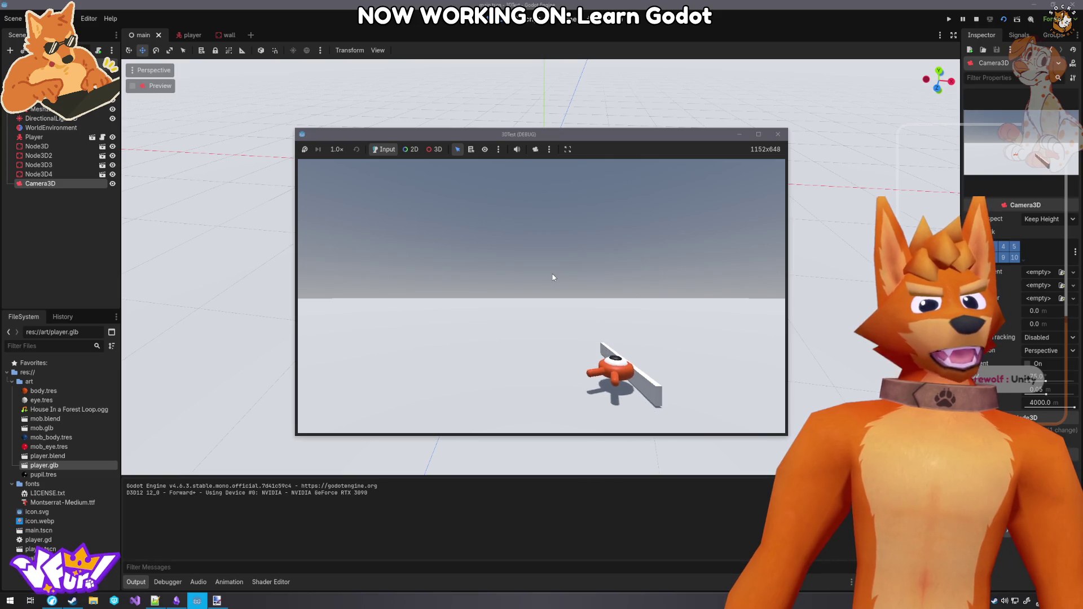
key(s)
key(s)
key(w)
key(w)
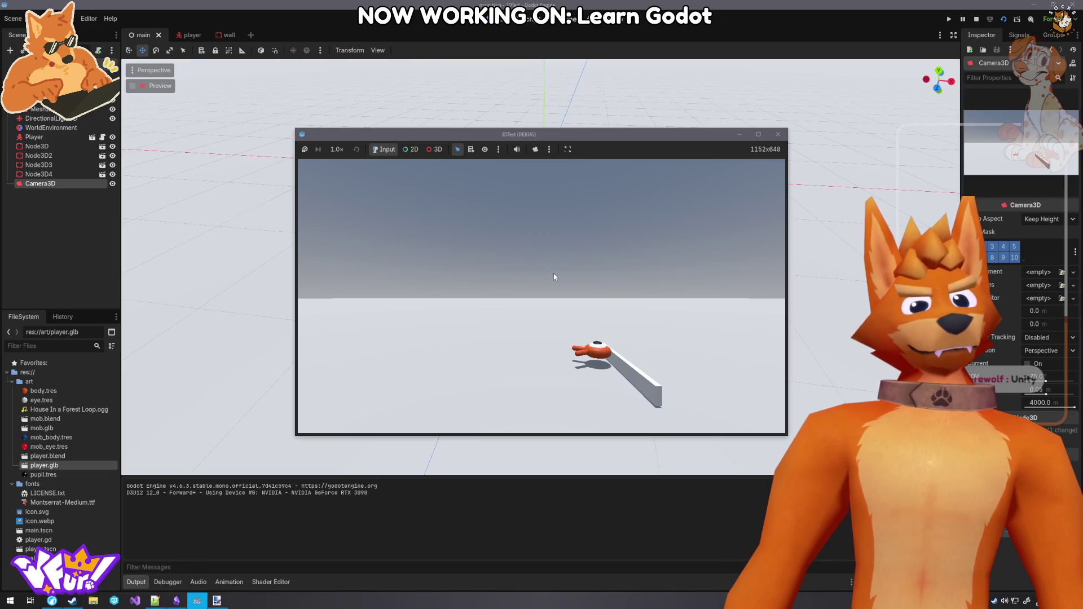
key(s)
key(w)
key(s)
key(w)
key(s)
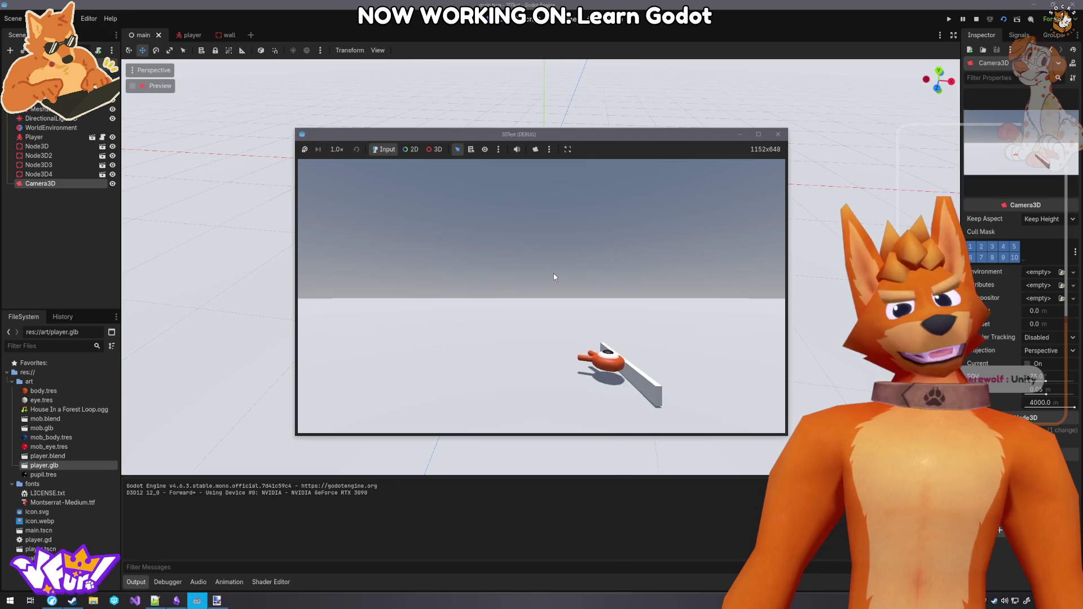
key(w)
key(s)
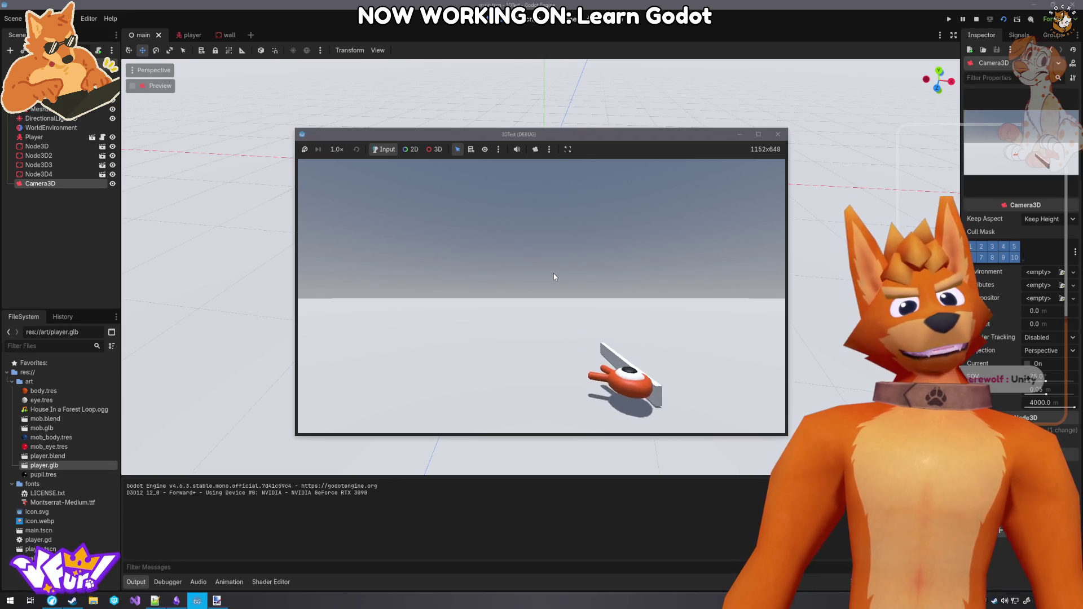
key(w)
key(s)
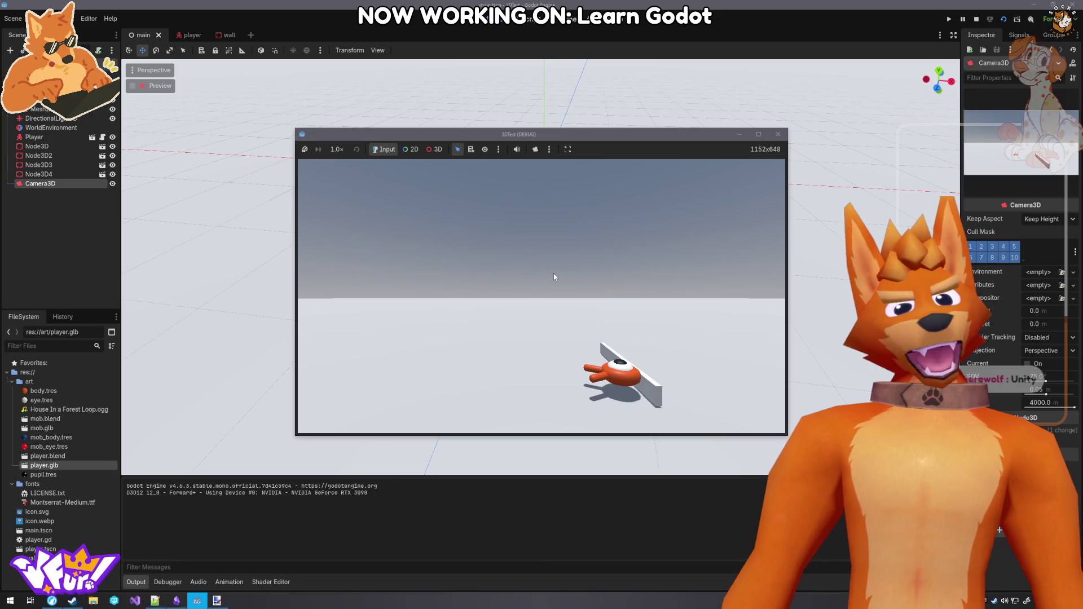
key(w)
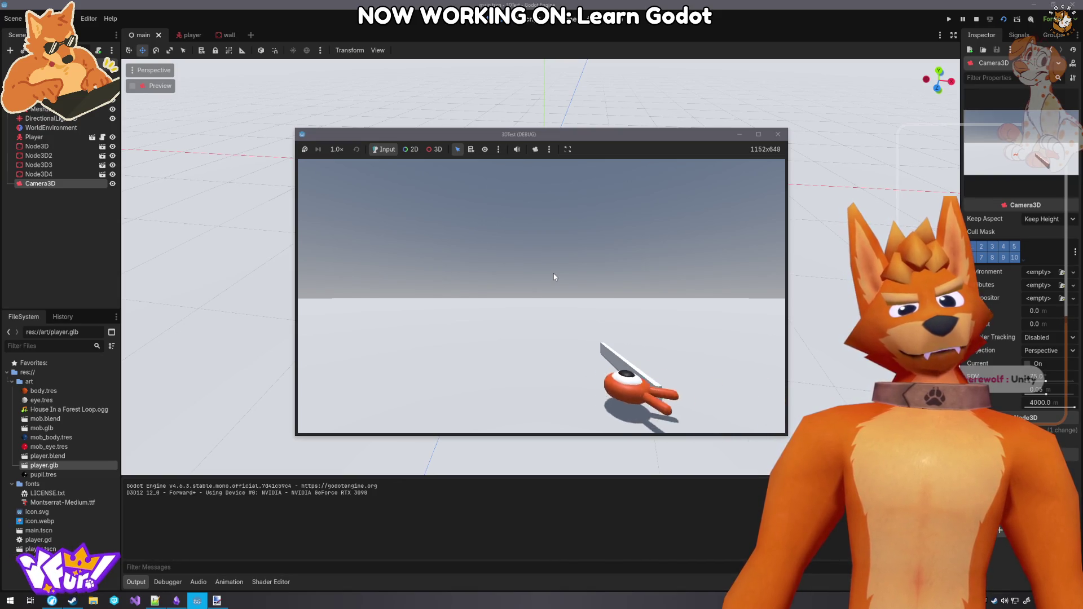
key(w)
key(w)
- Walk the player into the wall and around its ends with WASD, then stop the game
key(d)
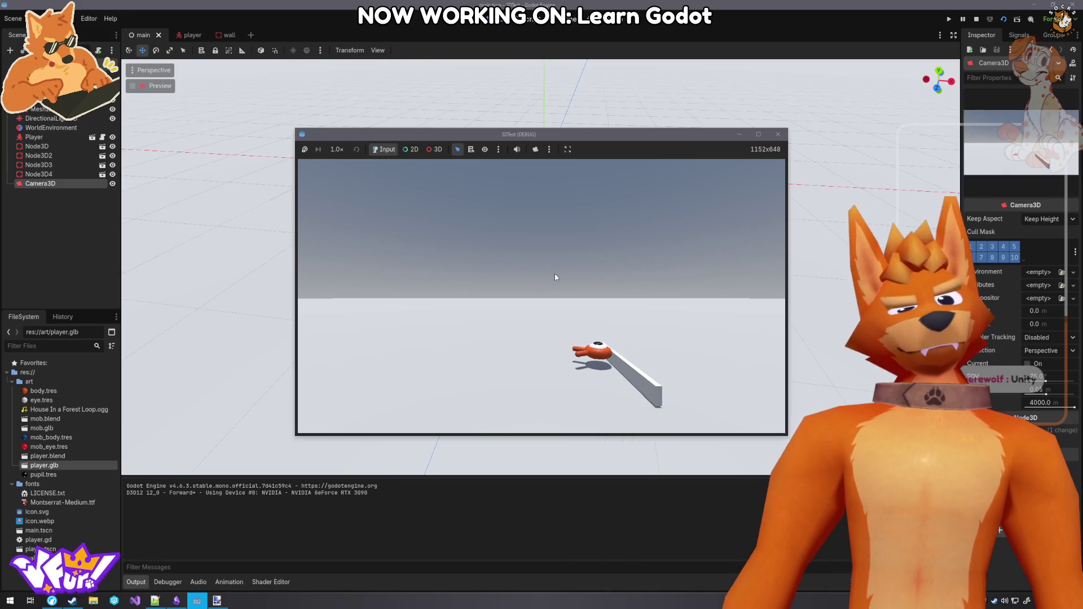
key(a)
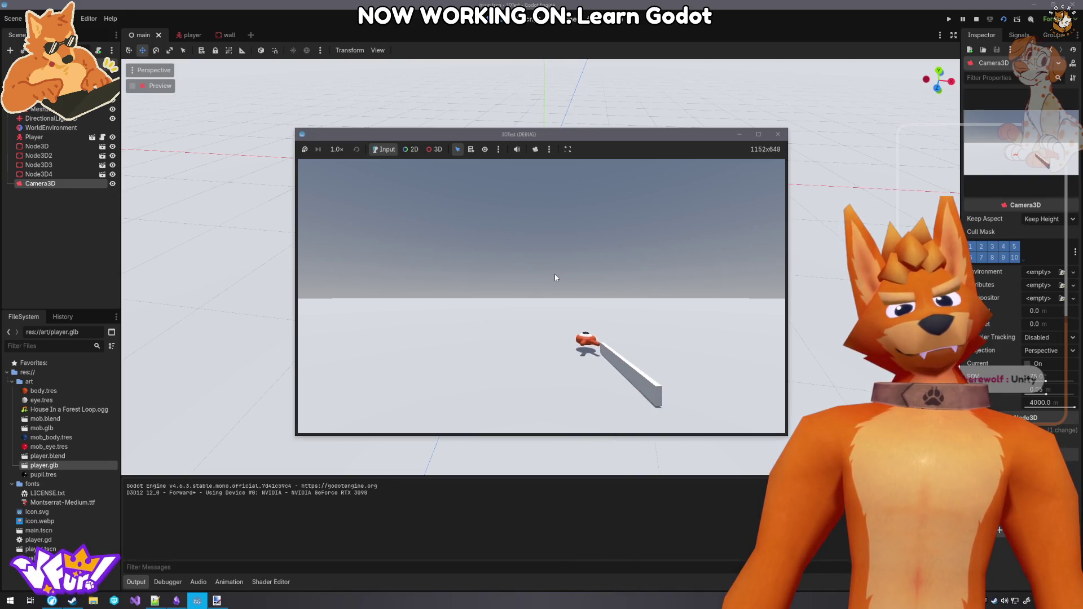
key(d)
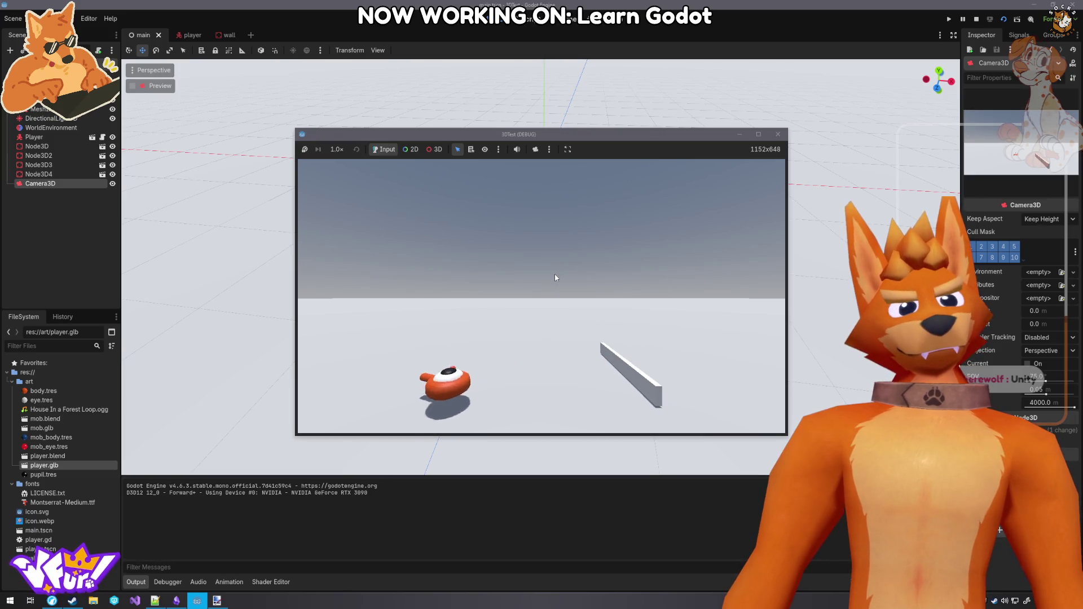
key(s)
key(w)
key(s)
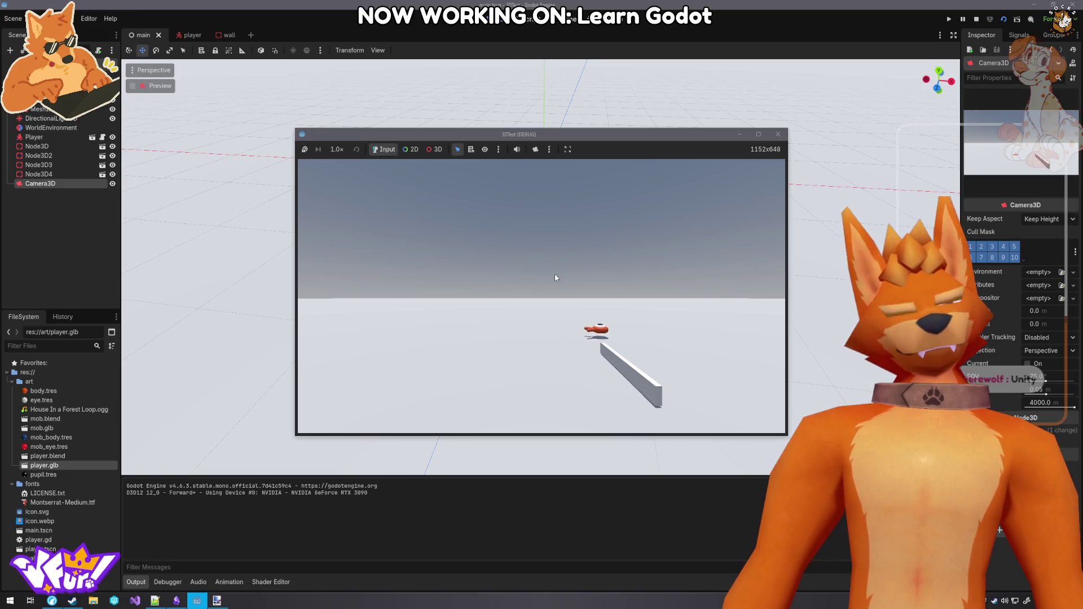
key(a)
key(w)
key(d)
key(s)
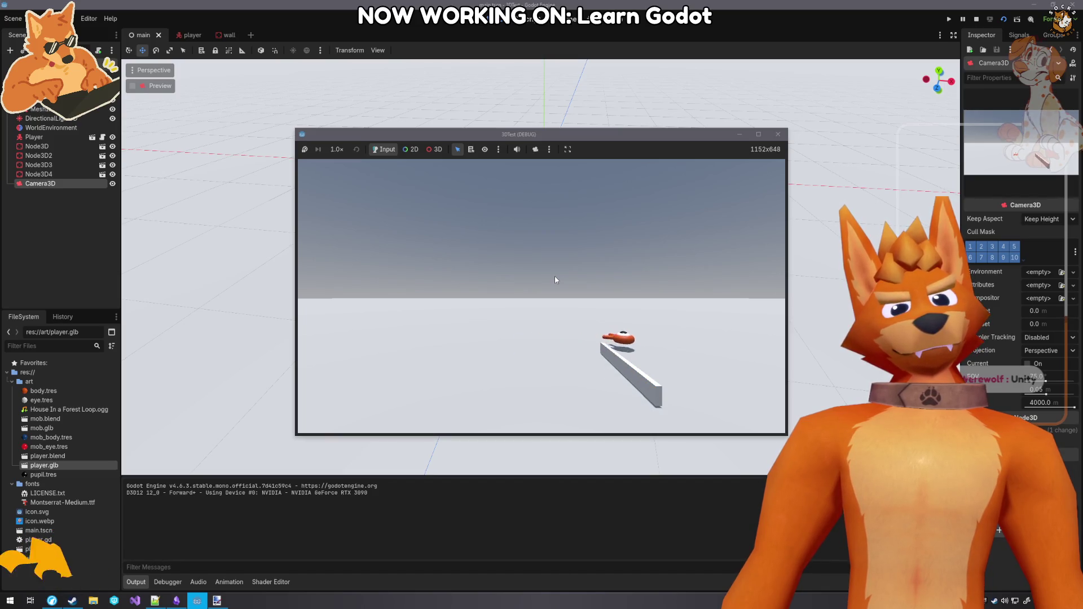
key(s)
key(a)
key(w)
key(s)
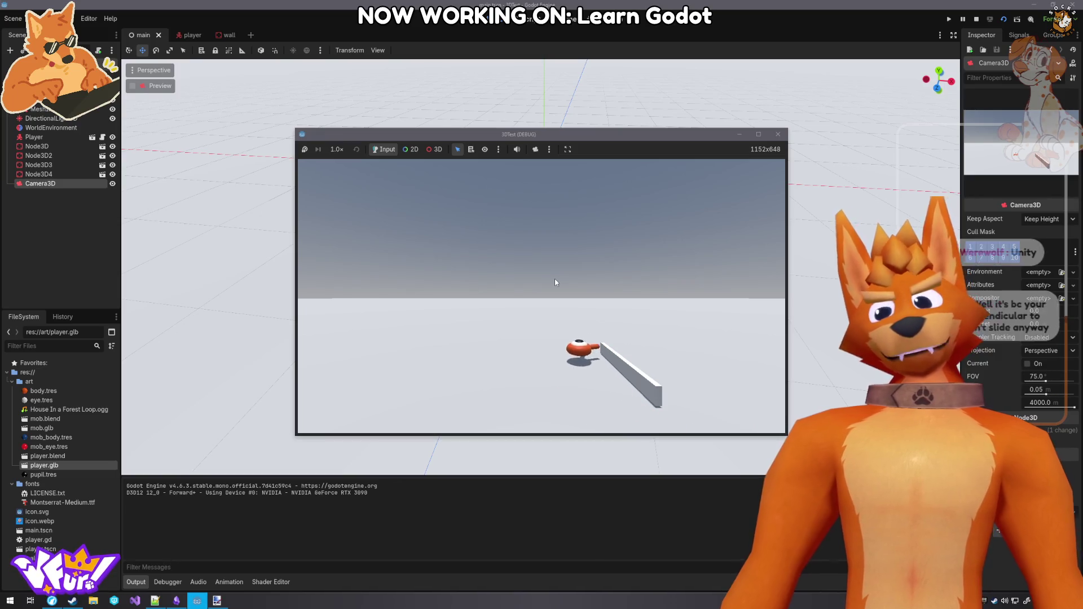
key(d)
key(a)
key(w)
key(d)
key(a)
click(778, 134)
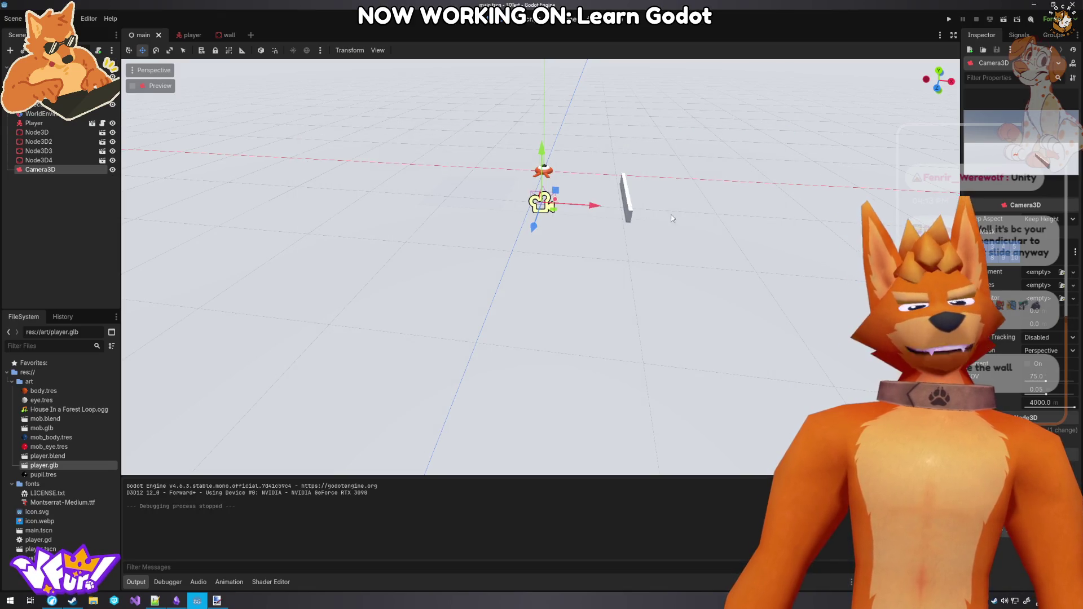
- Select all four wall pieces, Node3D through Node3D4
key(w)
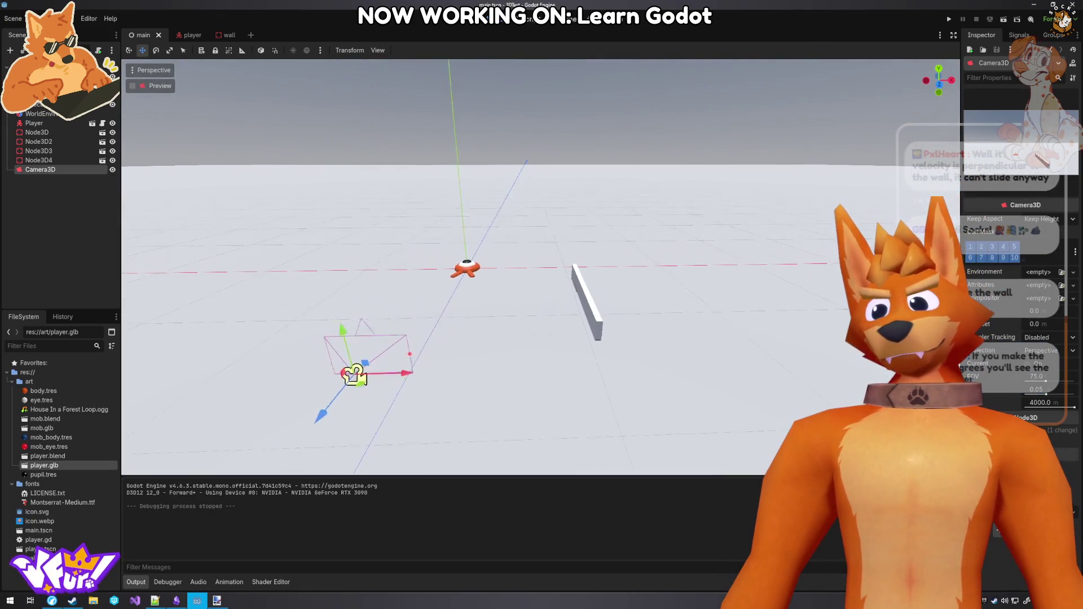
key(s)
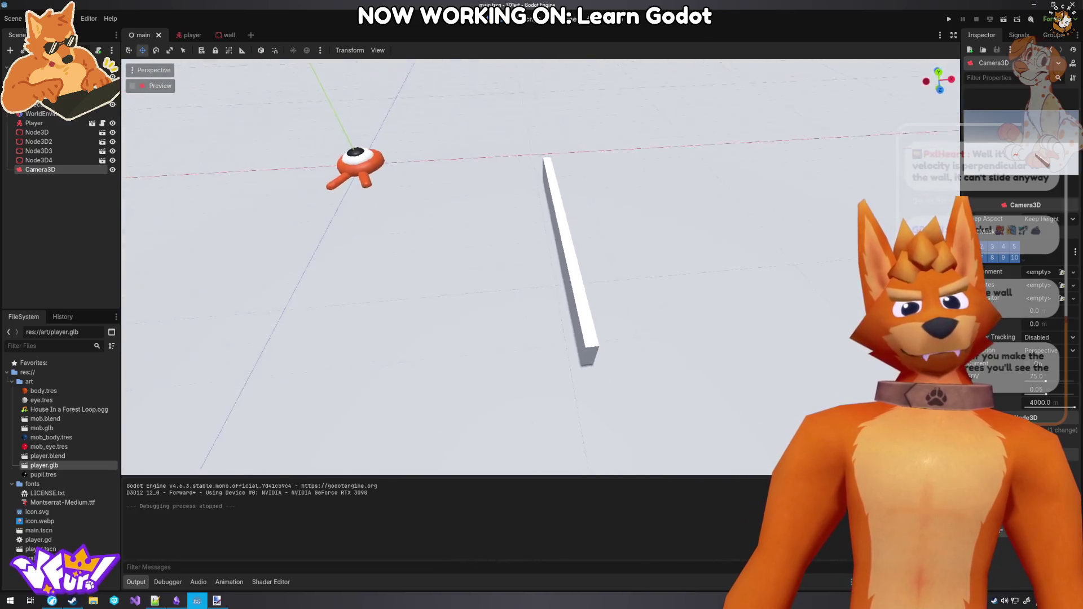
click(568, 184)
click(574, 217)
click(49, 132)
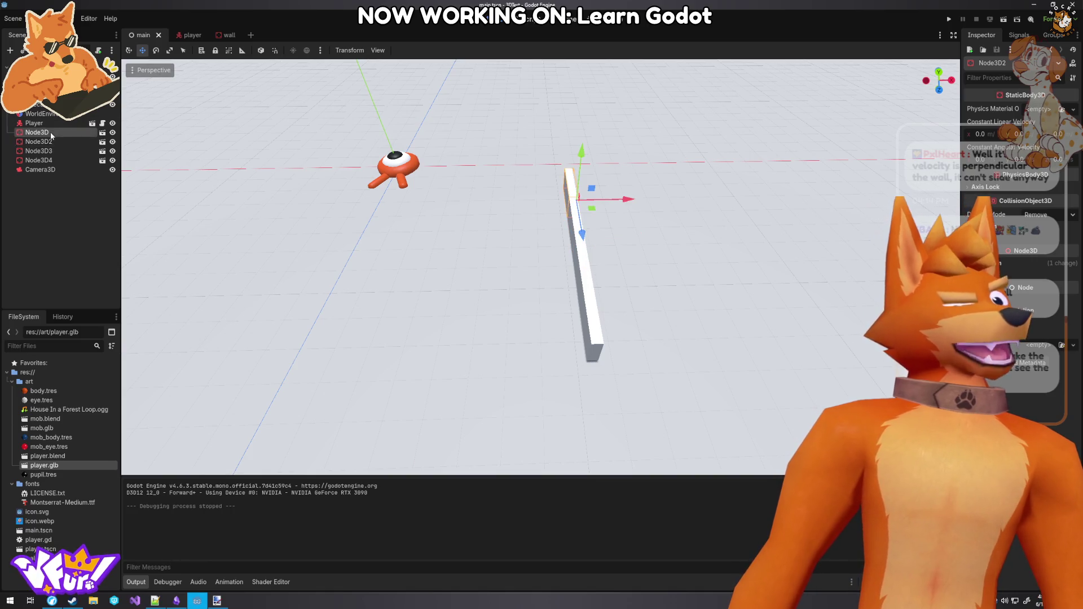
shift+click(44, 161)
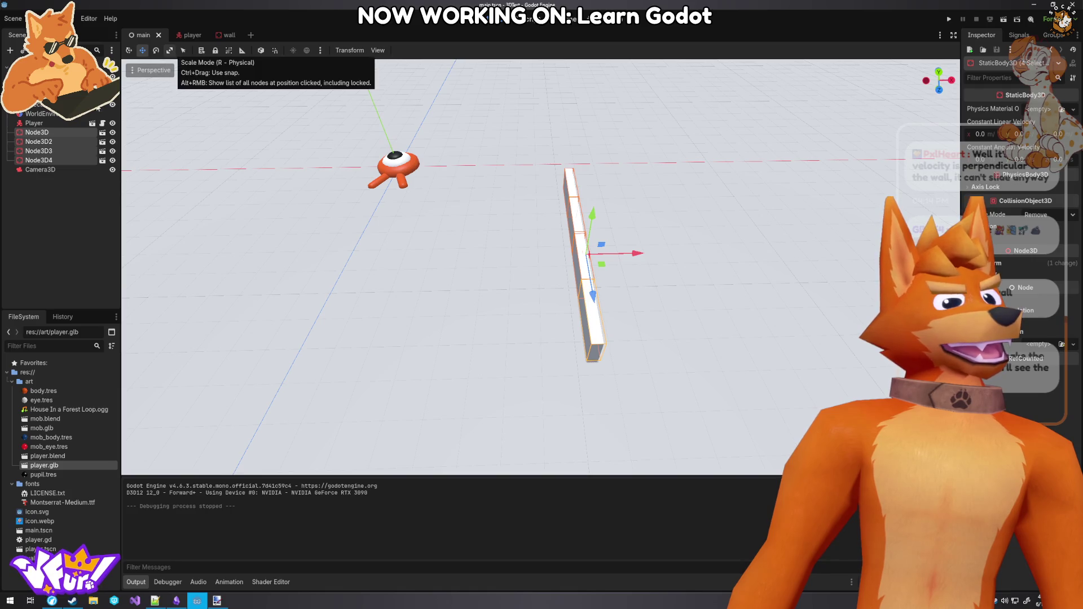
- Rotate the selected wall pieces about 43 degrees so the wall runs diagonally
right_click(44, 140)
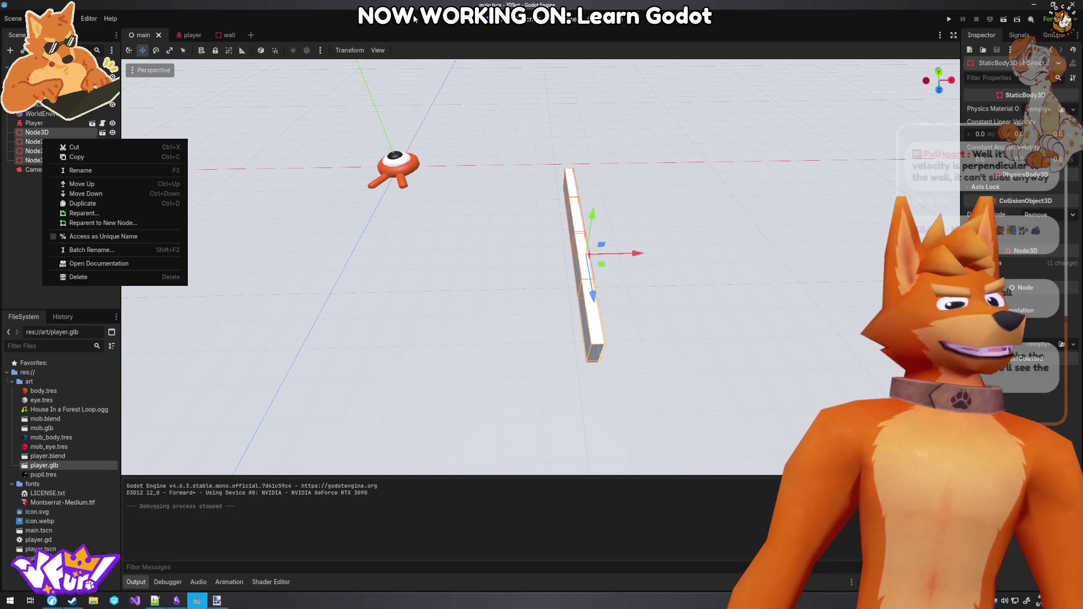
click(25, 226)
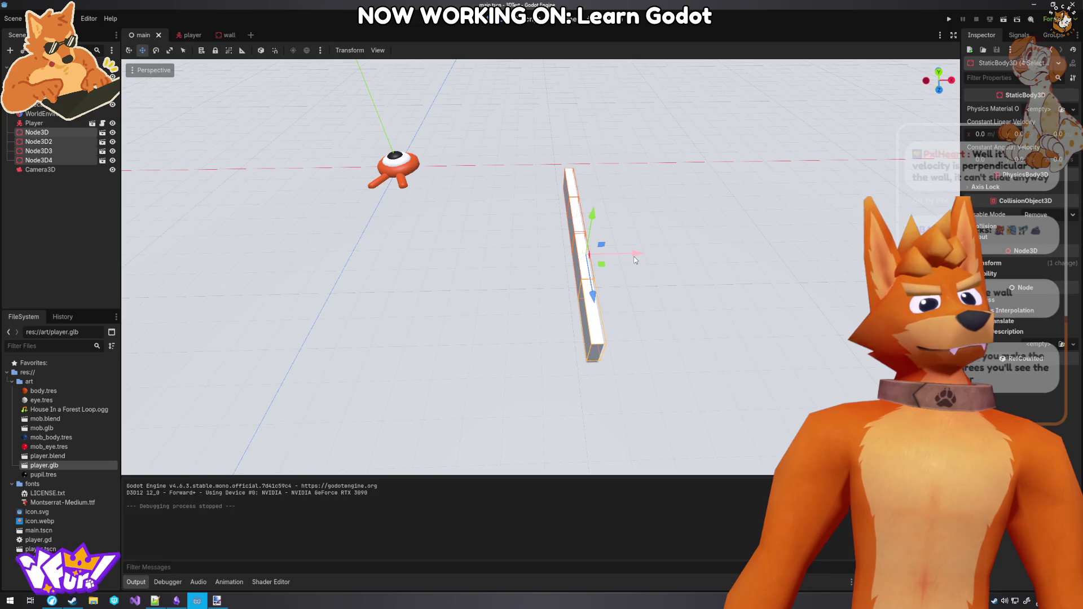
click(156, 50)
mouse_move(622, 275)
mouse_down()
mouse_move(710, 246)
mouse_move(734, 192)
mouse_move(761, 263)
mouse_move(787, 141)
mouse_move(809, 190)
mouse_move(814, 251)
mouse_move(801, 262)
mouse_move(797, 201)
mouse_move(740, 333)
mouse_move(790, 304)
mouse_move(925, 185)
mouse_move(884, 120)
mouse_move(858, 186)
mouse_move(808, 246)
mouse_move(829, 227)
mouse_move(733, 232)
mouse_move(417, 164)
mouse_up()
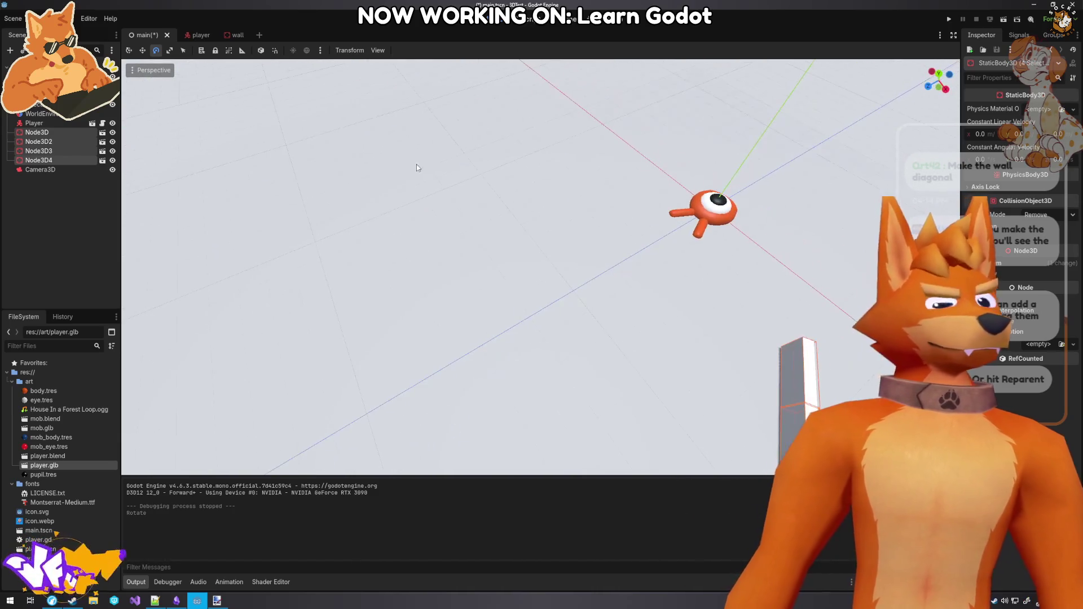
- Reparent the wall pieces under a new Node3D and rename it Walls
right_click(45, 132)
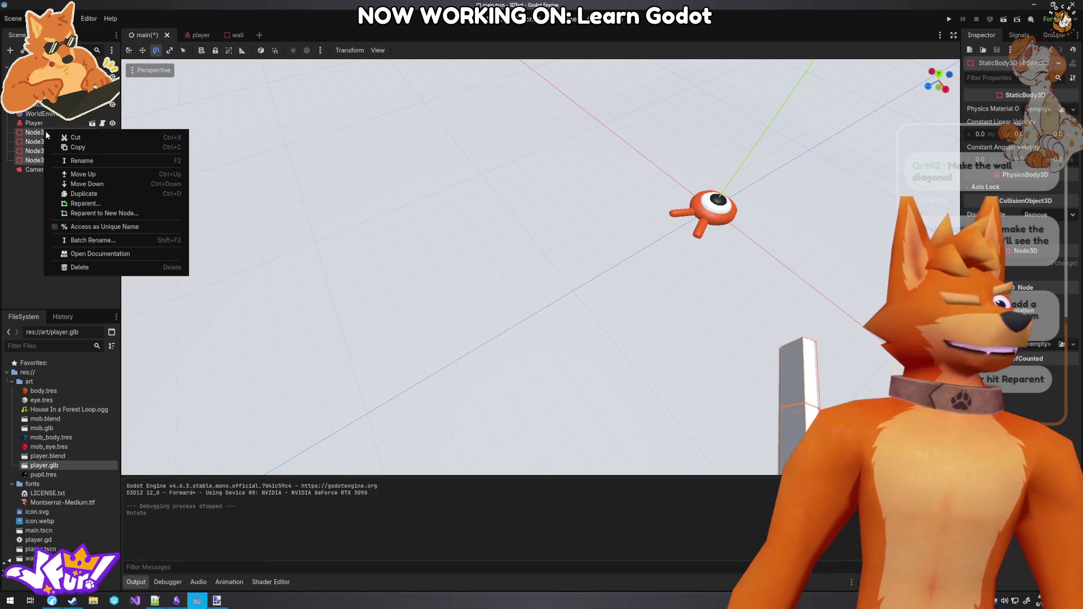
click(105, 213)
click(465, 246)
click(470, 442)
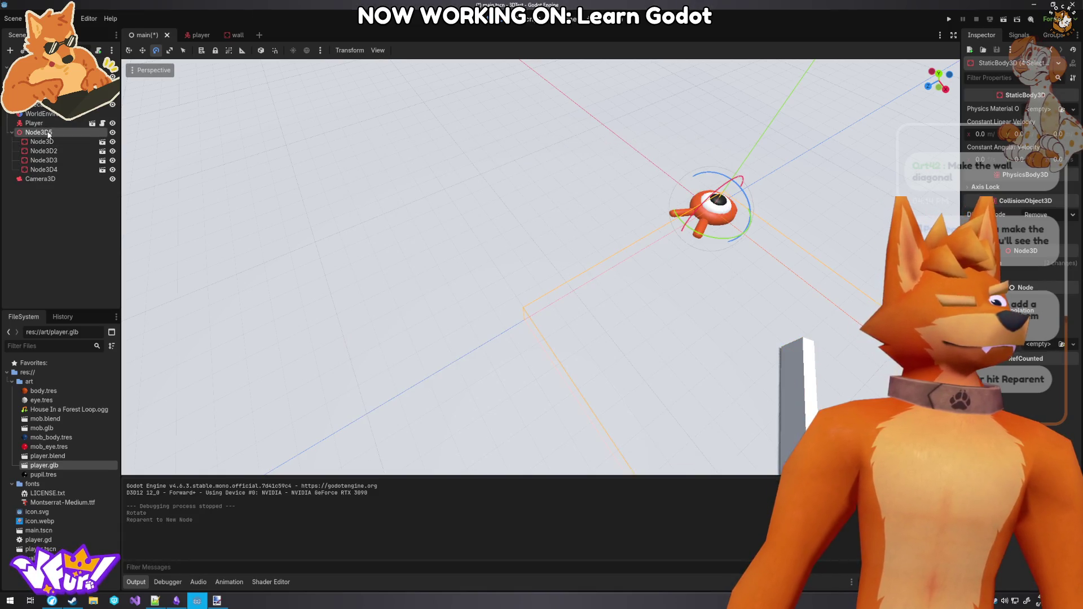
double_click(49, 133)
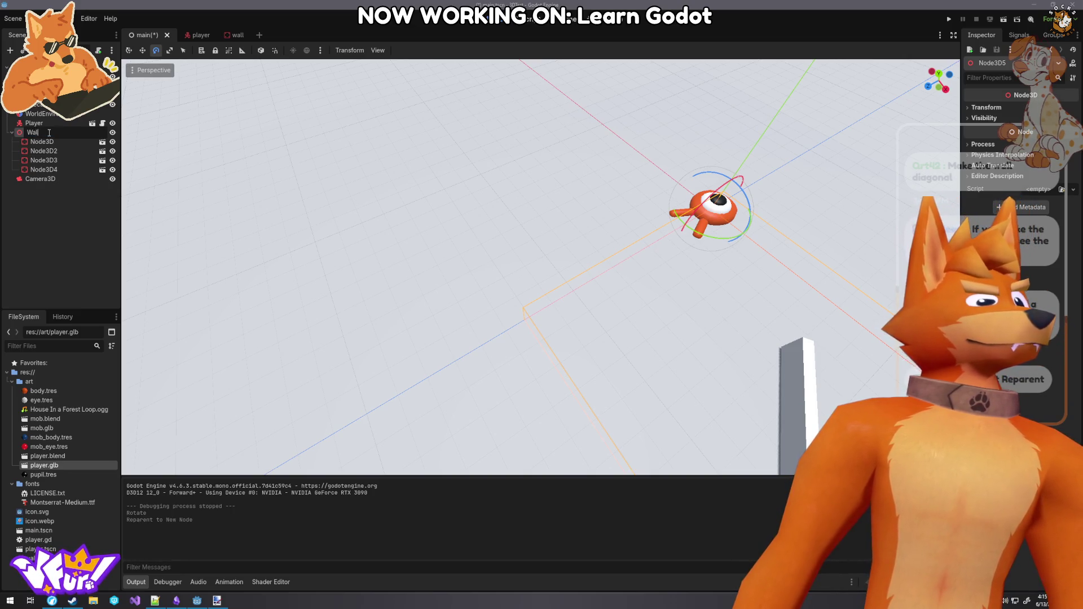
text(s)
key(Return)
- Check the Walls grouping by undoing and redoing the reparent and rename
click(35, 144)
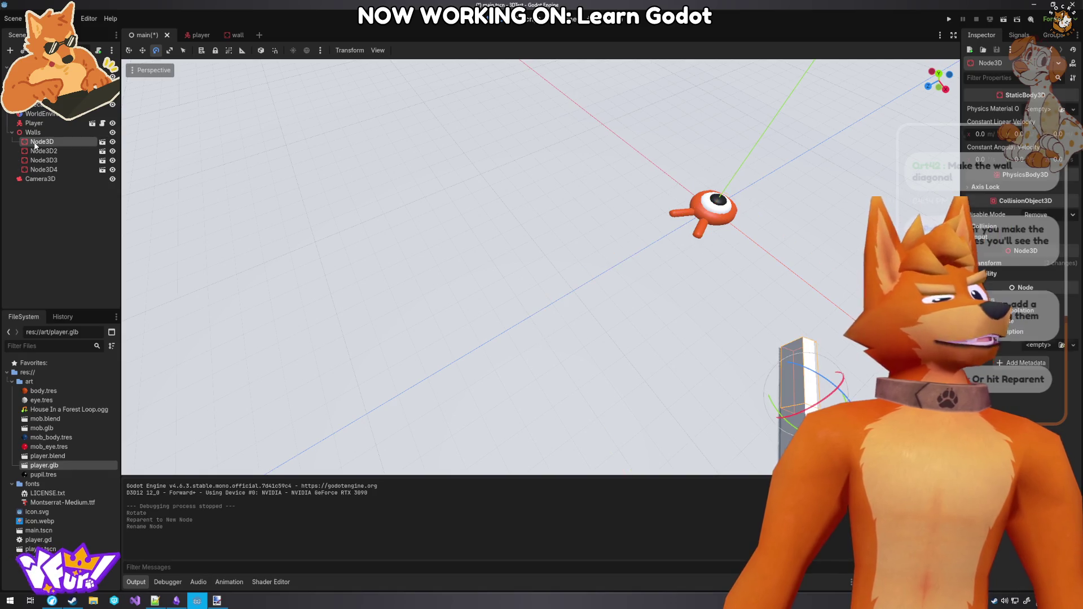
click(45, 170)
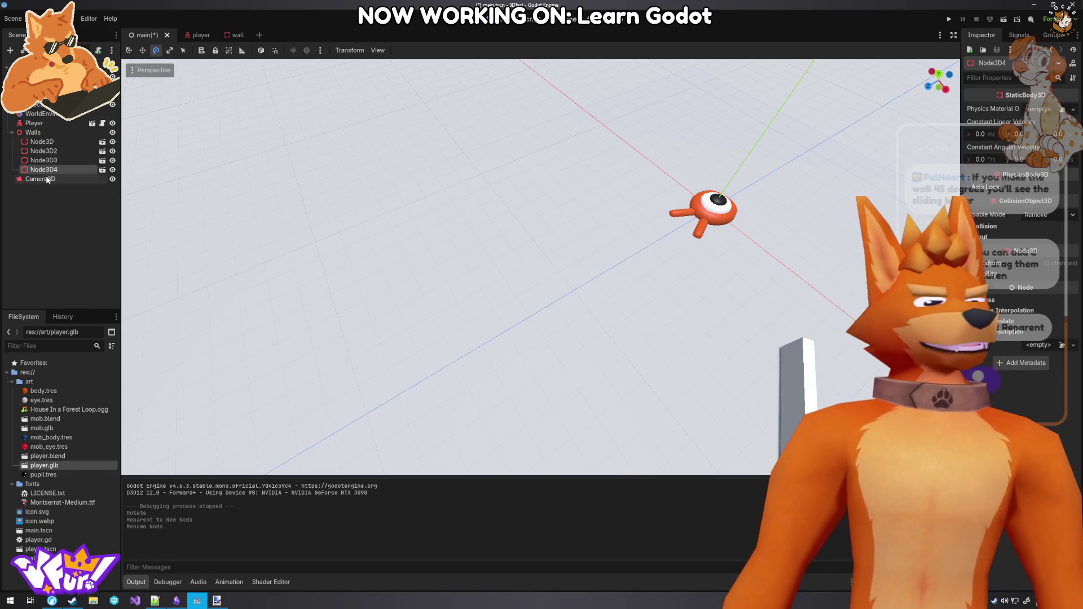
click(44, 134)
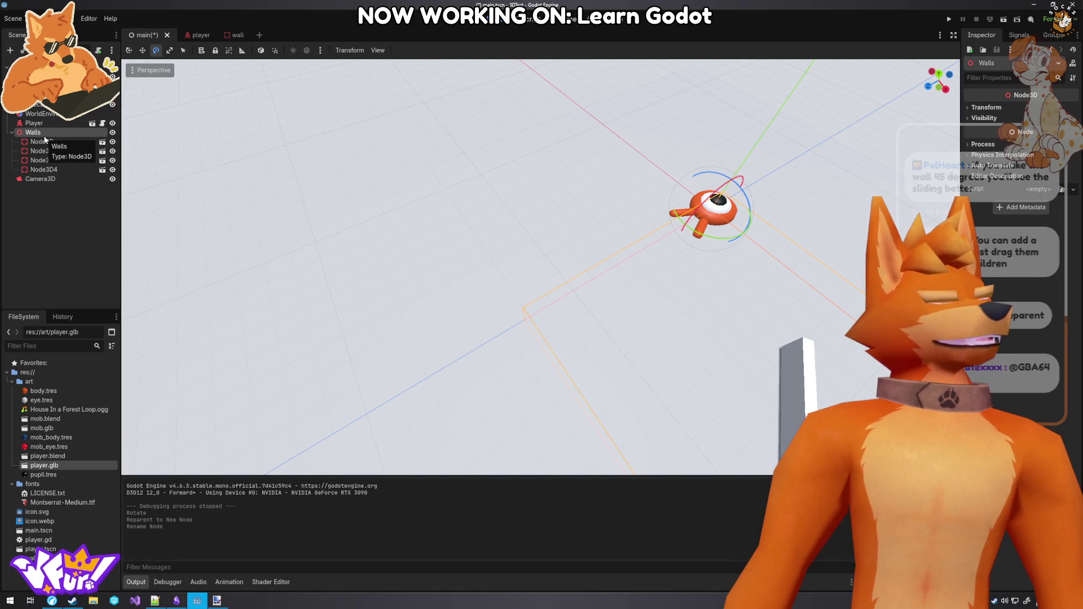
key(ctrl+z)
key(ctrl+z)
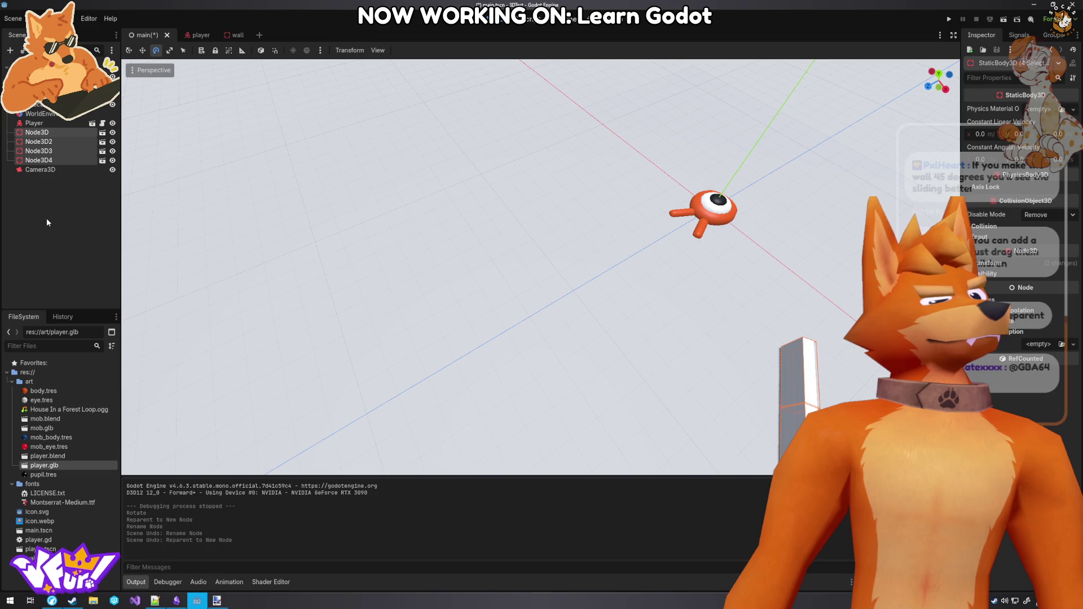
key(ctrl+shift+z)
key(ctrl+shift+z)
drag(251, 227, 251, 227)
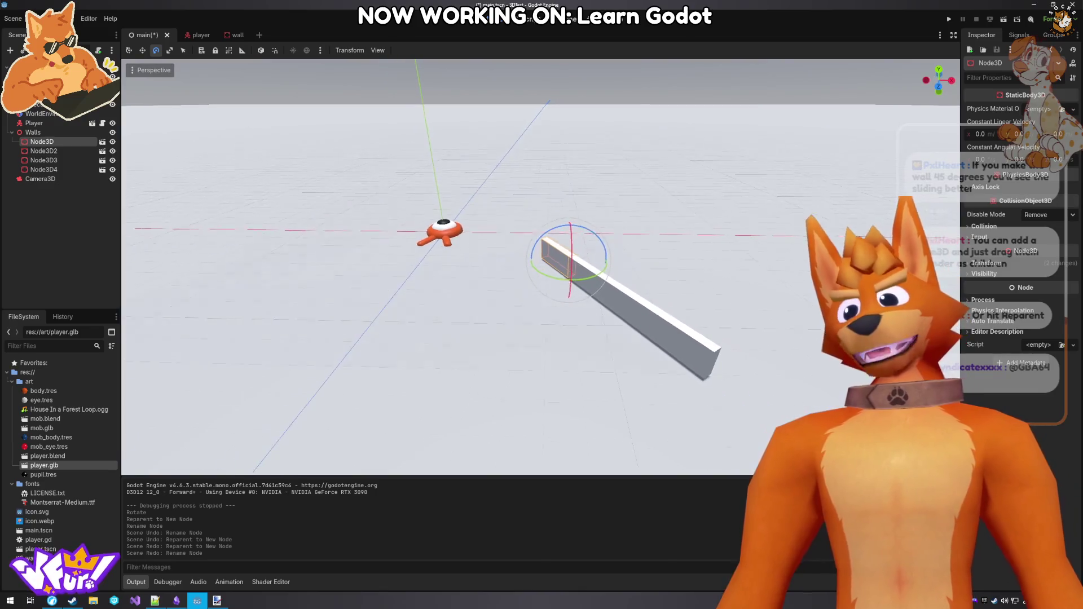
- Run the scene and slide the player left and right along the diagonal wall
click(1005, 20)
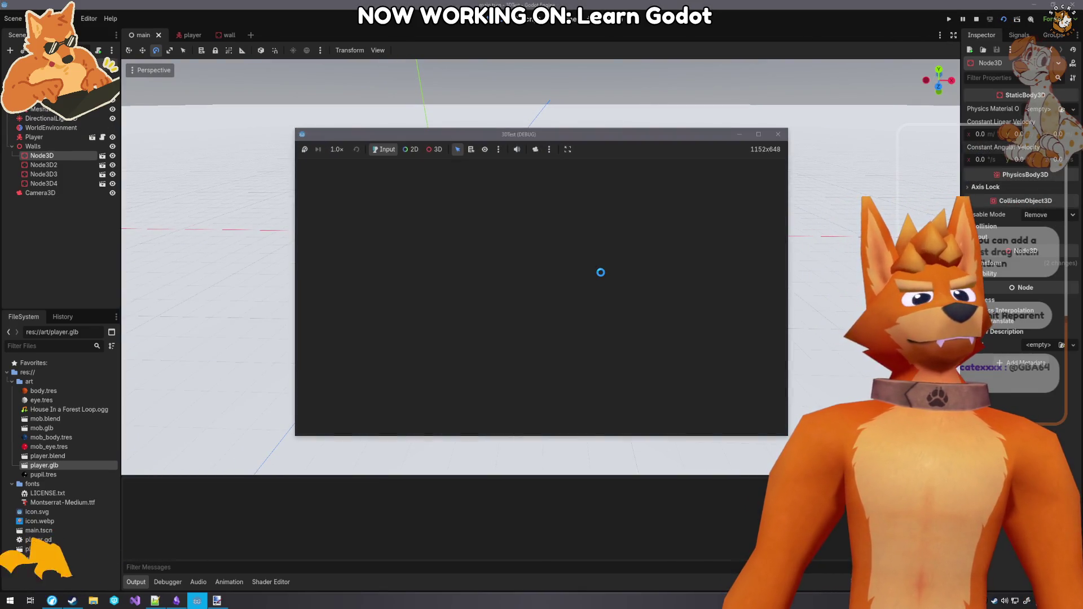
key(d)
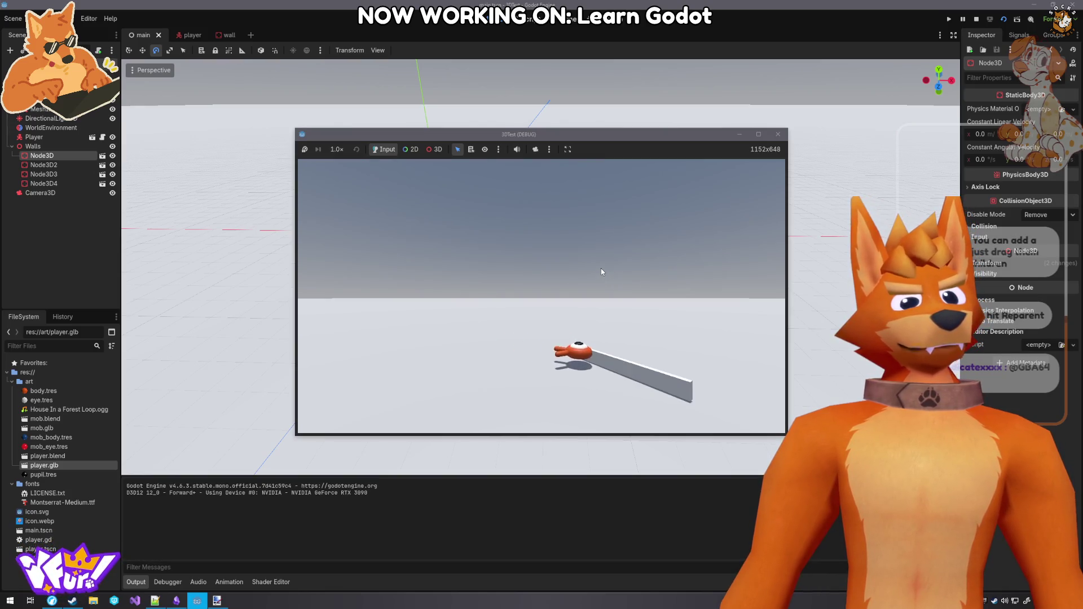
key(a)
key(d)
key(a)
key(d)
key(a)
key(d)
key(a)
key(d)
key(a)
key(d)
key(a)
key(d)
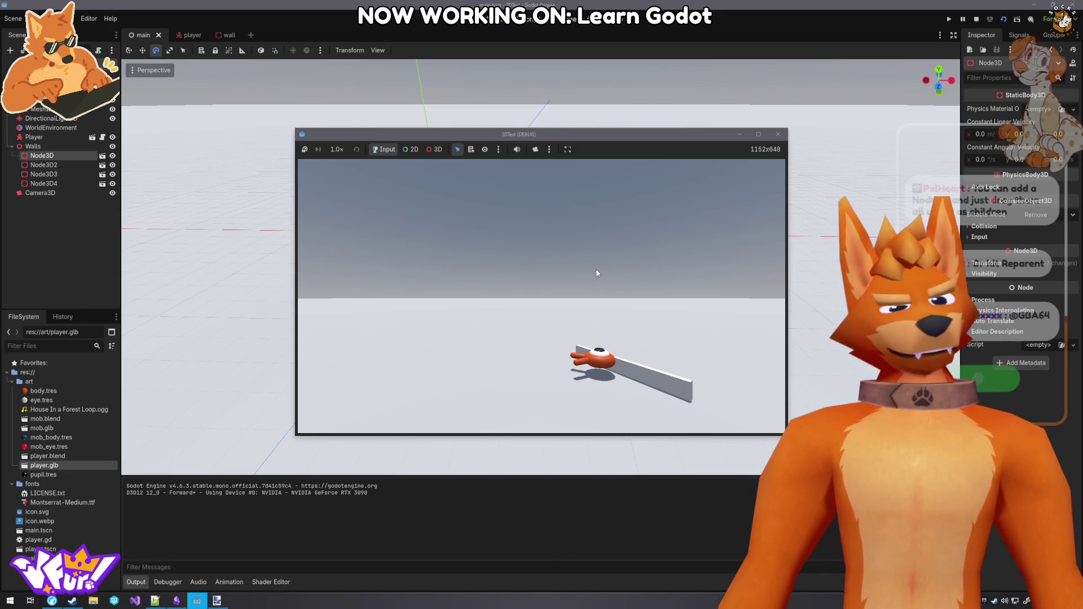
key(a)
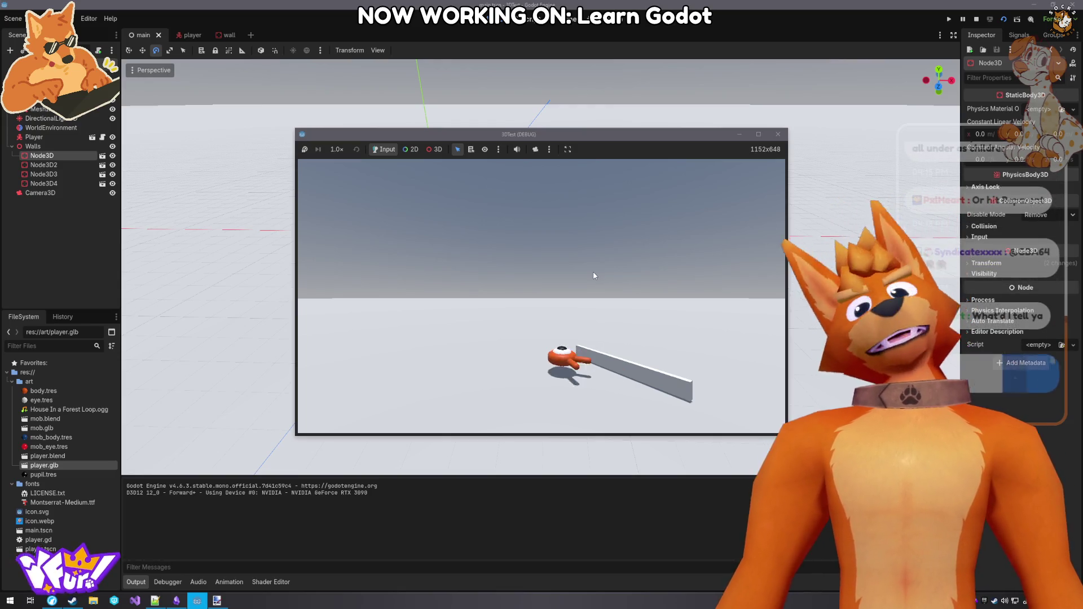
key(d)
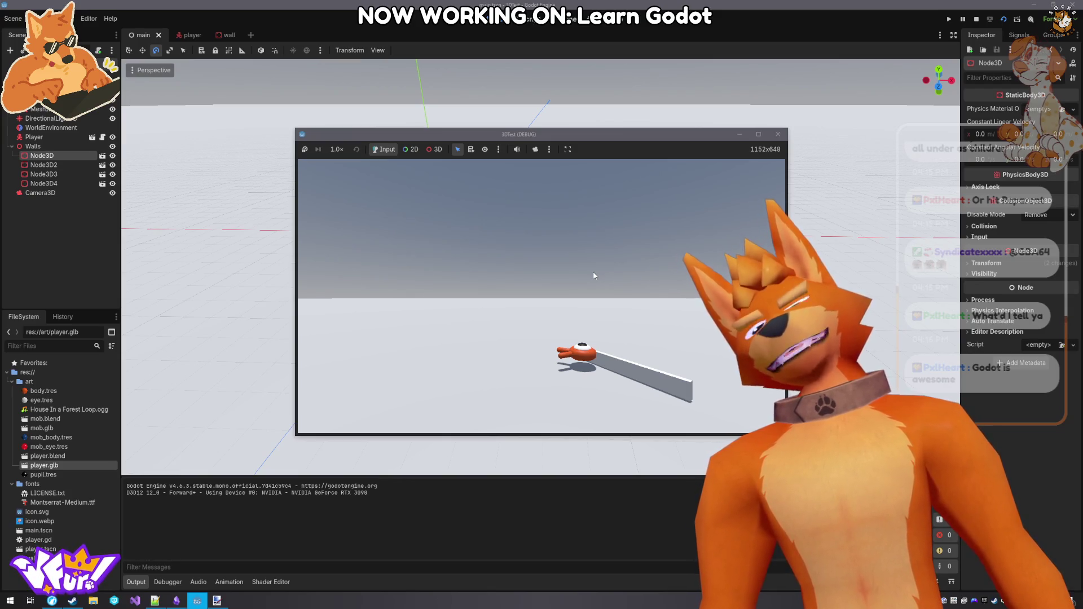
key(a)
key(a)
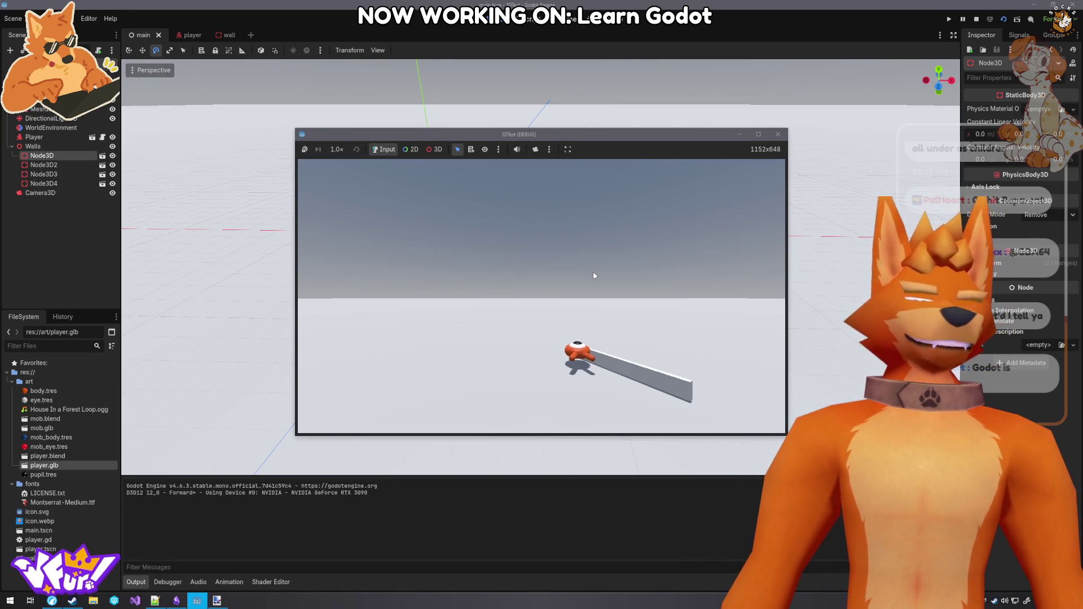
key(d)
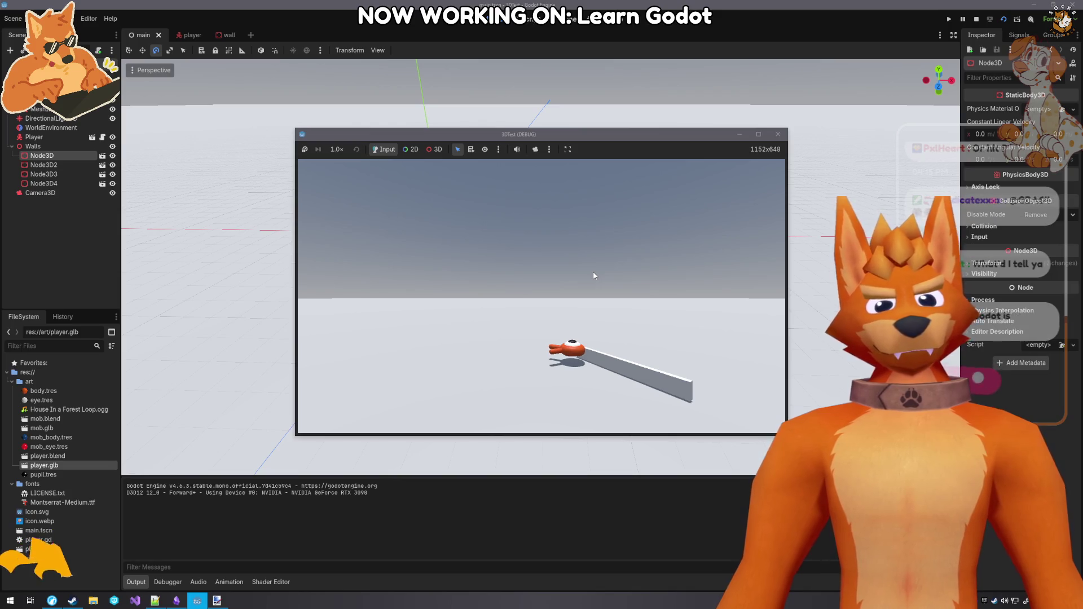
- Walk the player around and back onto the wall, testing its left end
key(w)
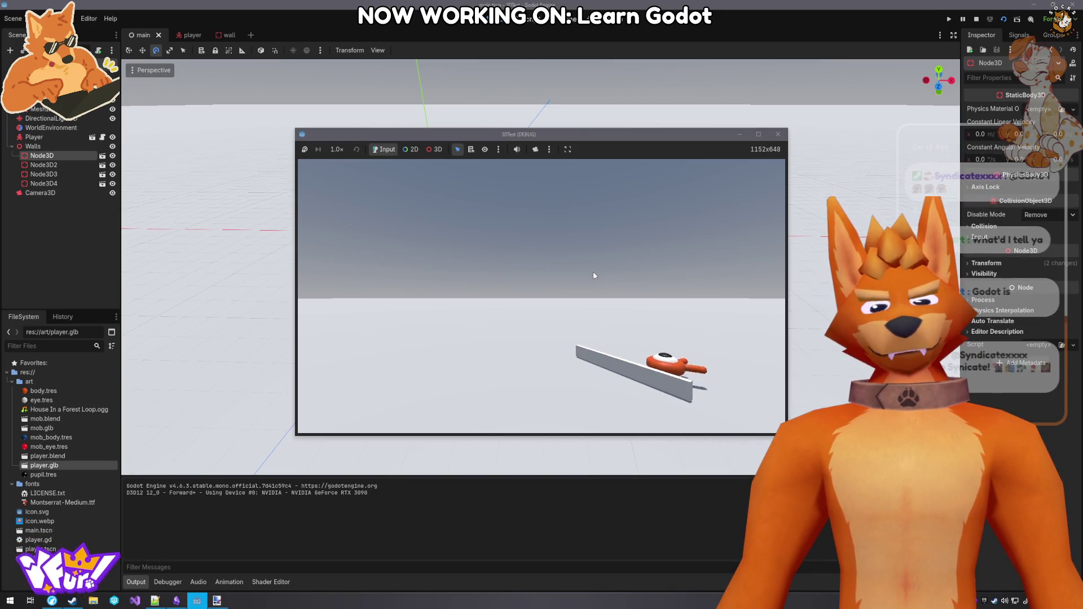
key(a)
key(d)
key(a)
key(d)
key(a)
key(d)
key(s)
key(w)
key(d)
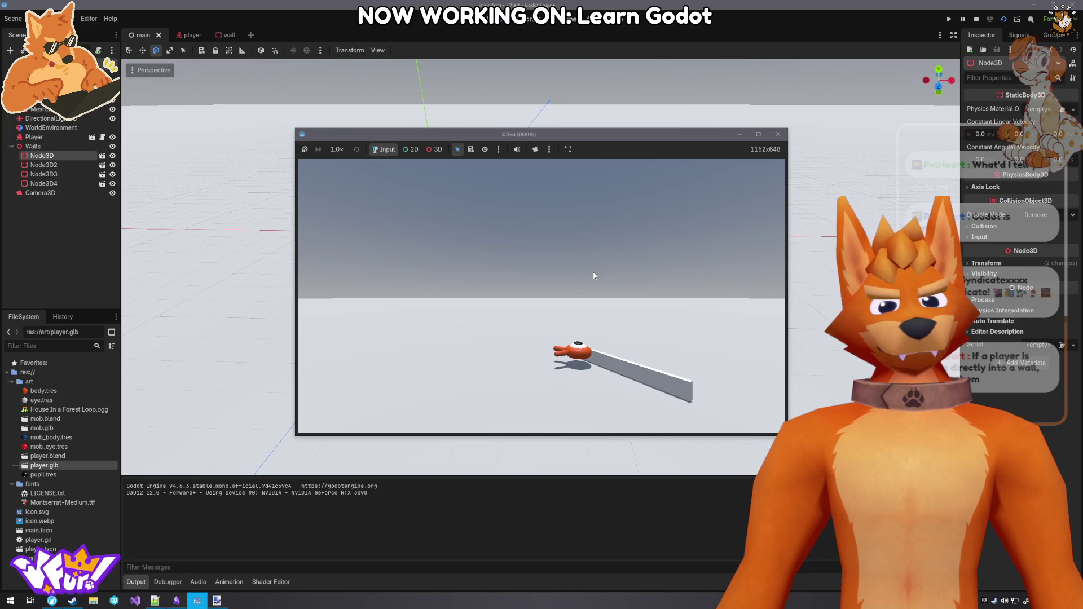
key(a)
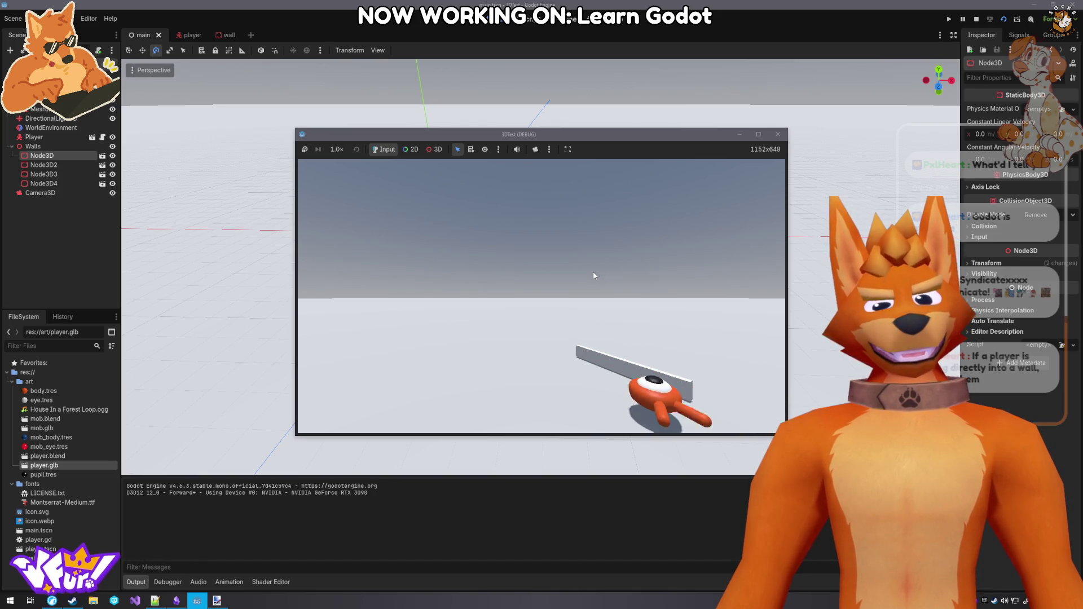
key(d)
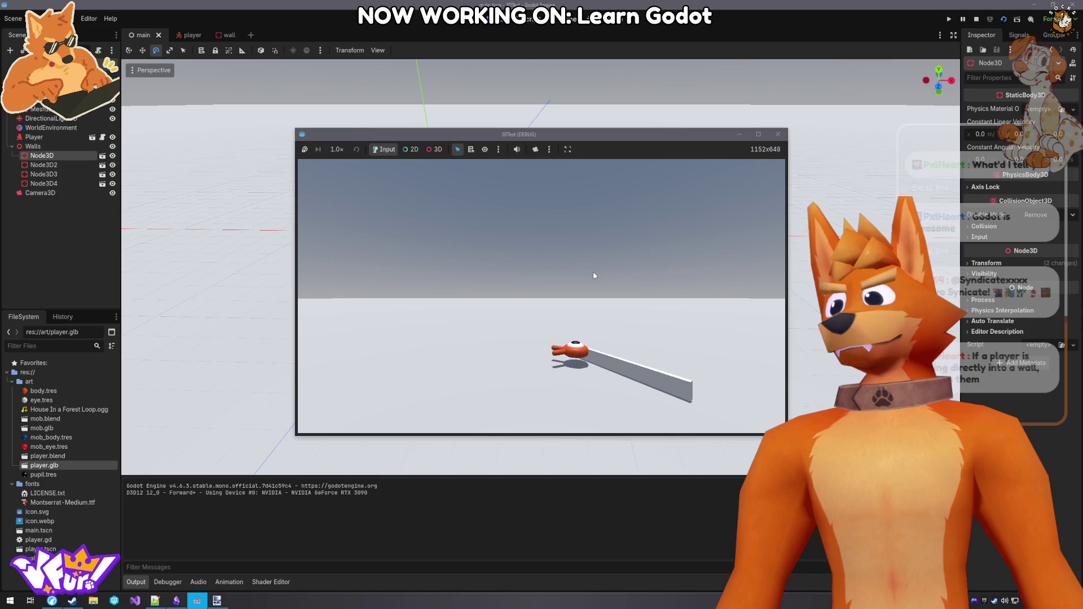
key(a)
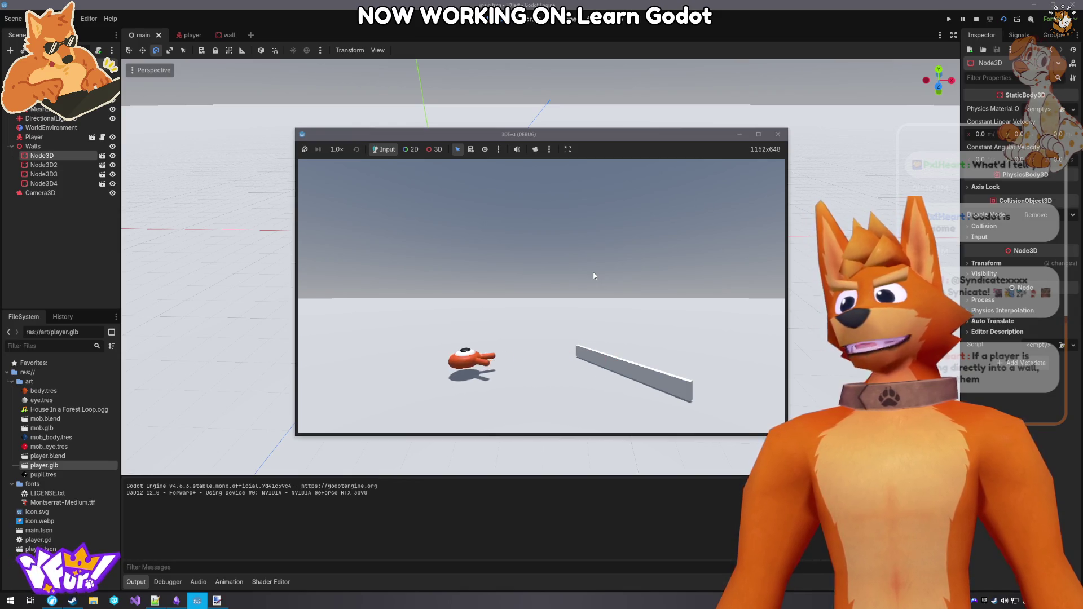
key(d)
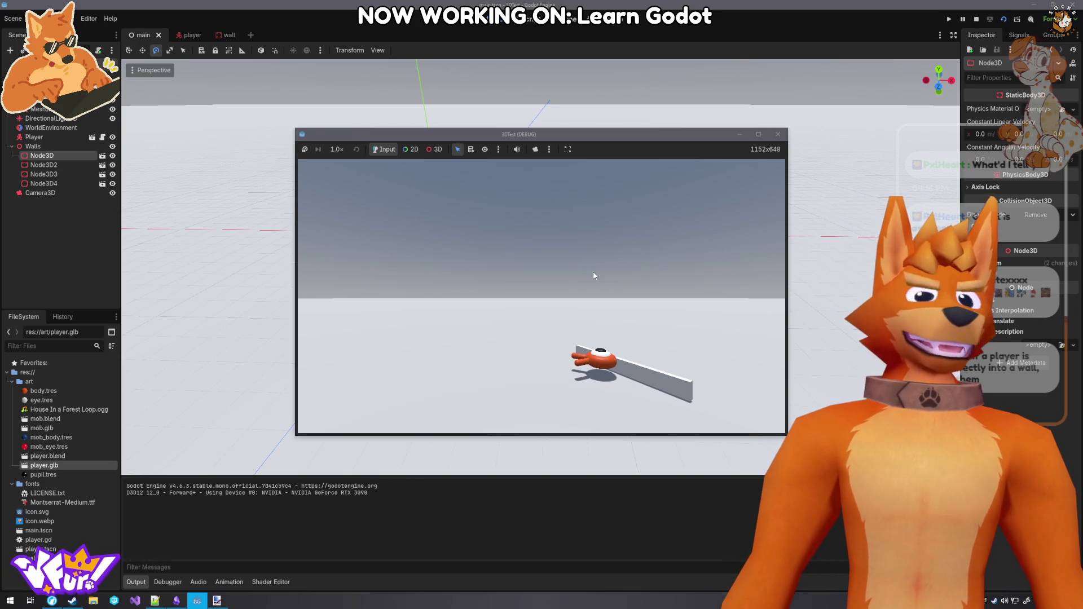
key(a)
key(d)
key(d)
key(s)
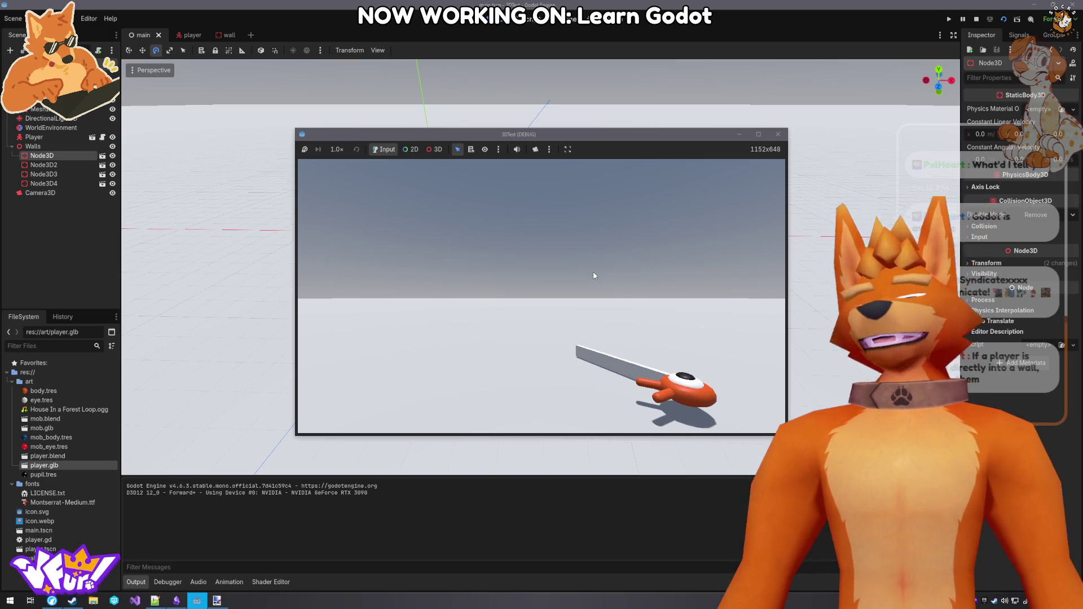
key(a)
key(w)
key(d)
key(d)
key(a)
key(d)
key(a)
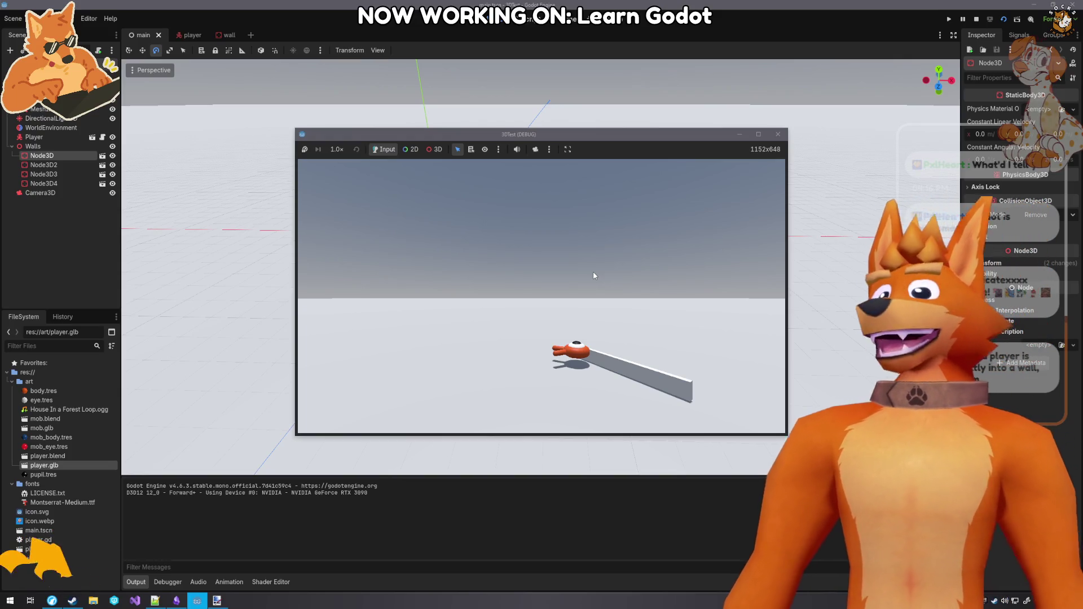
- Slide the player repeatedly between the wall's near and far ends
key(a)
key(d)
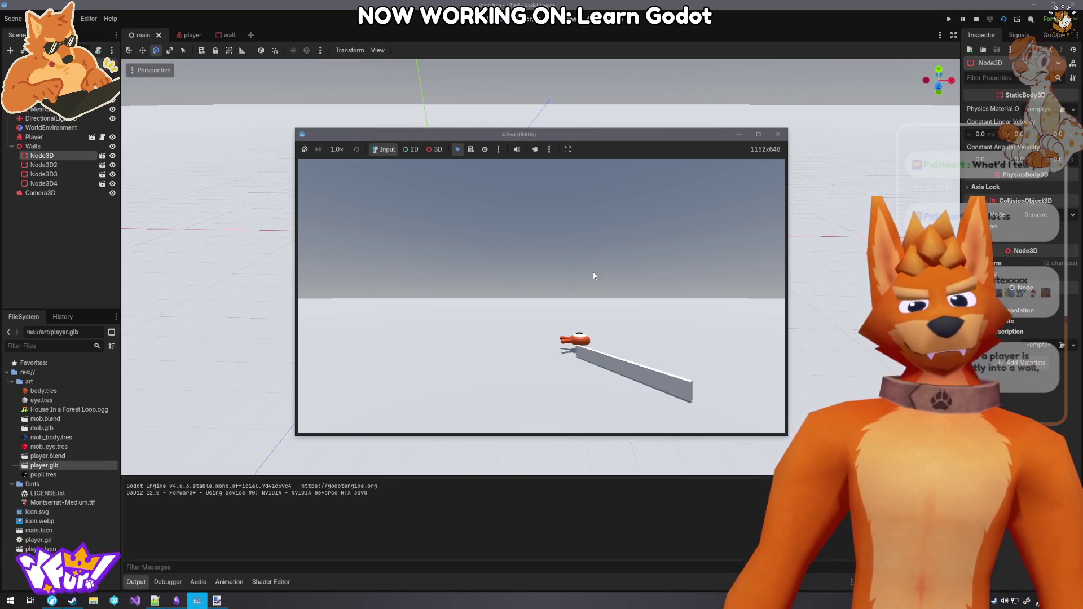
key(a)
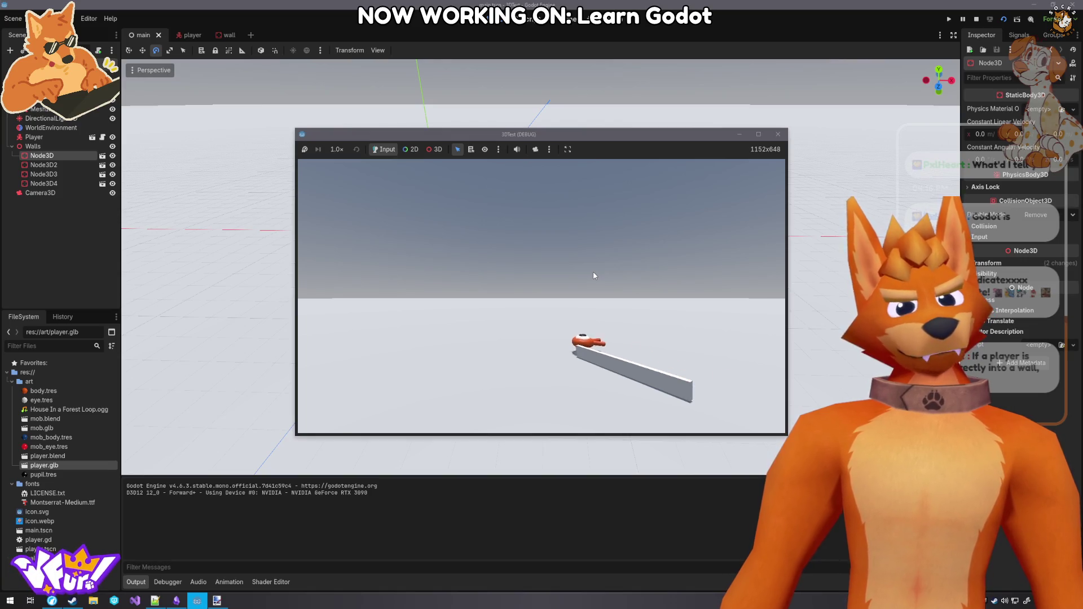
key(d)
key(a)
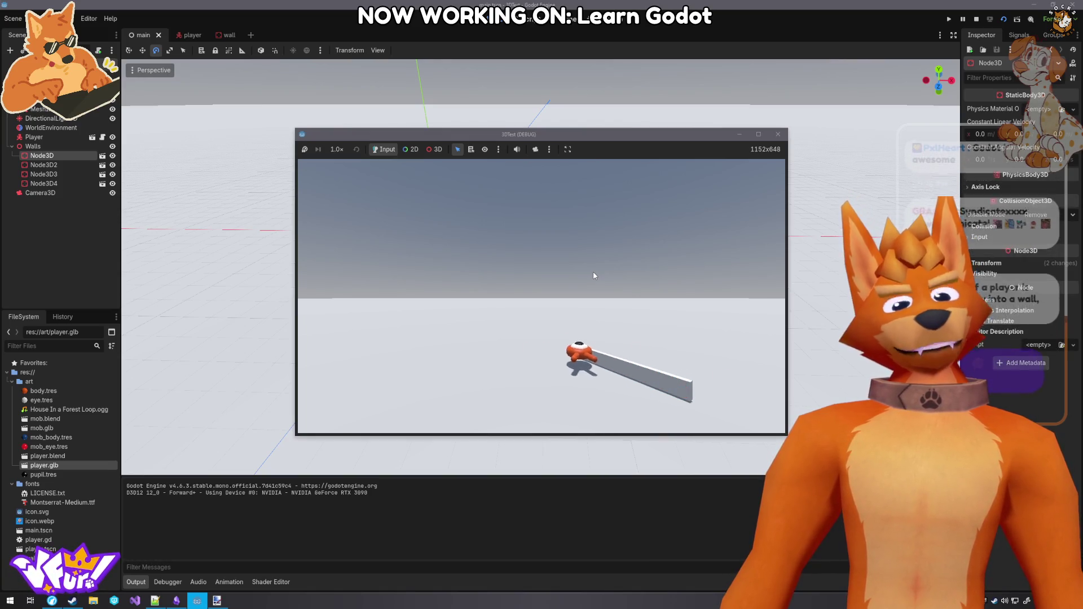
key(d)
key(a)
key(d)
key(a)
key(d)
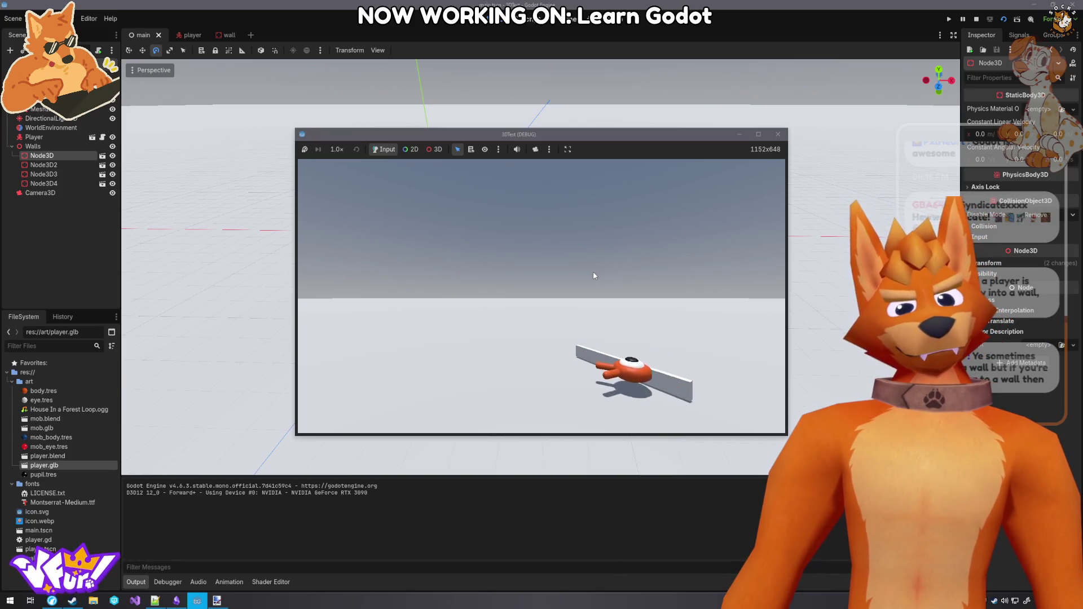
key(d)
key(a)
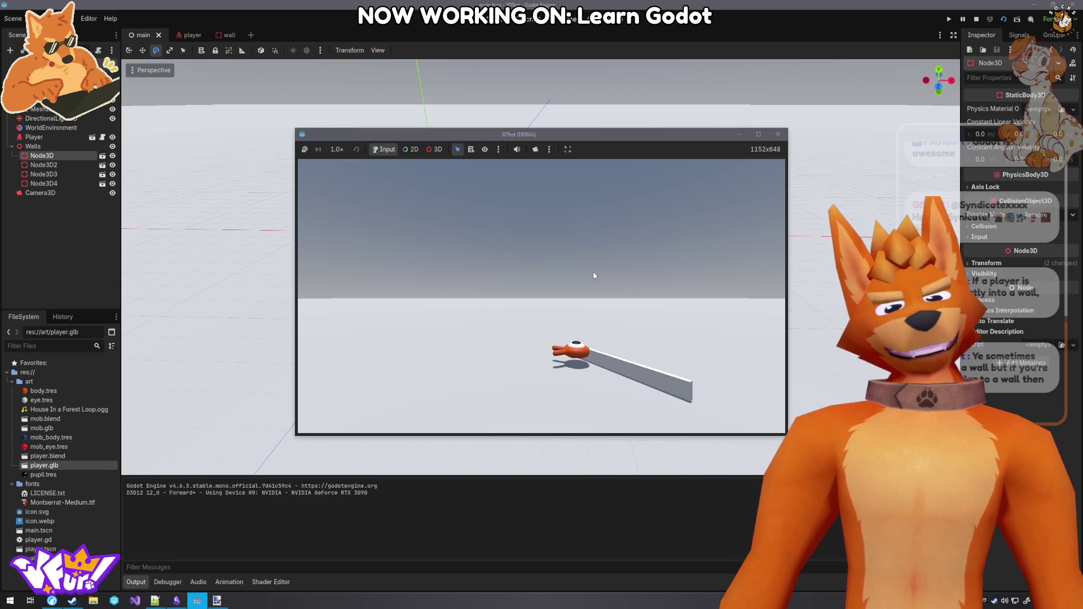
key(d)
key(a)
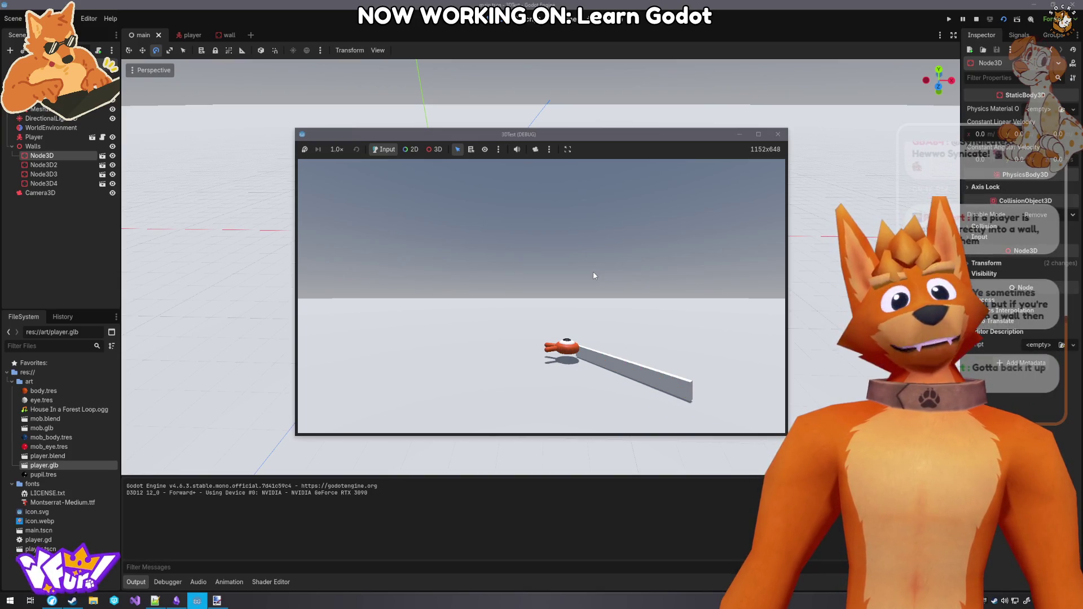
key(d)
key(a)
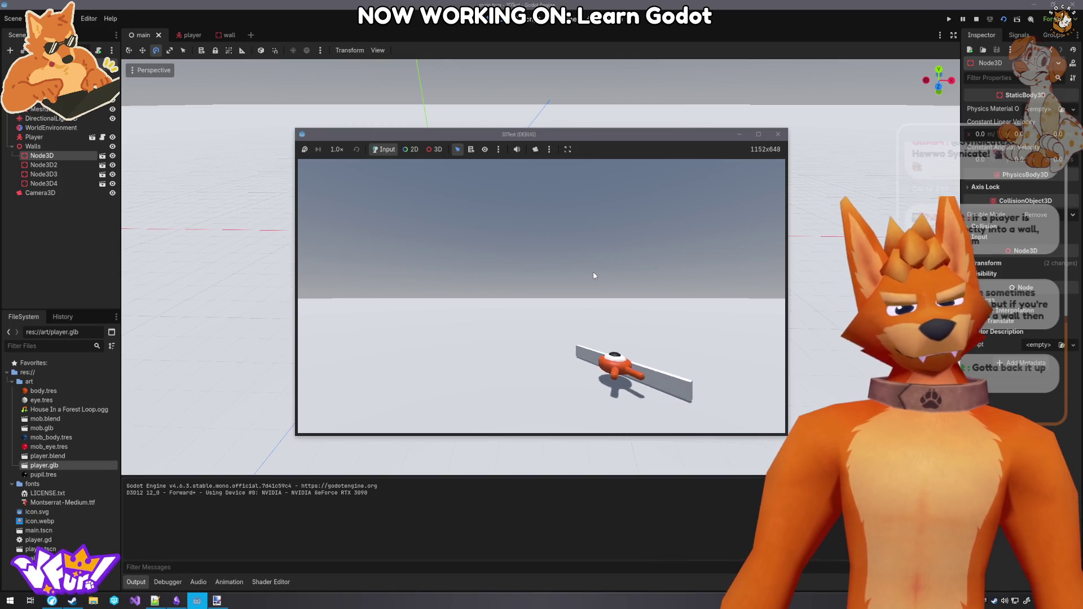
key(d)
key(a)
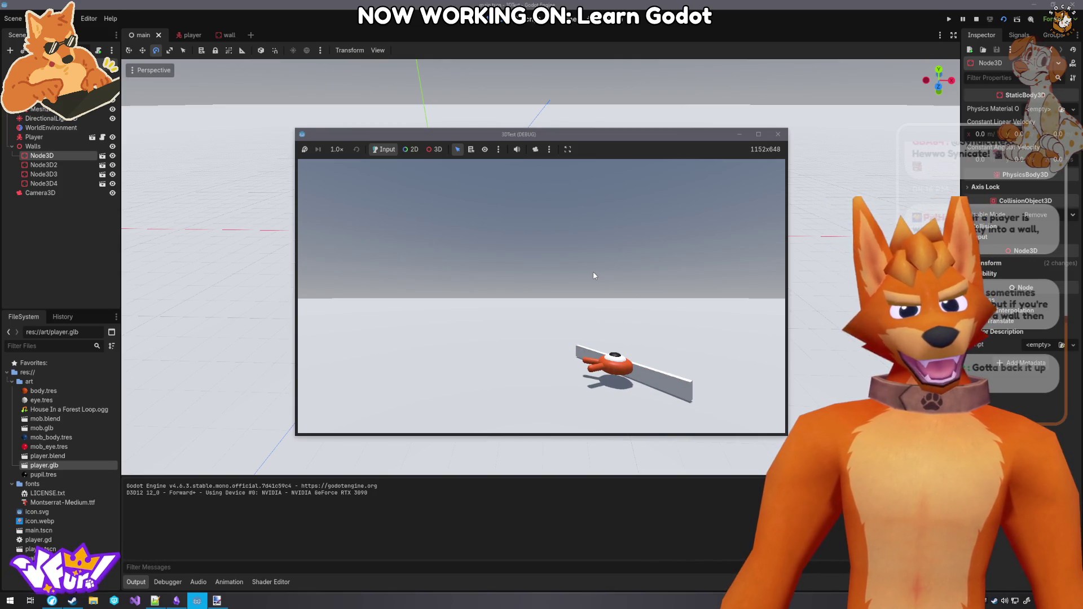
key(d)
key(d)
key(a)
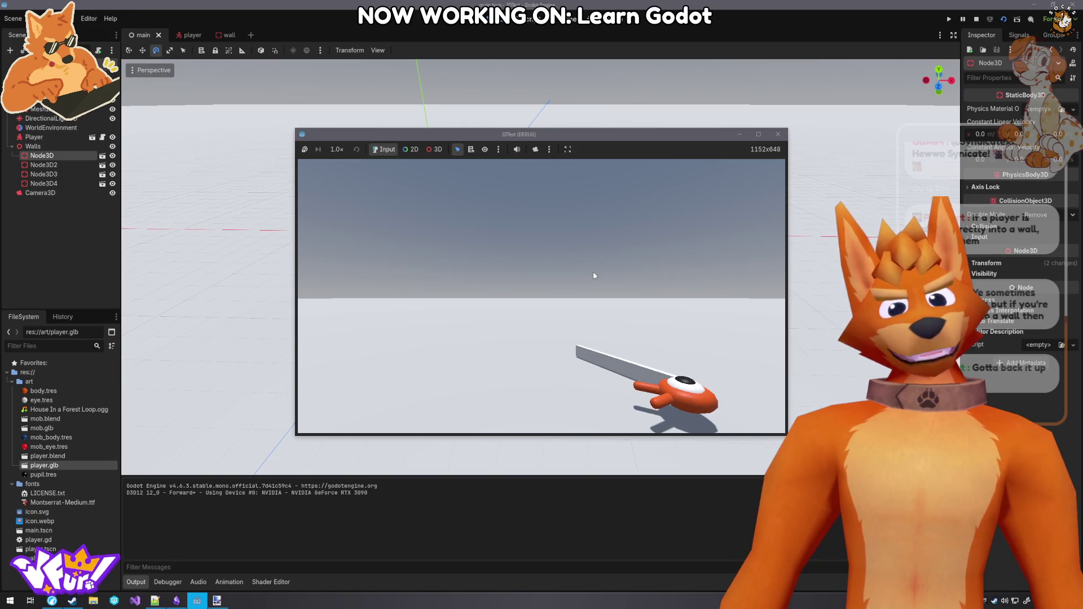
key(a)
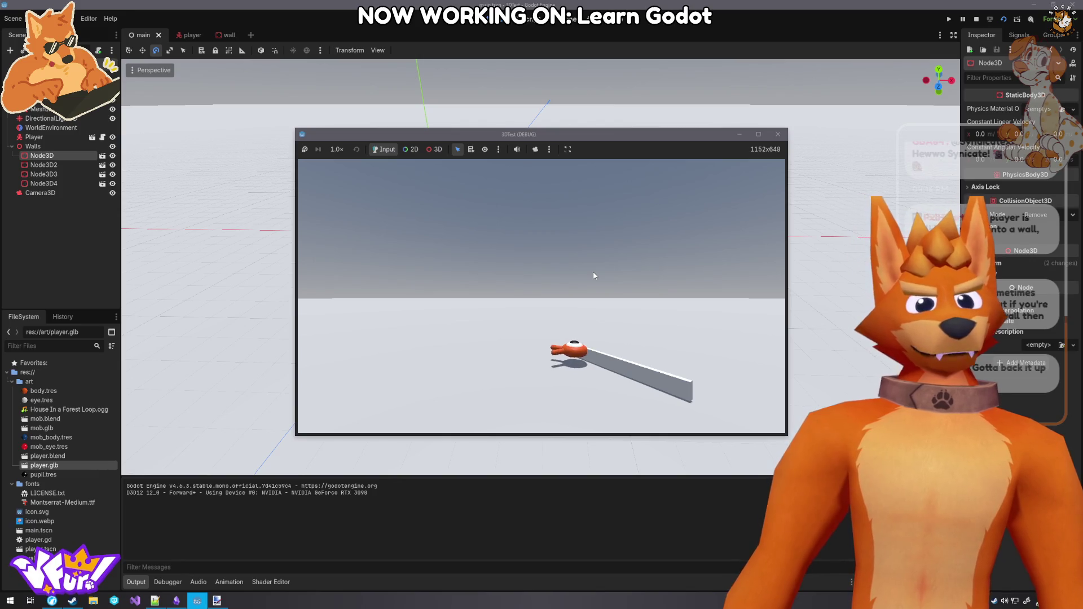
key(d)
key(a)
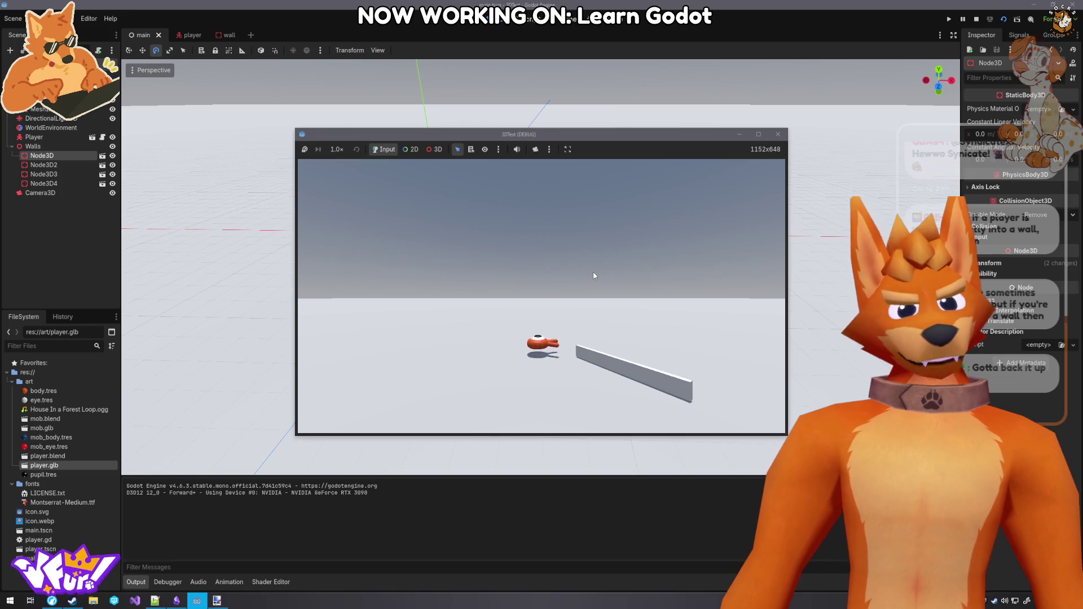
key(d)
key(d)
key(a)
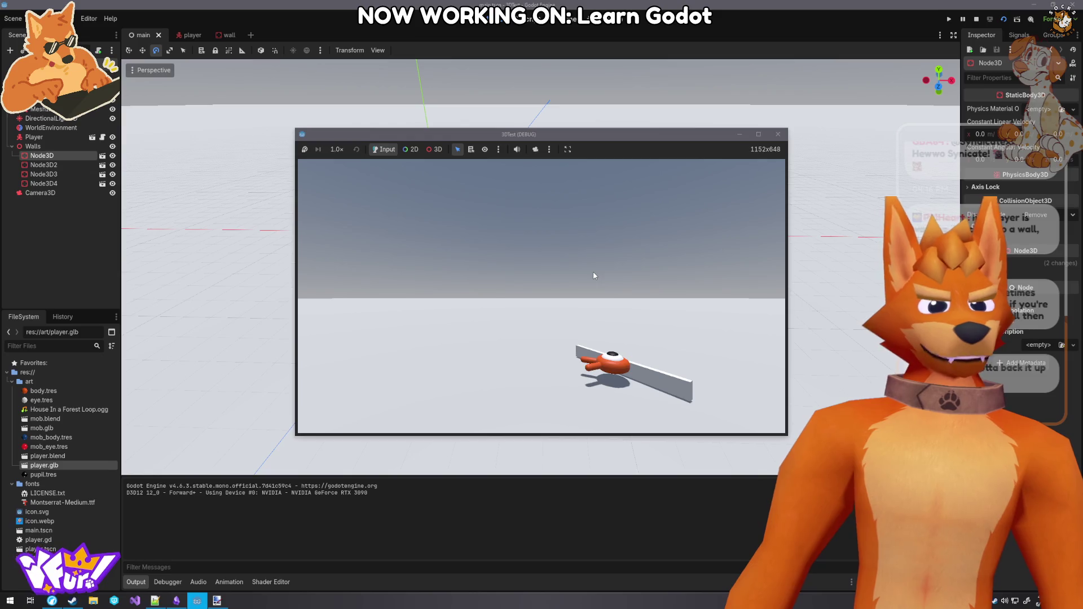
- Slide along the wall once more, walk straight into it, then stop the game with F8
key(a)
key(d)
key(a)
key(d)
key(a)
key(d)
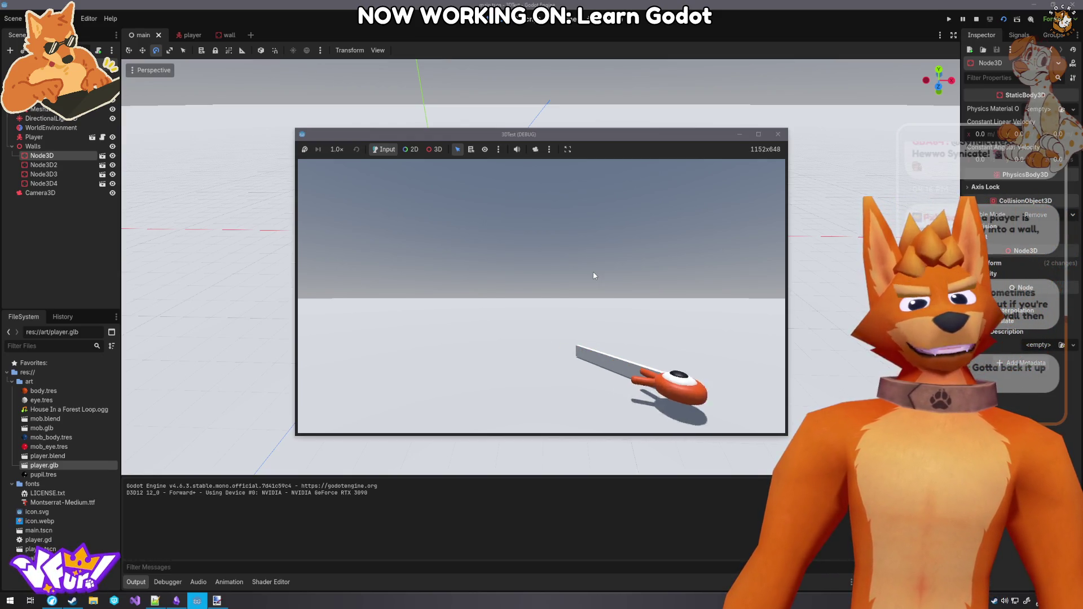
key(a)
key(a)
key(d)
key(d)
key(a)
key(s)
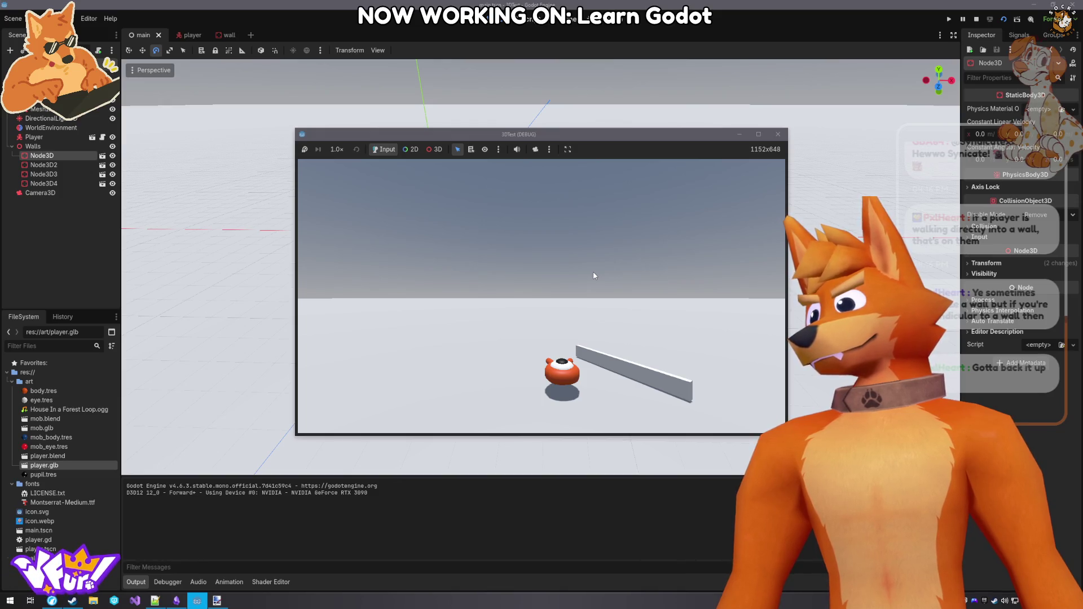
key(d)
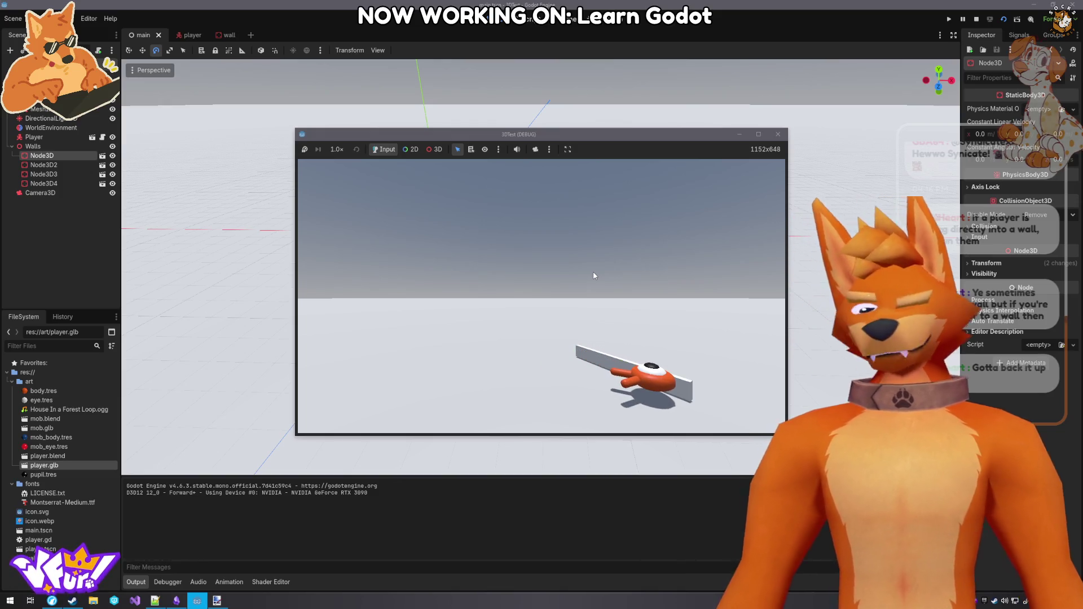
key(a)
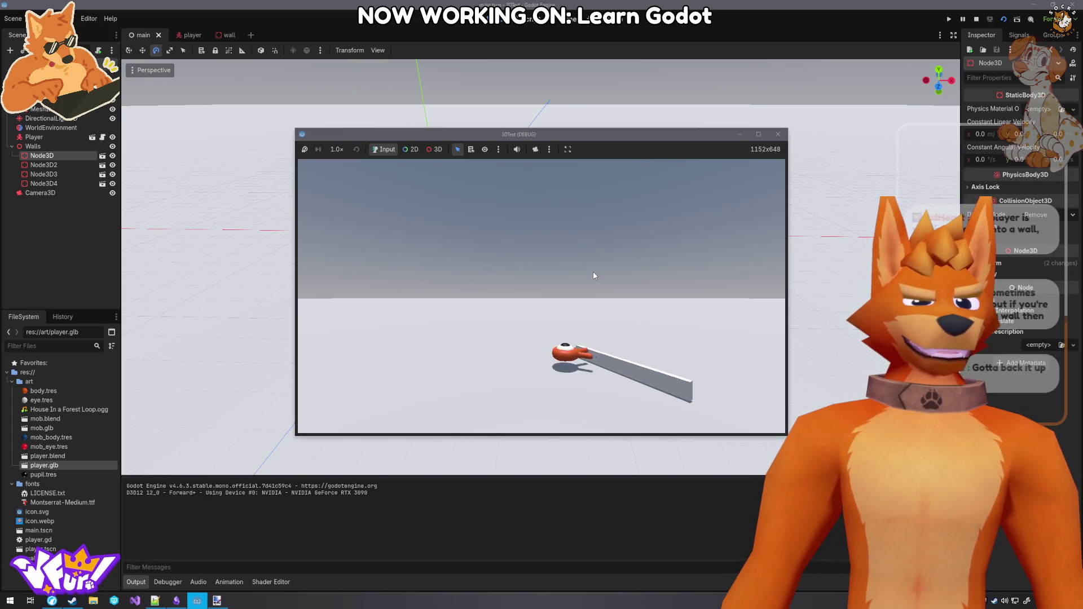
key(F8)
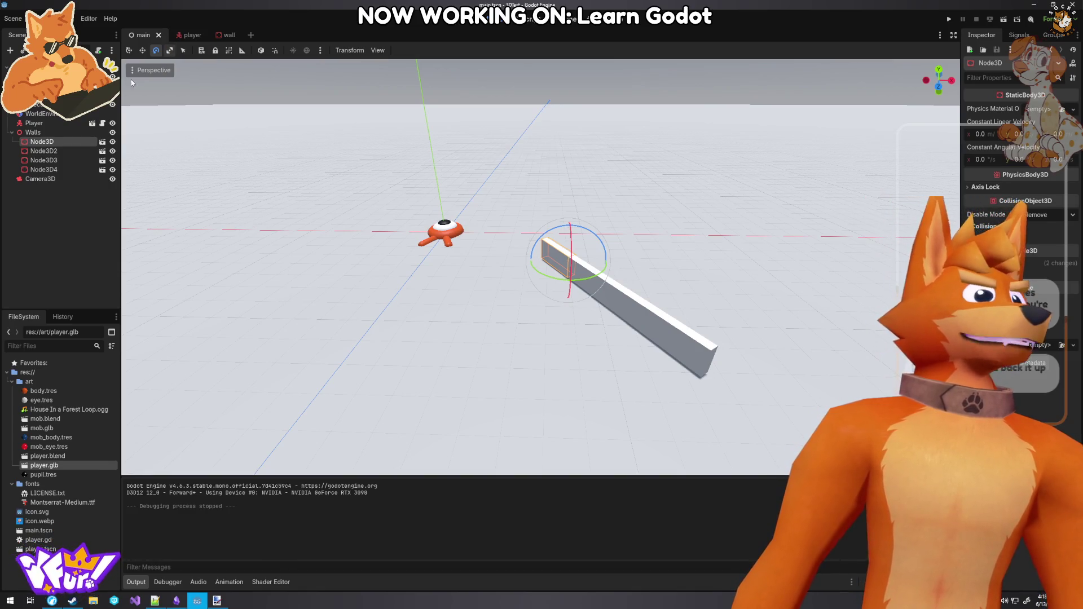
- Select the main scene's Camera3D, dismiss its context menu, and switch to the player scene
click(39, 179)
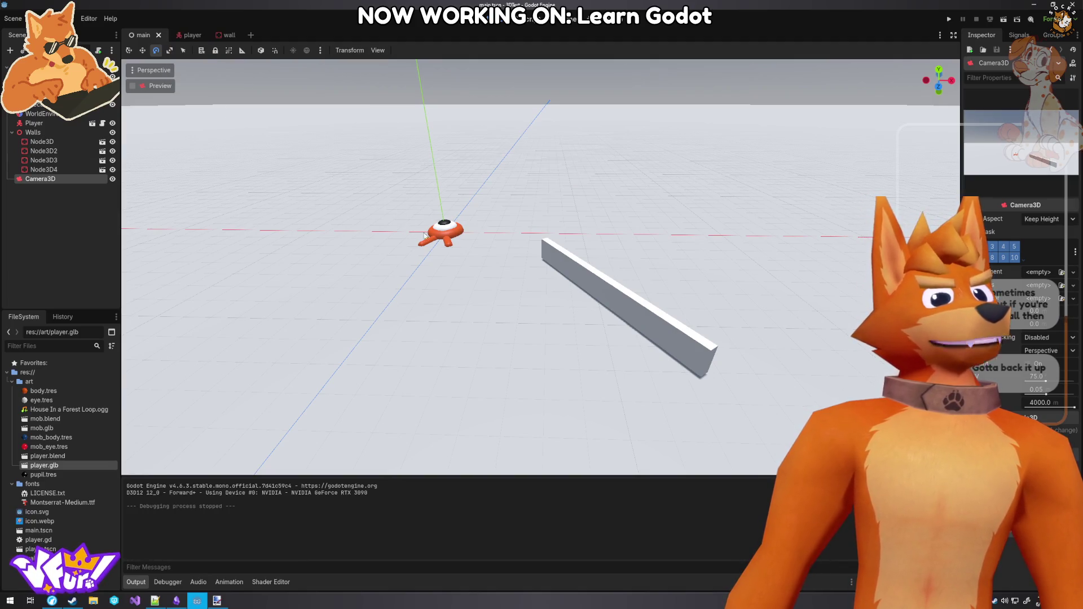
right_click(38, 180)
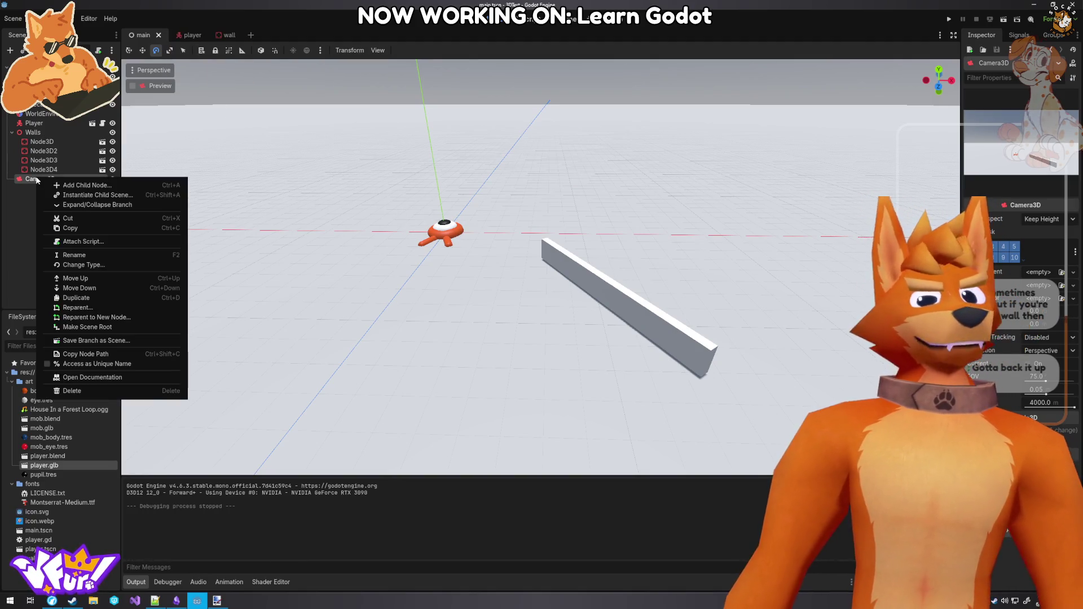
click(21, 219)
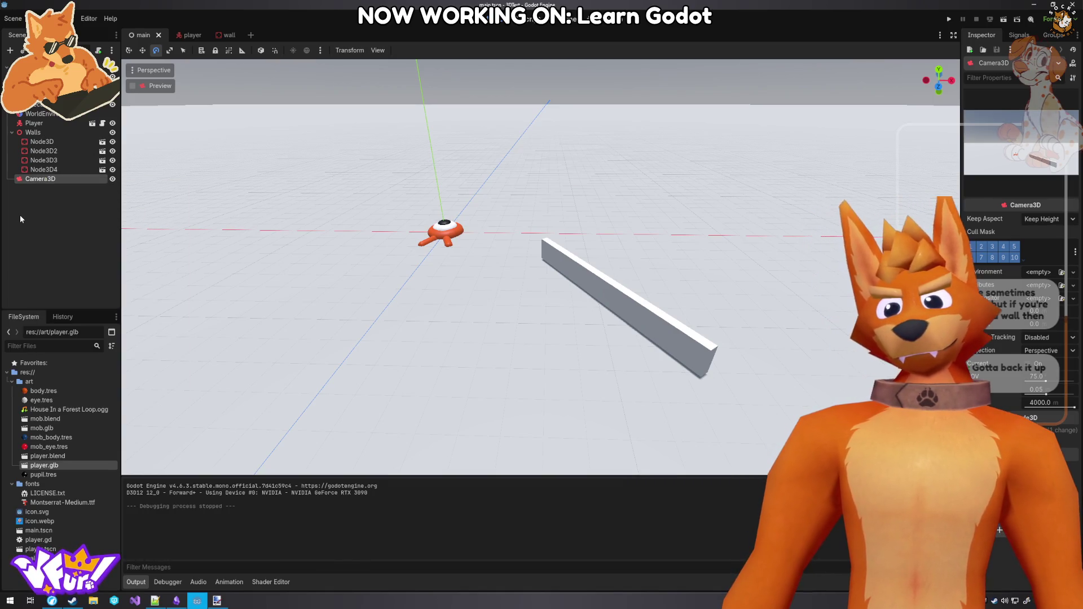
click(191, 35)
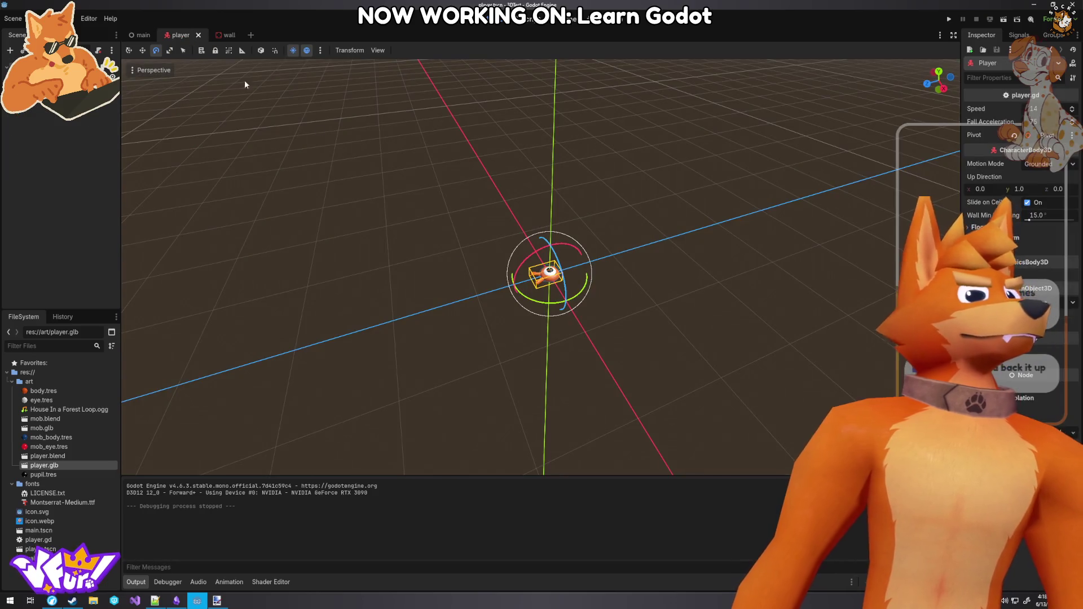
- Add a Camera3D child node under the Player root node
scroll(487, 263, up, 5)
scroll(435, 281, down, 5)
scroll(440, 285, up, 2)
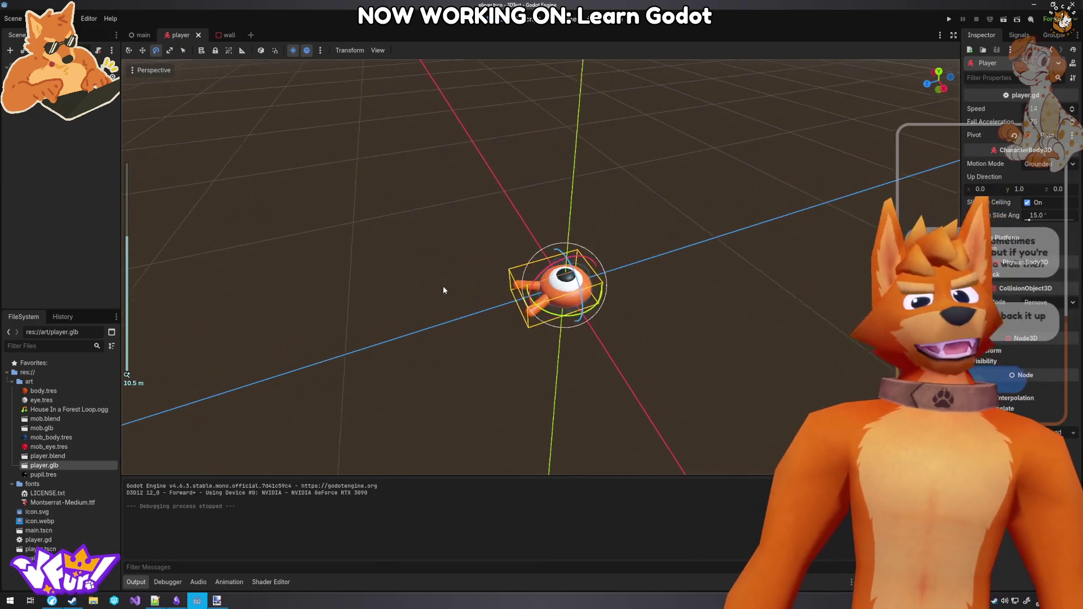
right_click(55, 113)
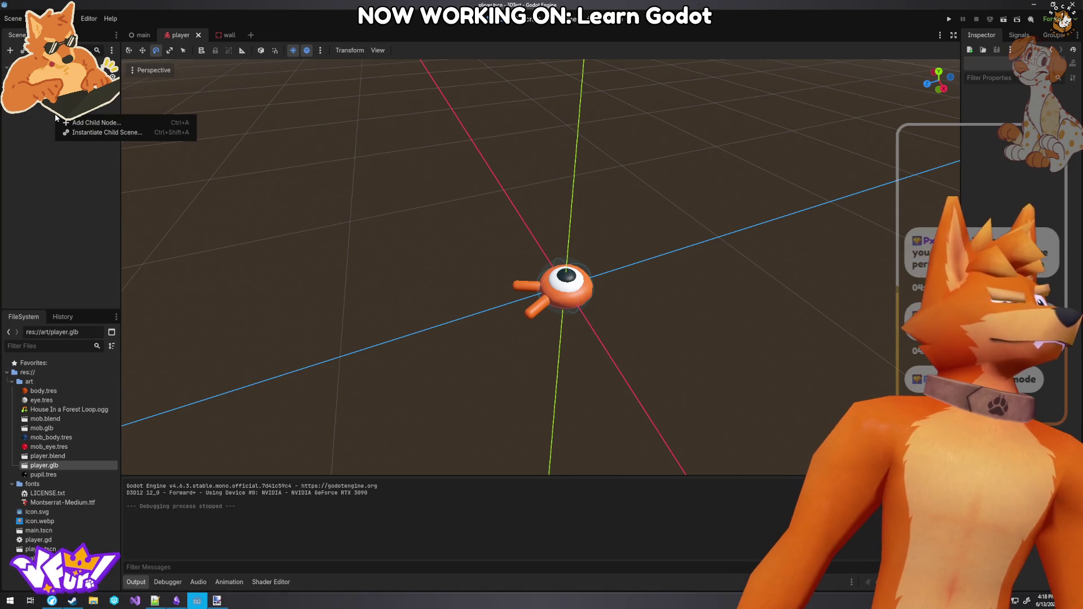
click(32, 68)
right_click(32, 68)
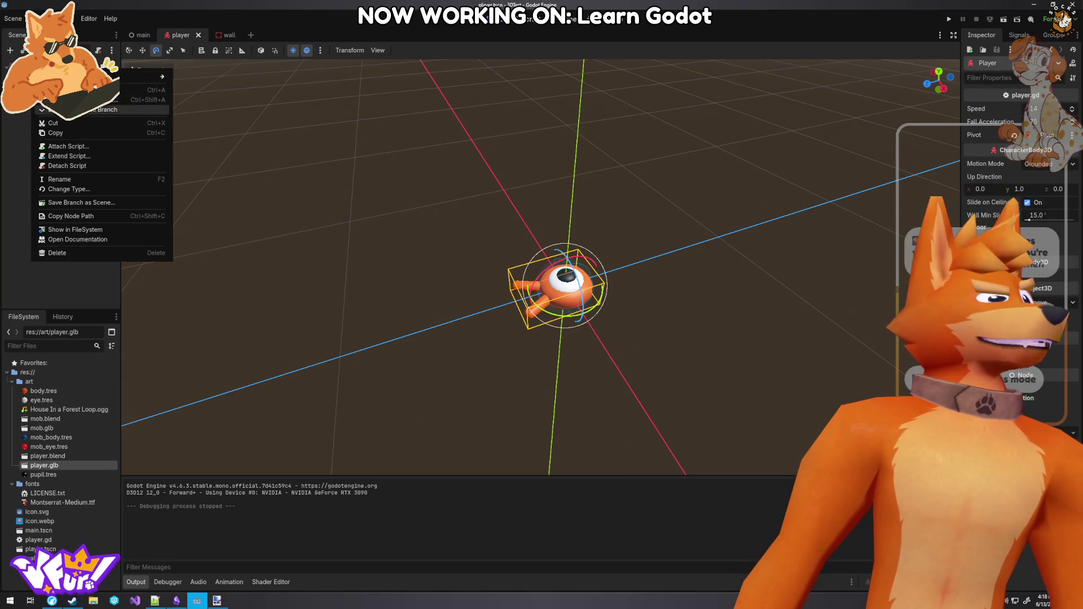
click(85, 90)
text(camera)
key(Return)
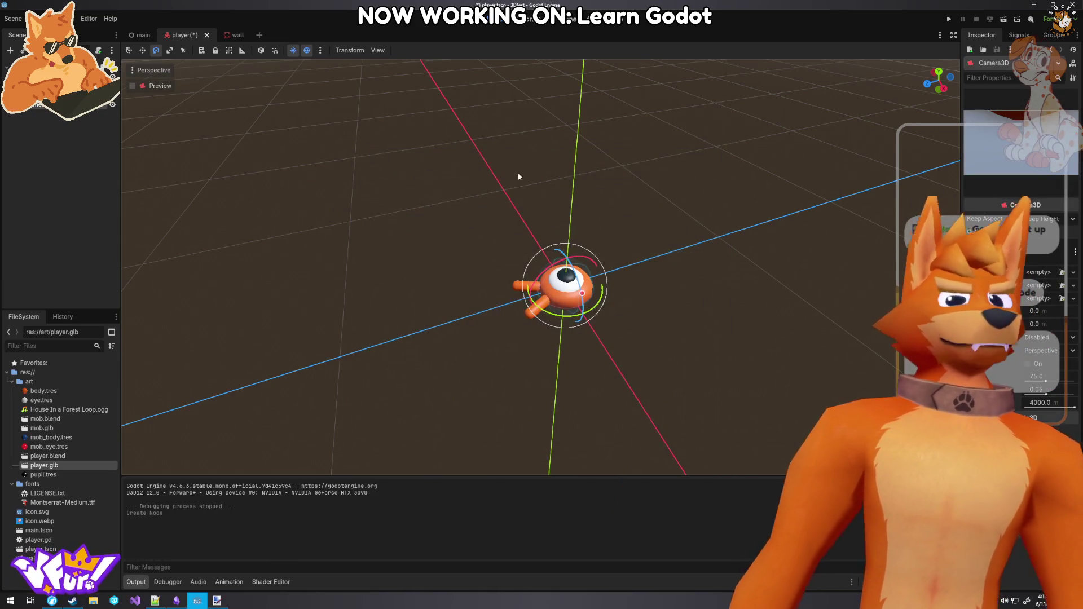
- Raise the new camera above the player and move it away along X
scroll(631, 253, down, 3)
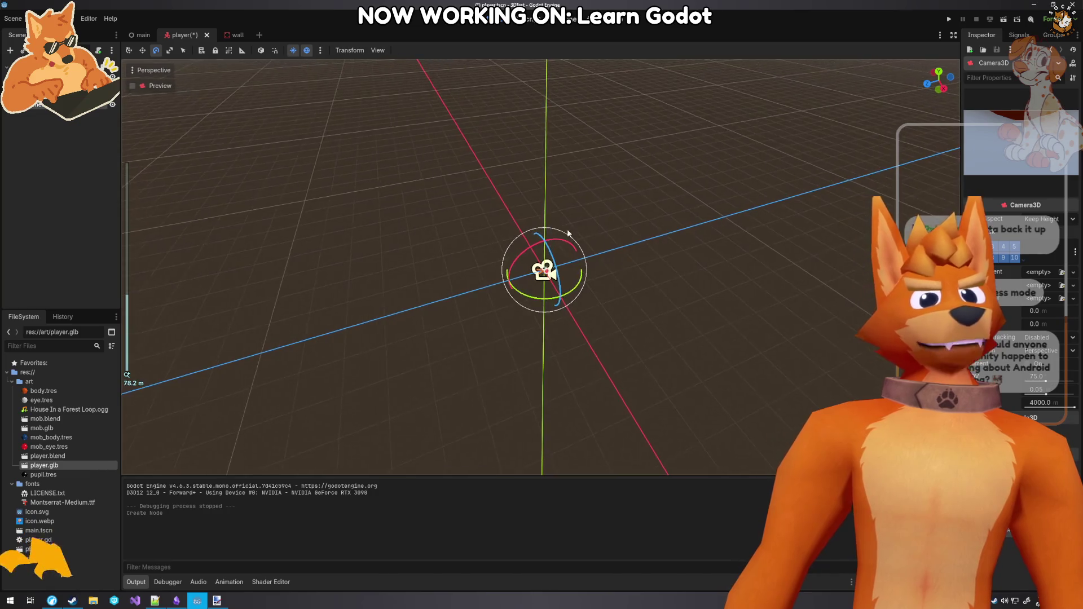
click(142, 50)
mouse_move(558, 239)
mouse_down()
mouse_move(564, 178)
mouse_move(574, 226)
mouse_up()
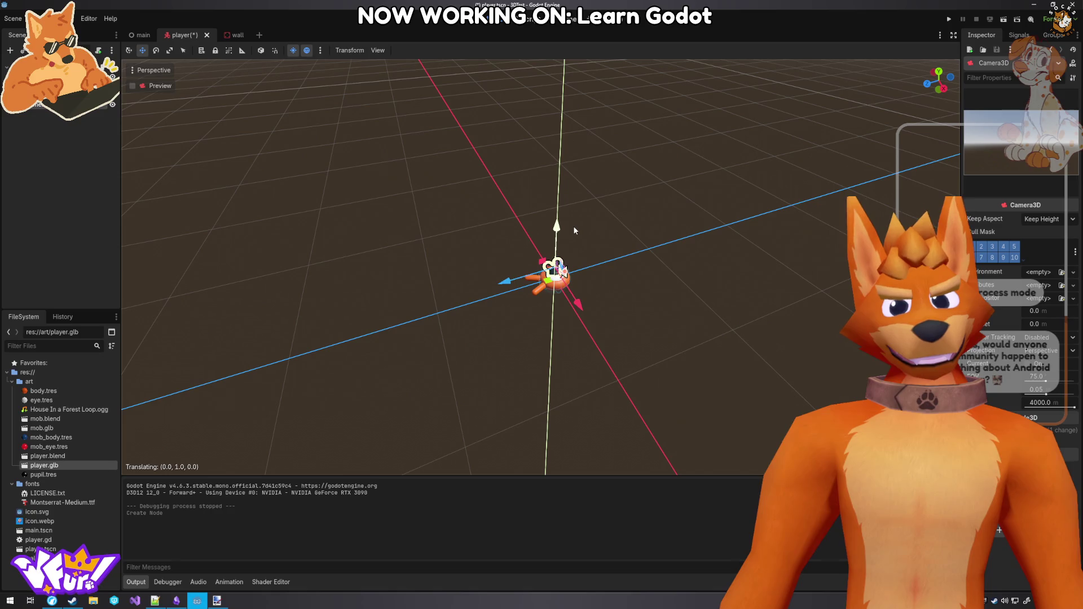
scroll(556, 263, up, 4)
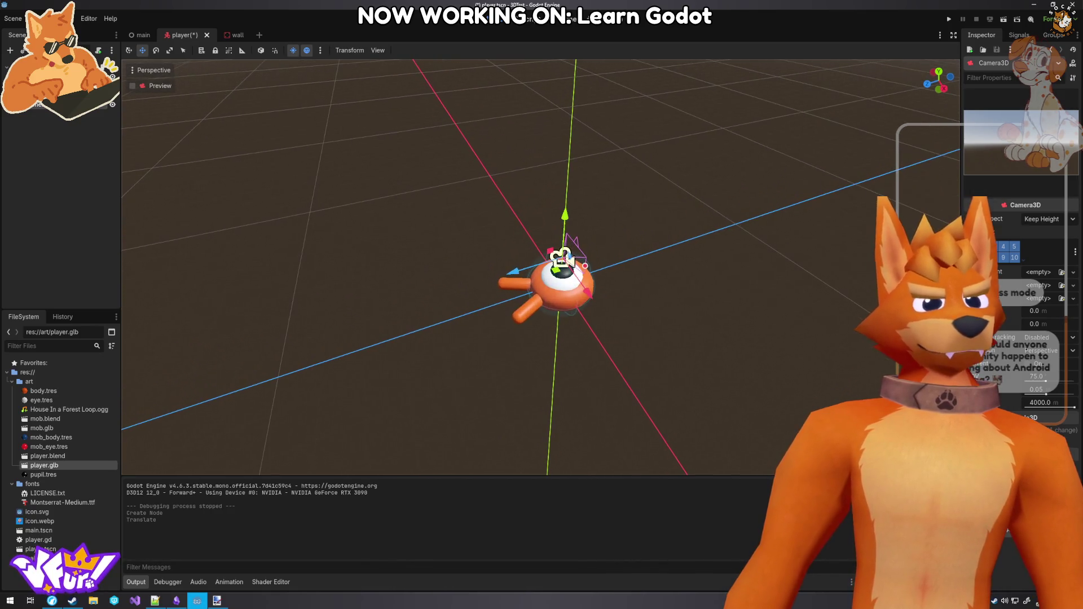
mouse_move(522, 272)
mouse_down()
mouse_move(248, 282)
mouse_move(272, 284)
mouse_move(242, 254)
mouse_move(255, 277)
mouse_move(273, 263)
mouse_move(299, 278)
mouse_up()
- Rotate the camera, save the player scene, and return to the main scene
key(r)
key(e)
key(w)
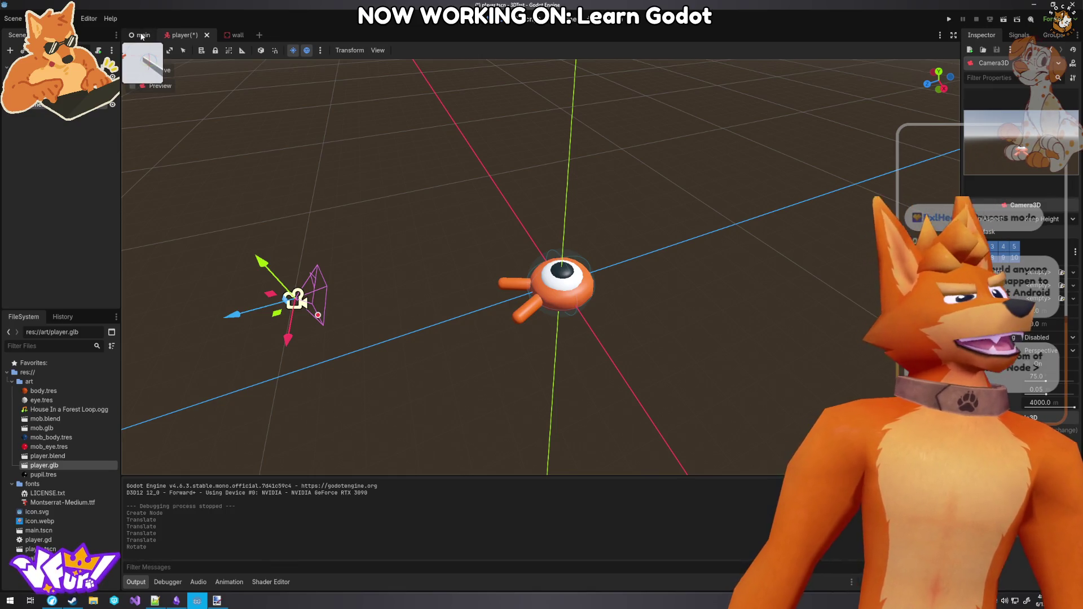
key(ctrl+s)
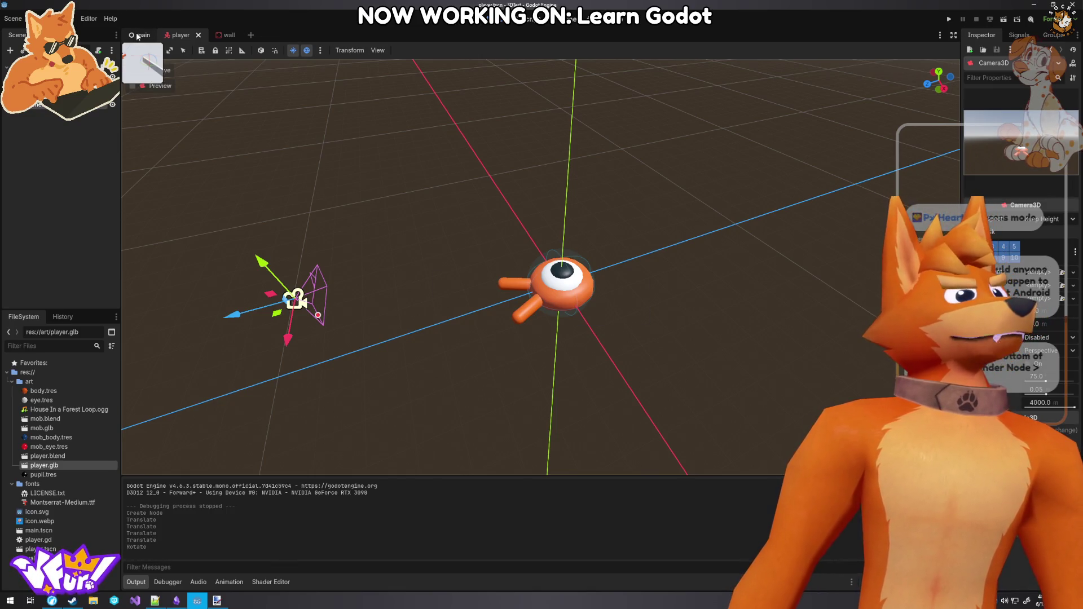
click(138, 36)
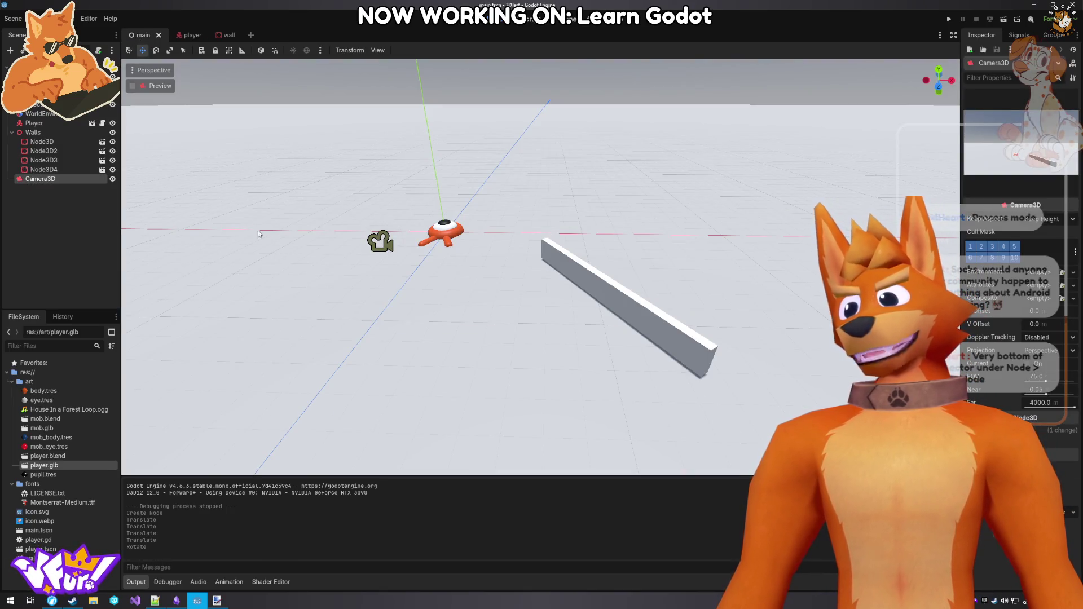
- Check the player's Camera3D in the player scene, resave it, and return to main
click(387, 251)
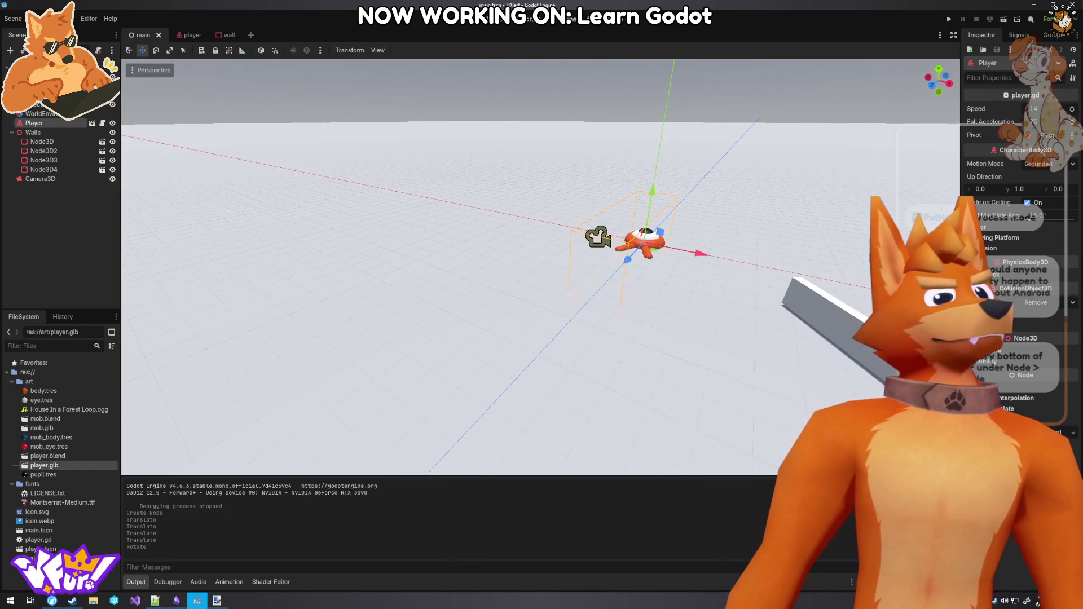
click(187, 36)
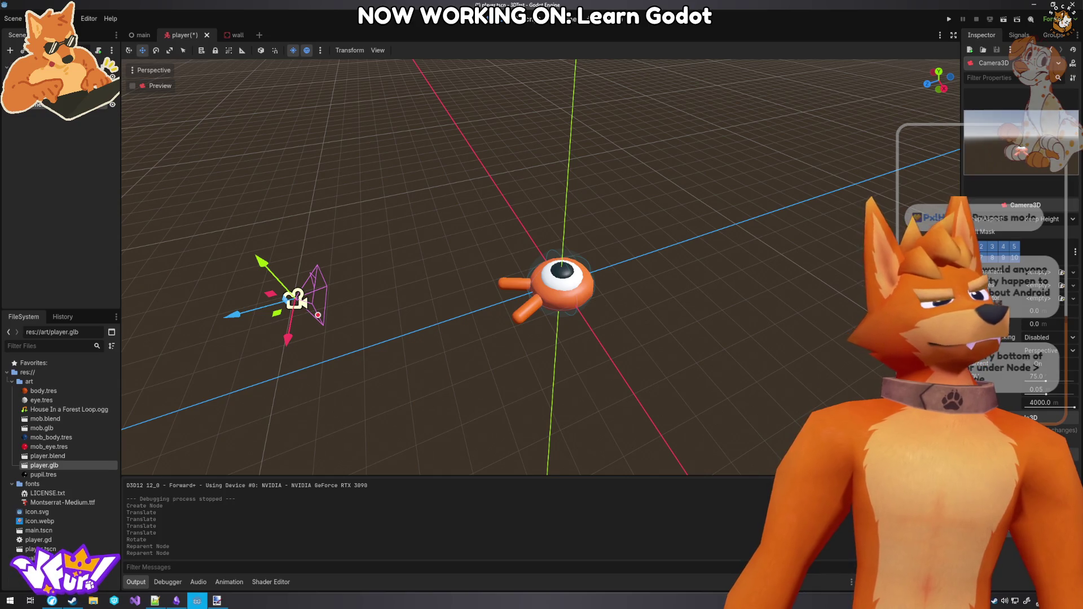
click(50, 84)
click(44, 112)
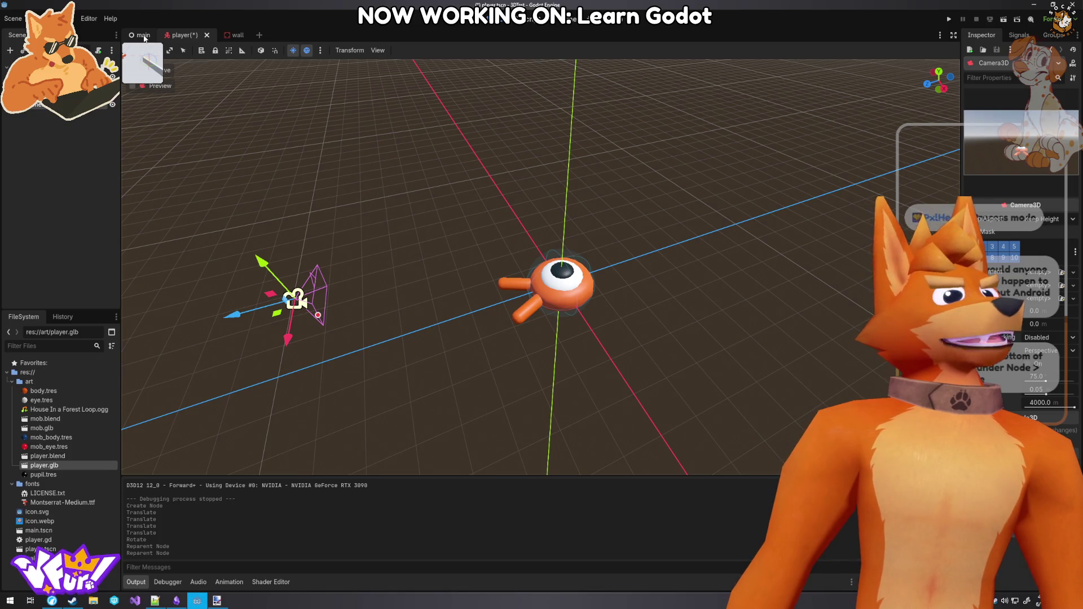
key(ctrl+s)
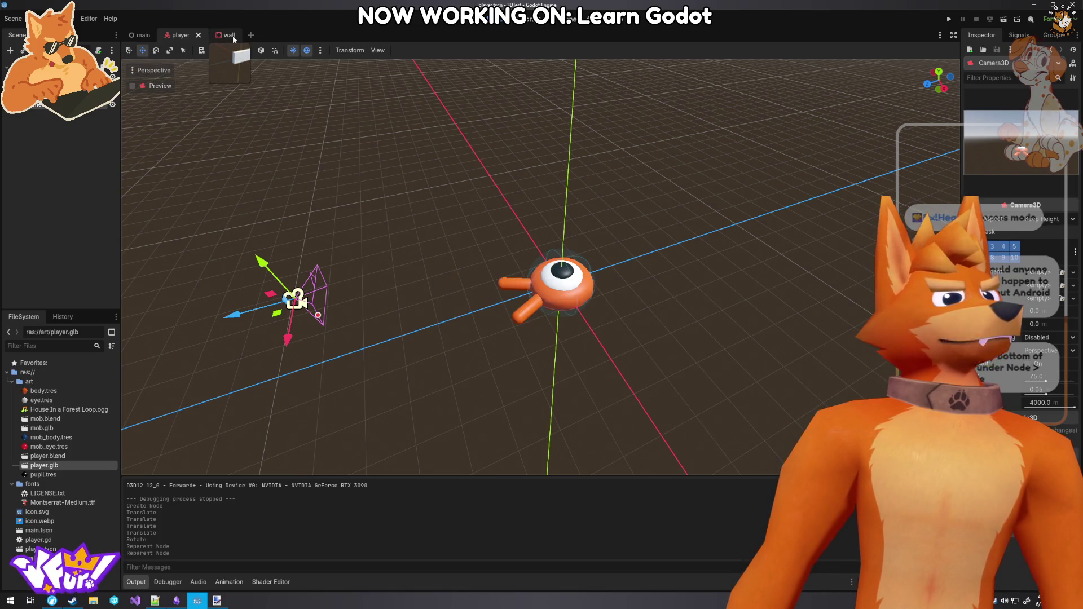
click(140, 35)
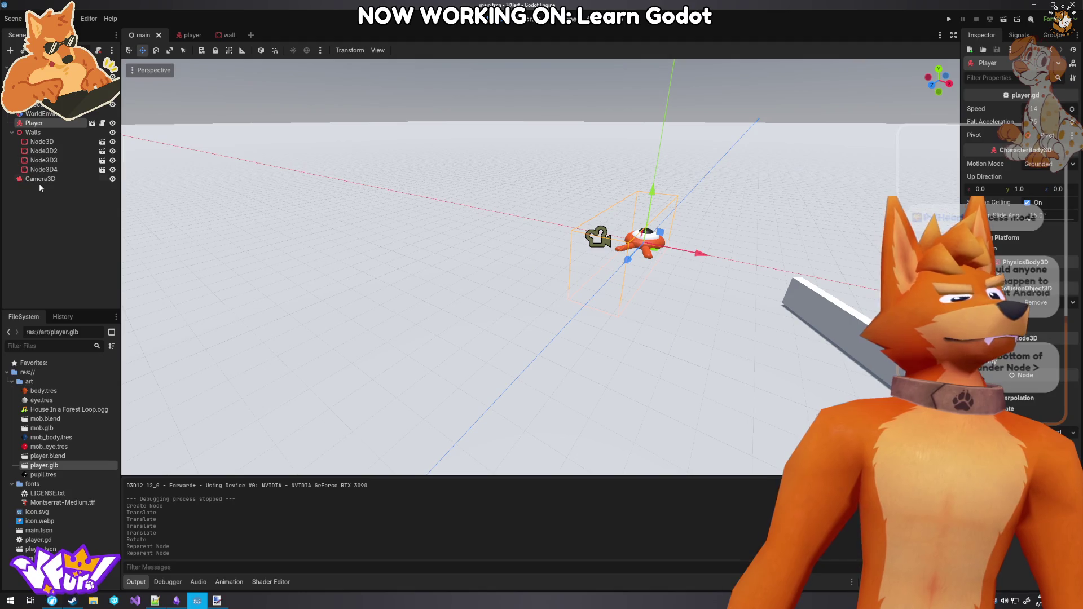
- Set the main scene's Camera3D Process Mode to Disabled, then save and run
right_click(82, 181)
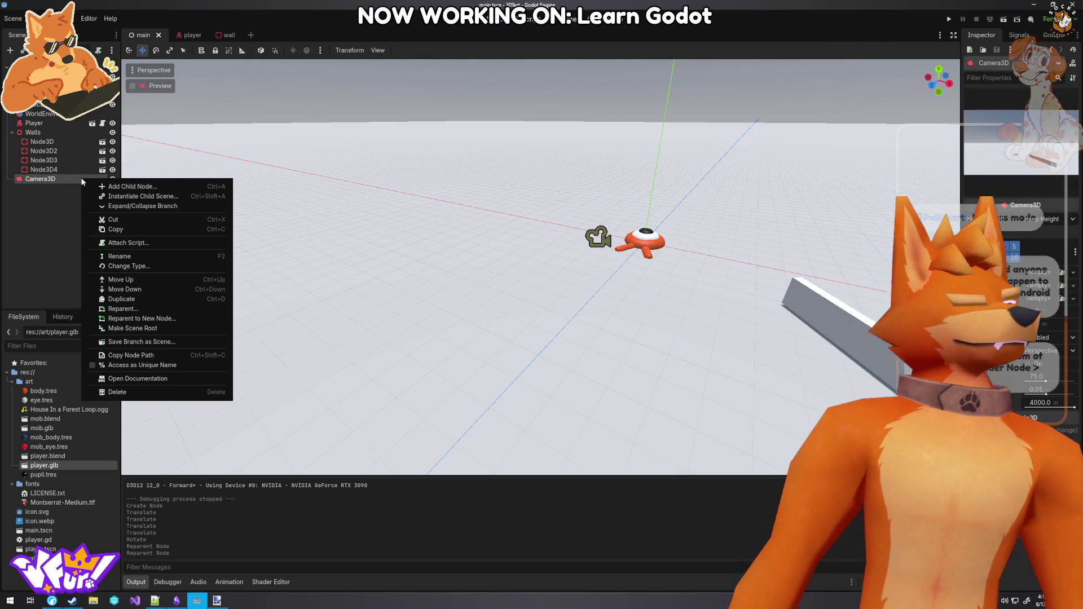
key(Escape)
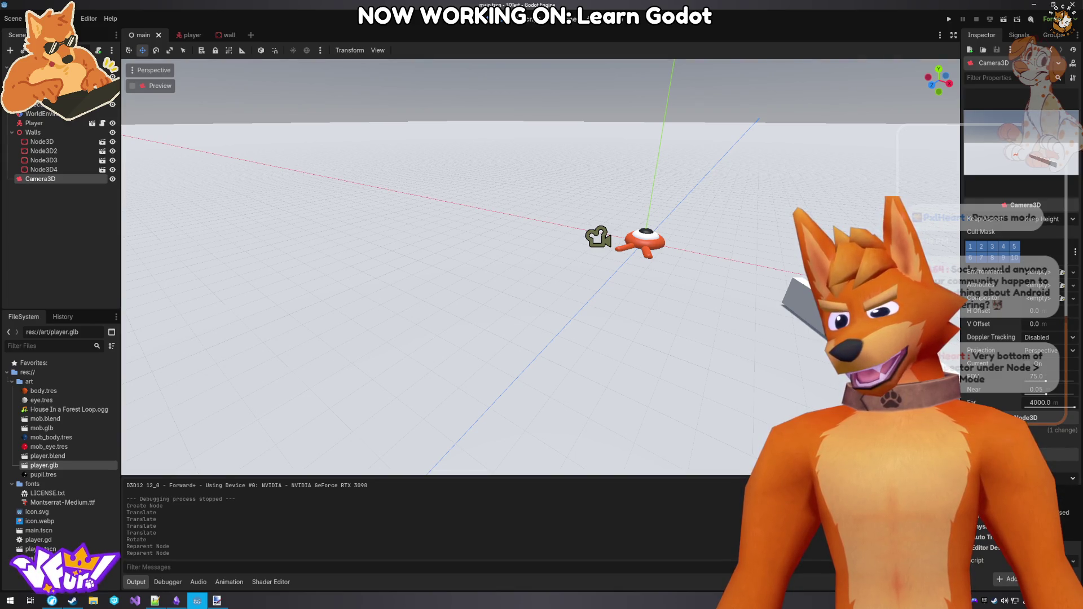
click(1015, 496)
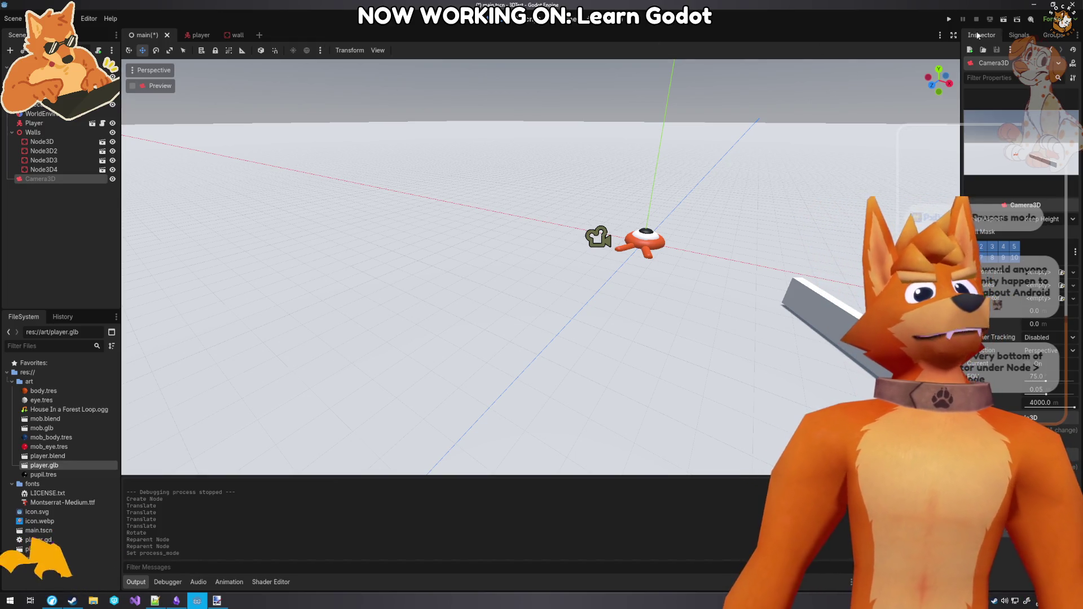
click(1005, 22)
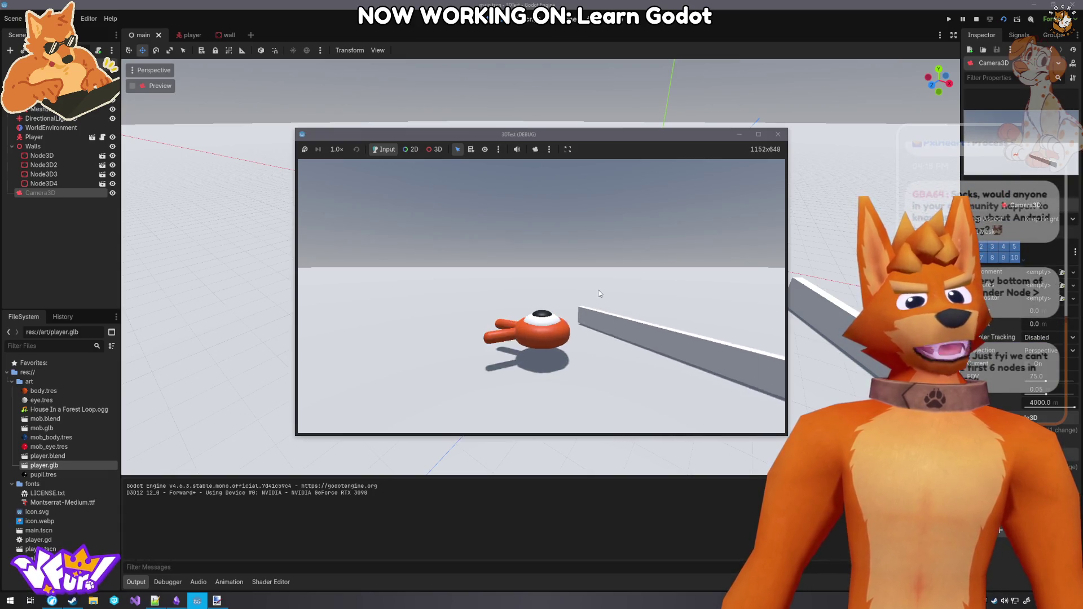
- Walk the player toward the camera and along the wall, then close the game and open the player scene
key(s)
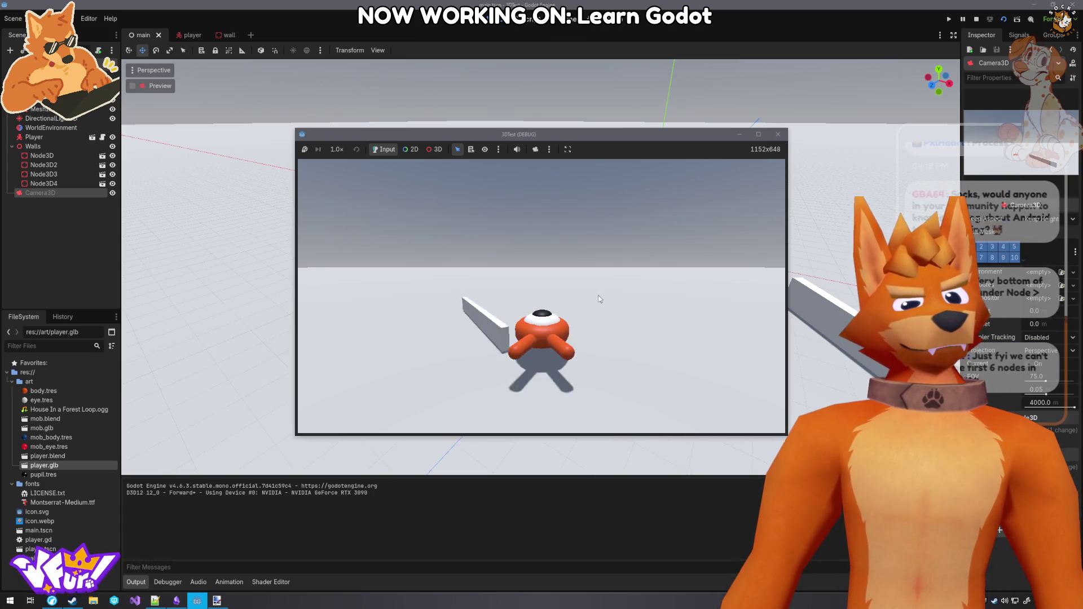
key(a)
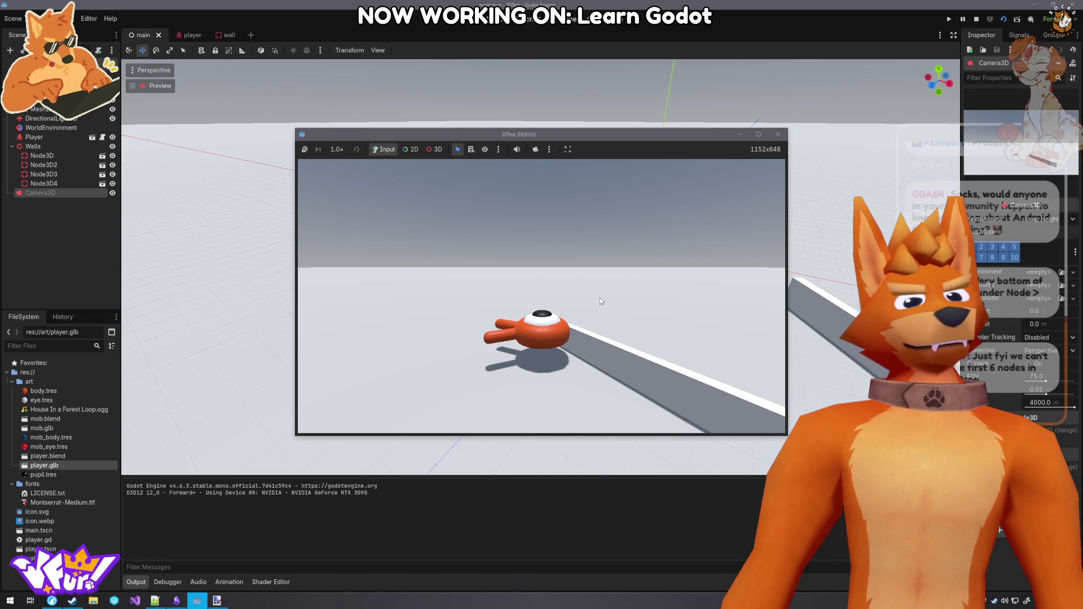
key(a)
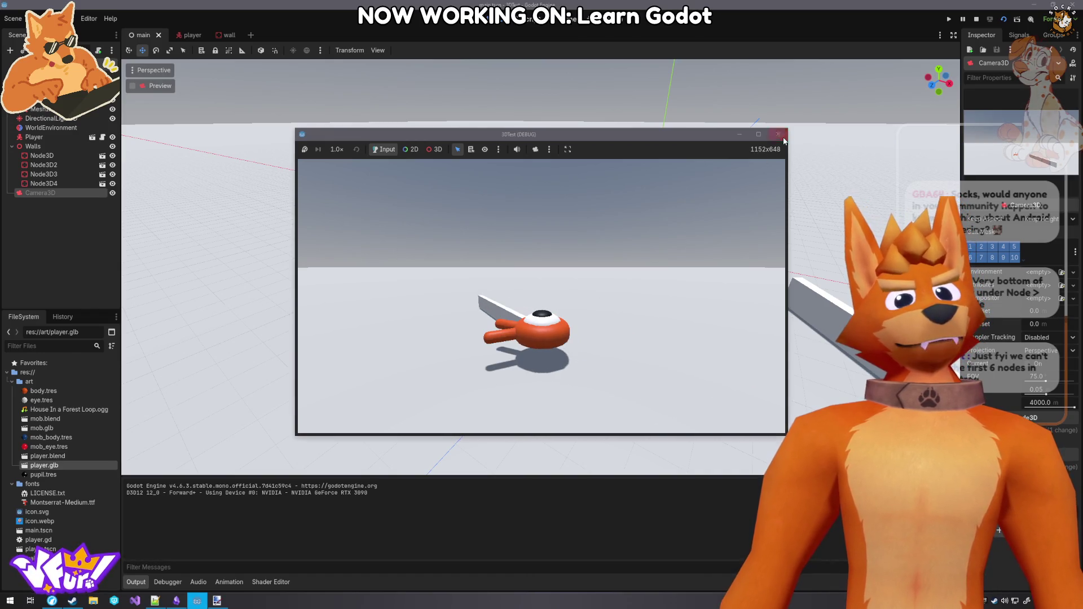
click(782, 137)
click(186, 35)
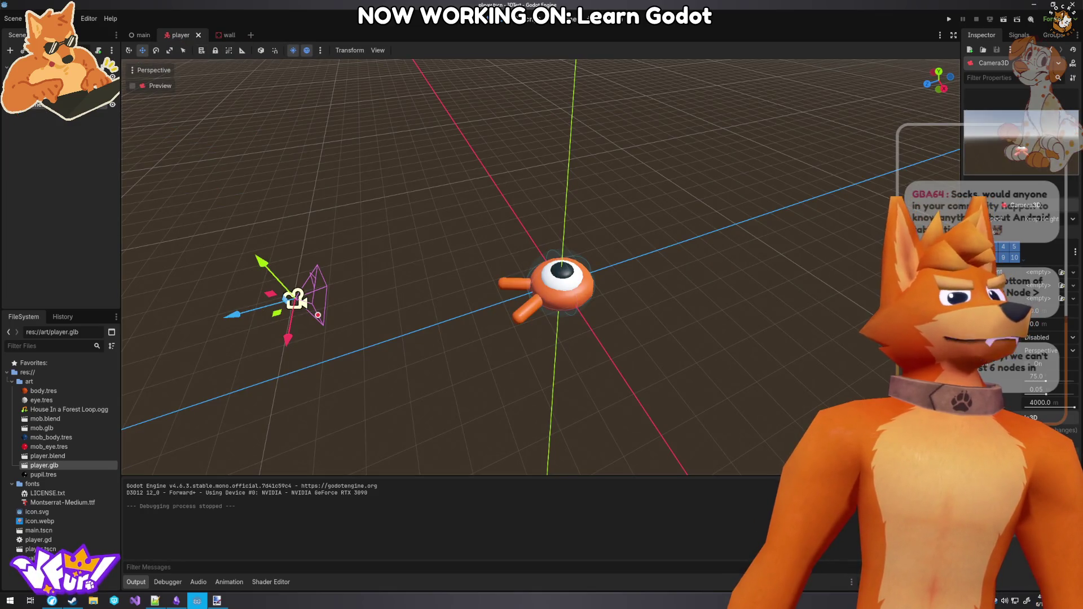
- Move Camera3D under a new parent, run the main scene, turn the player, and close the game
drag(51, 73, 50, 62)
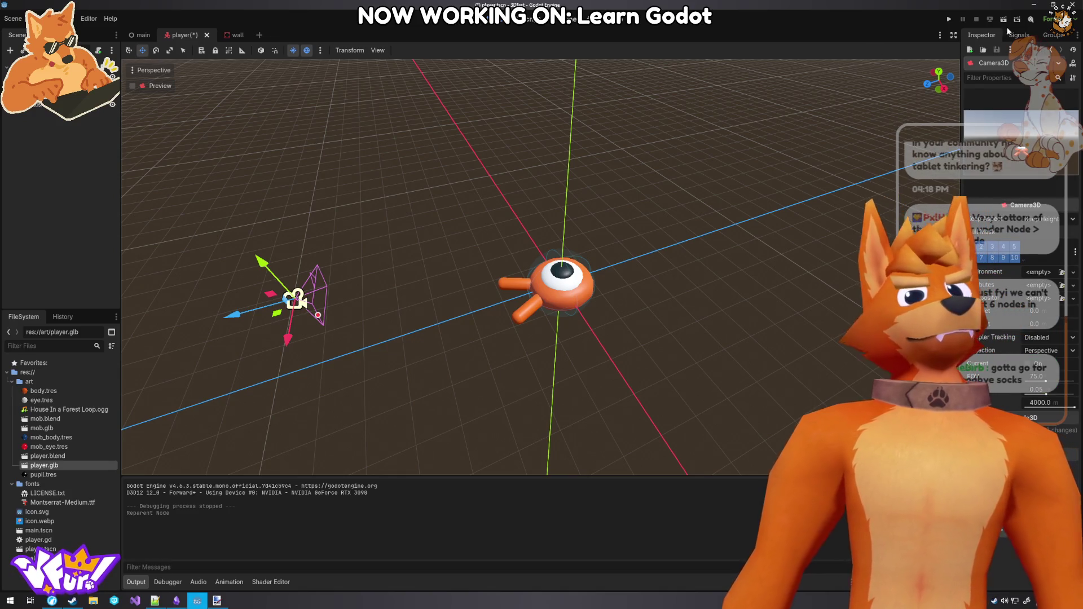
click(147, 37)
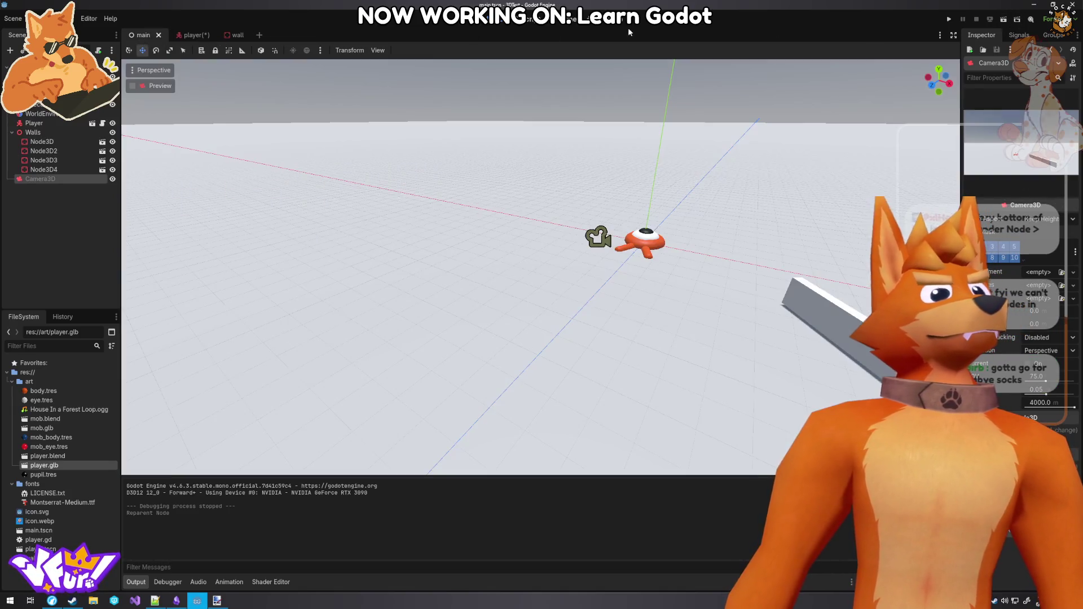
click(1004, 20)
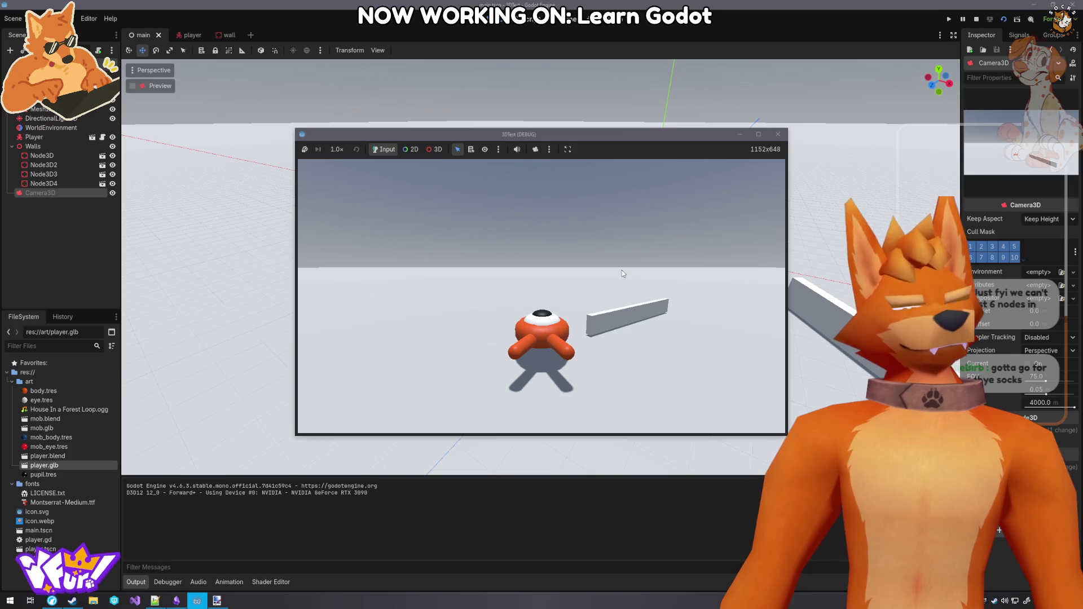
key(d)
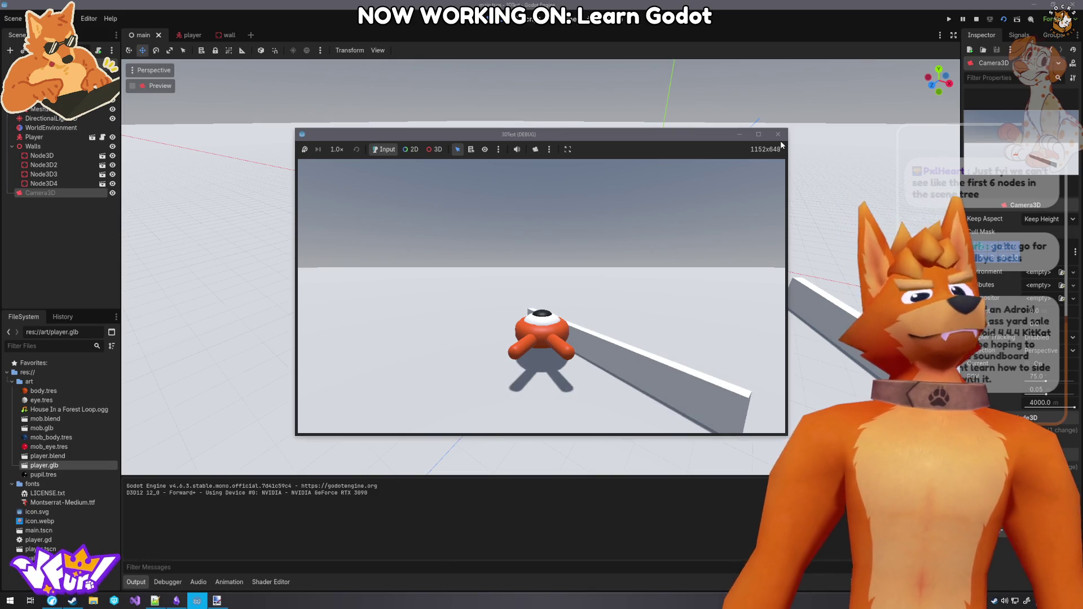
click(778, 134)
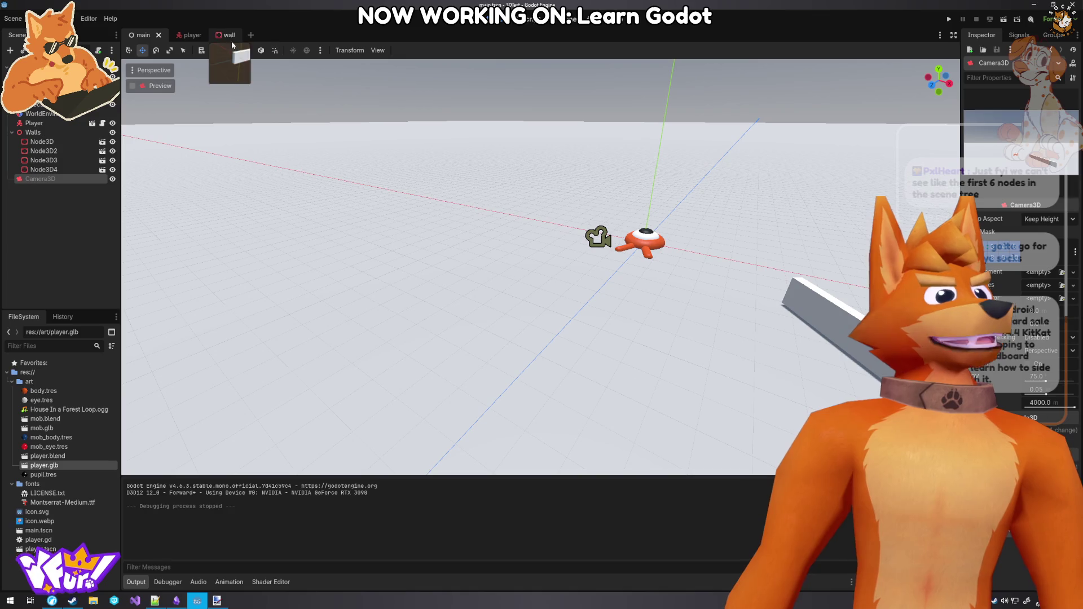
- Reparent the player's Camera3D again in the player scene tree
mouse_move(217, 38)
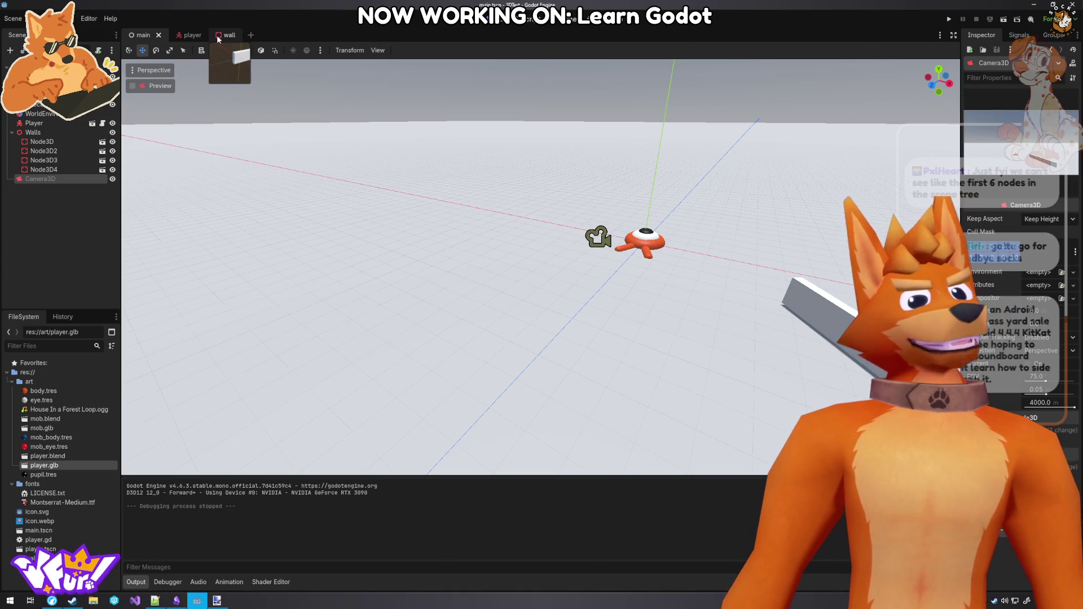
click(185, 35)
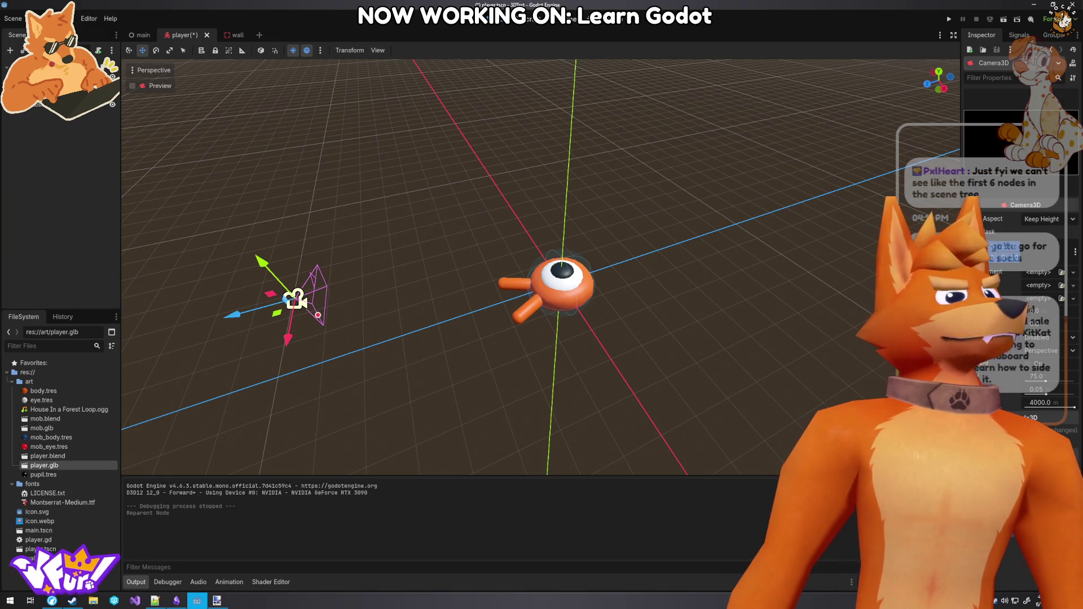
drag(34, 84, 51, 101)
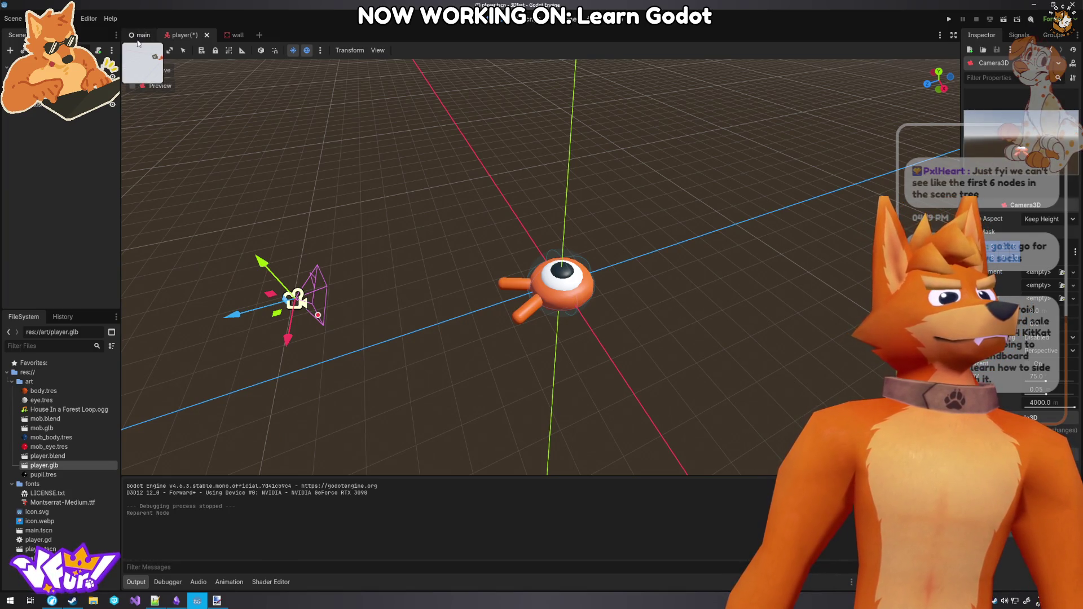
- Run the main scene and turn the player so its camera swings behind it
click(143, 36)
click(169, 35)
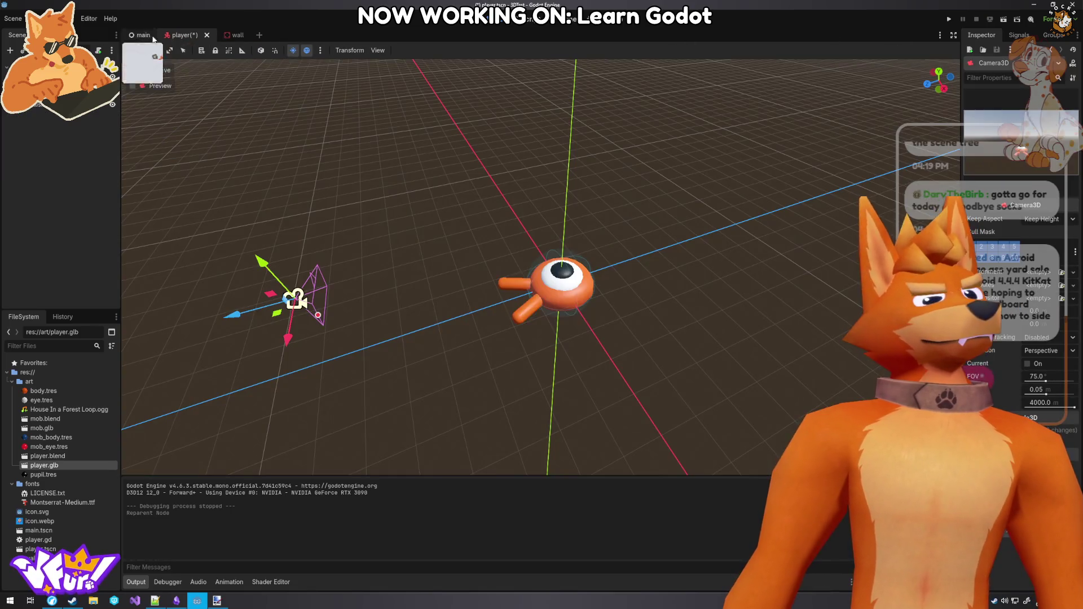
click(148, 36)
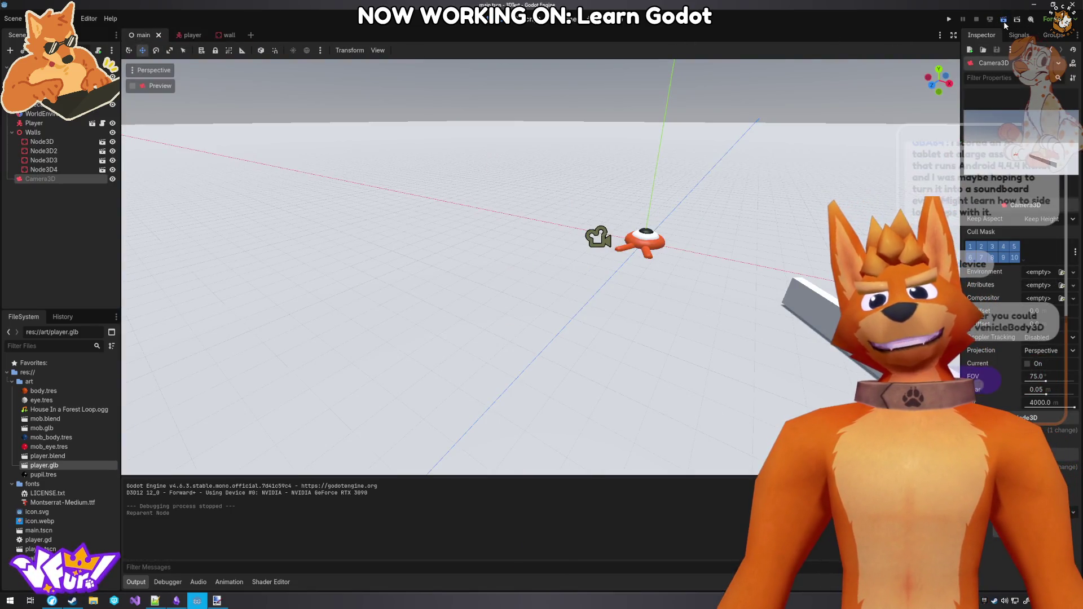
click(1004, 20)
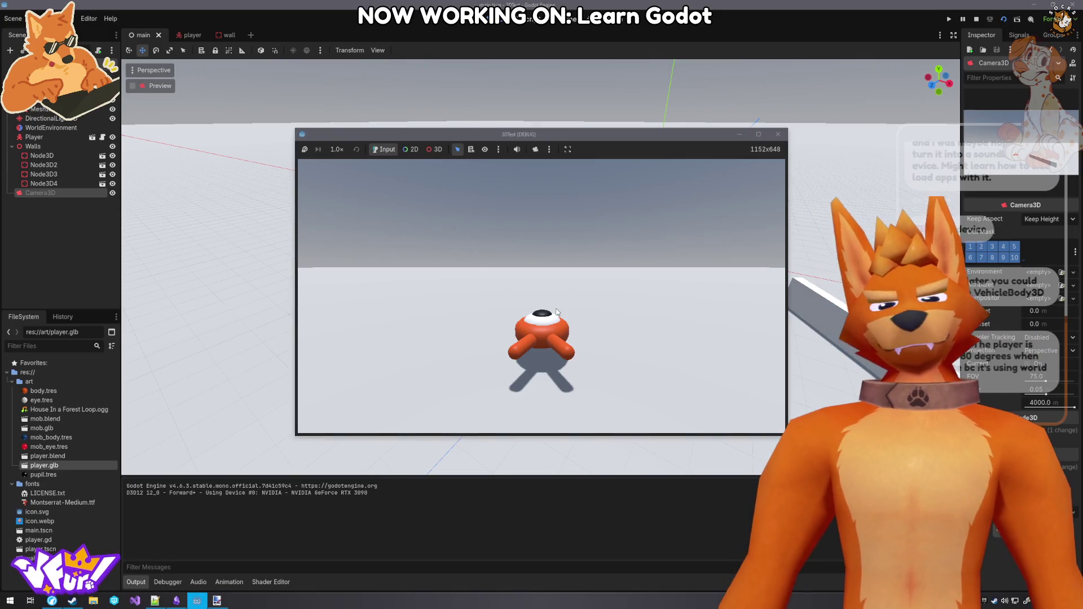
key(d)
key(d)
key(d)
key(d)
key(d)
key(d)
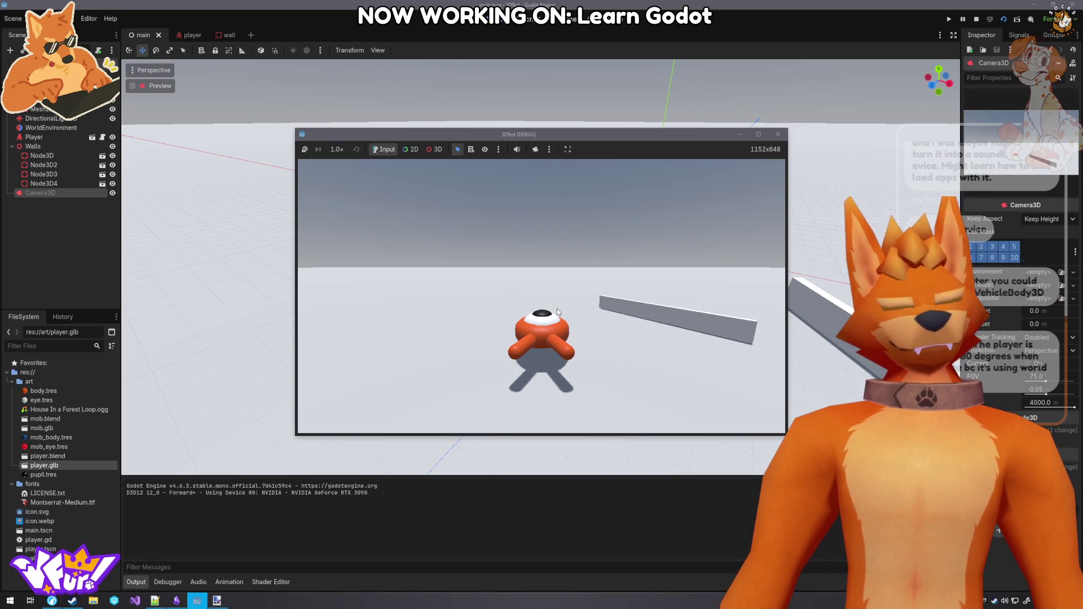
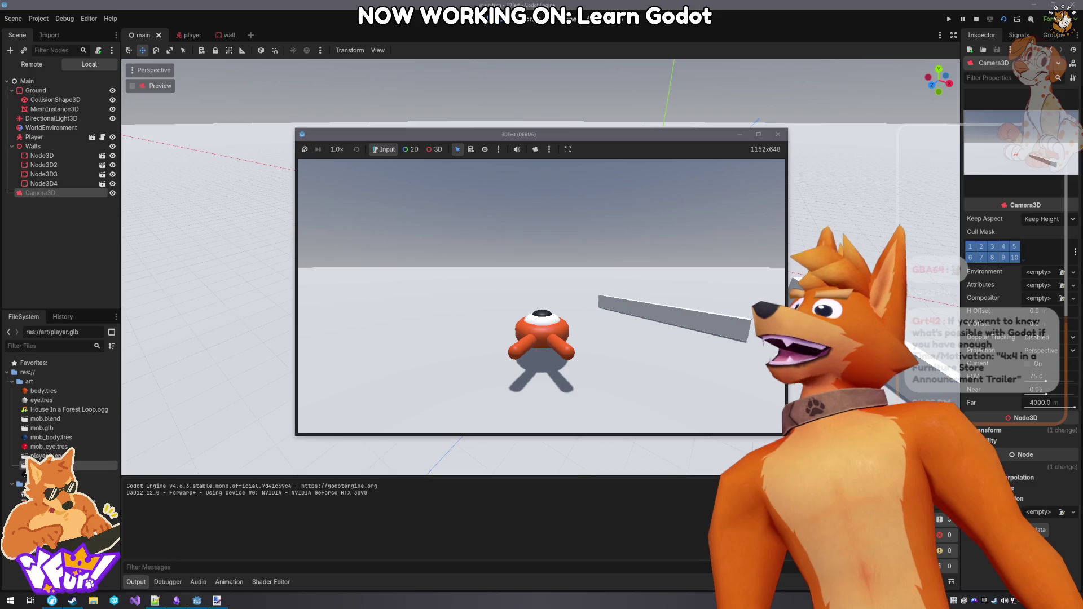
- Search the web for '4x4 in a Furniture Store Announcement Trailer' and open its YouTube result
click(58, 604)
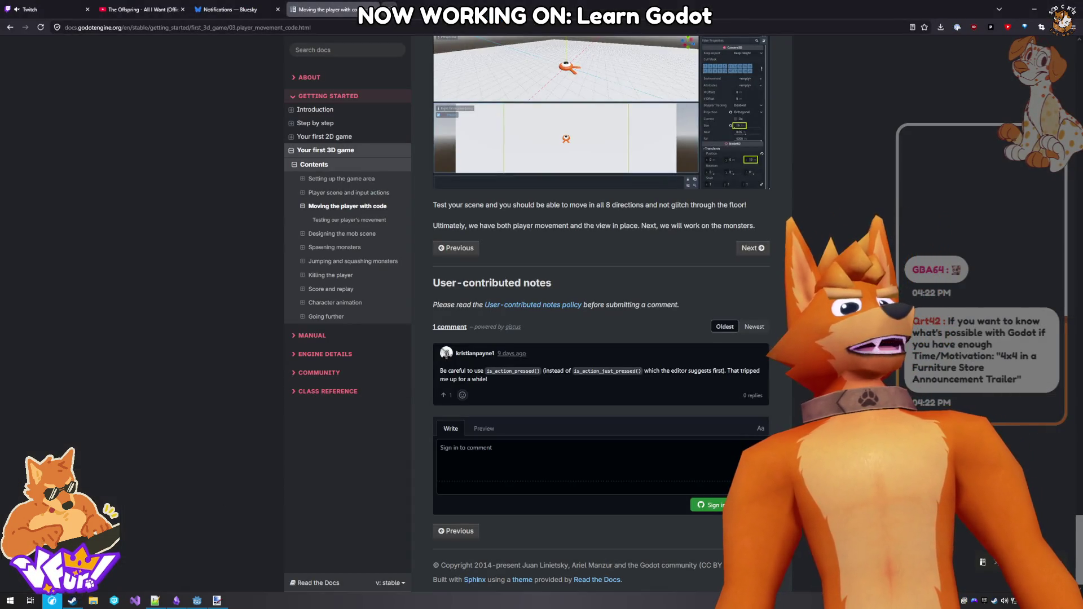
key(ctrl+t)
text(4x4 in a Furniture Store Announcement Trailer)
key(Return)
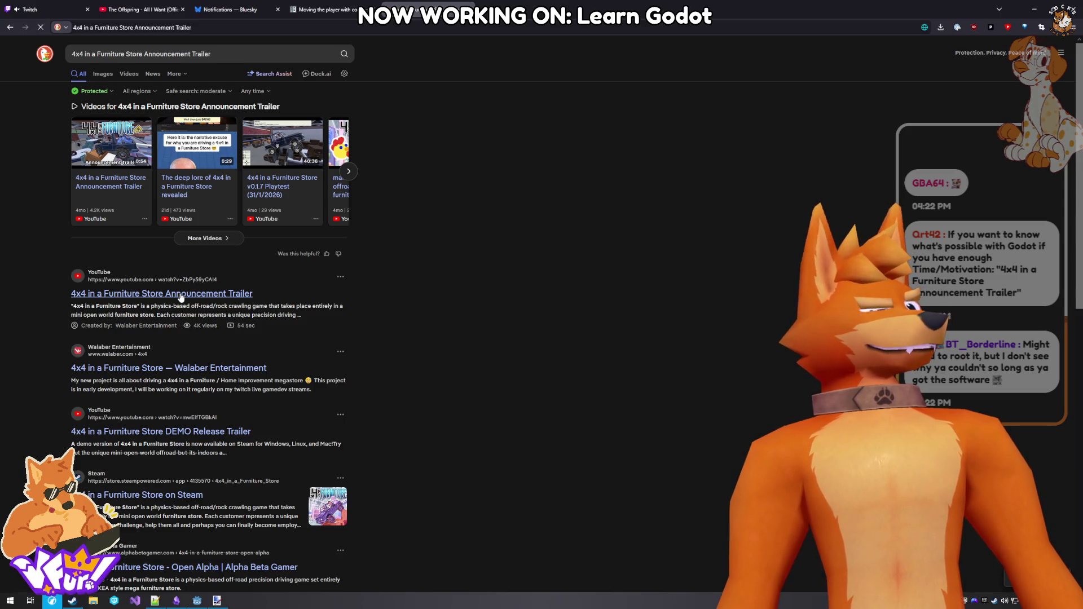
click(180, 295)
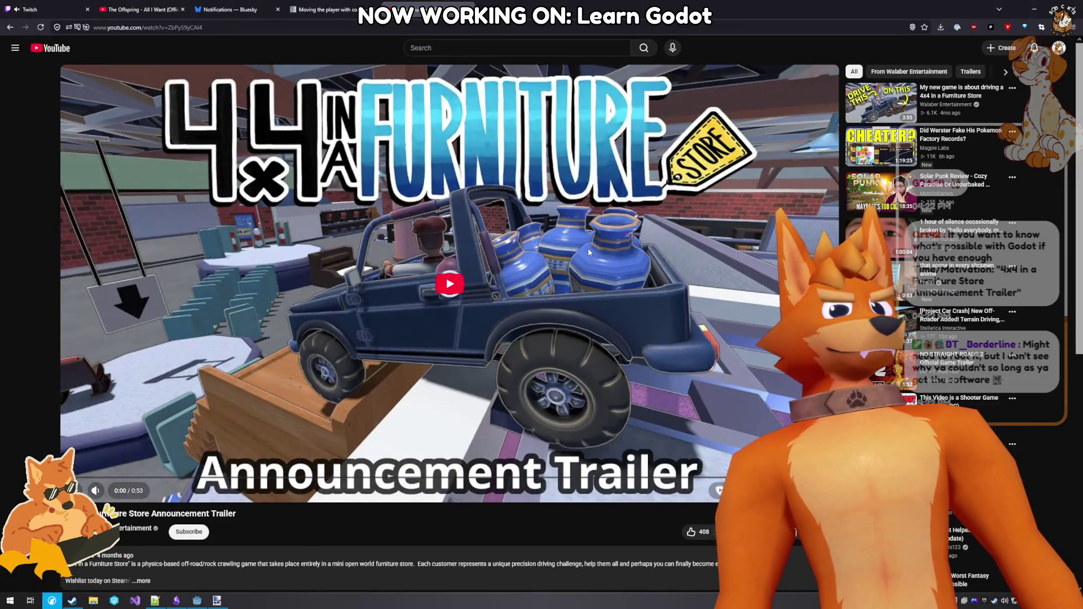
- Play the trailer to the end, then return to the 'Moving the player with code' docs tab
click(588, 249)
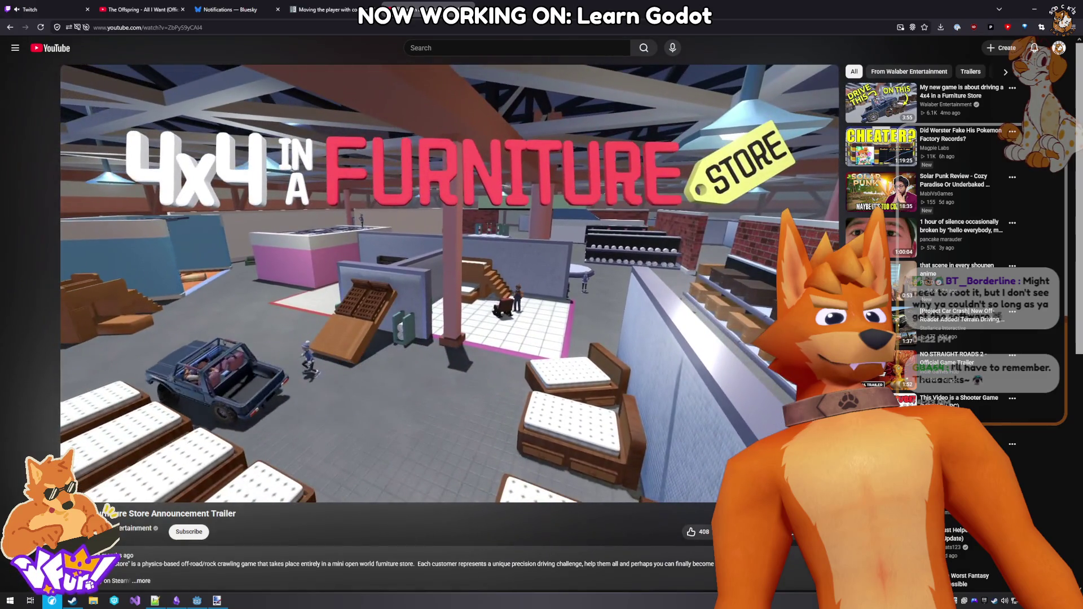
mouse_move(563, 276)
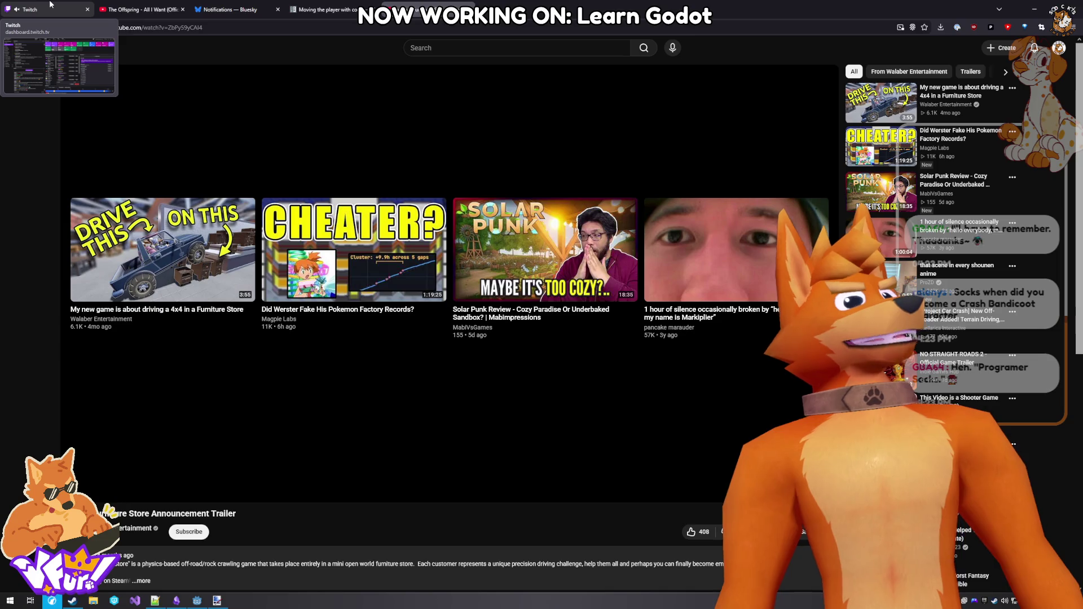
click(341, 5)
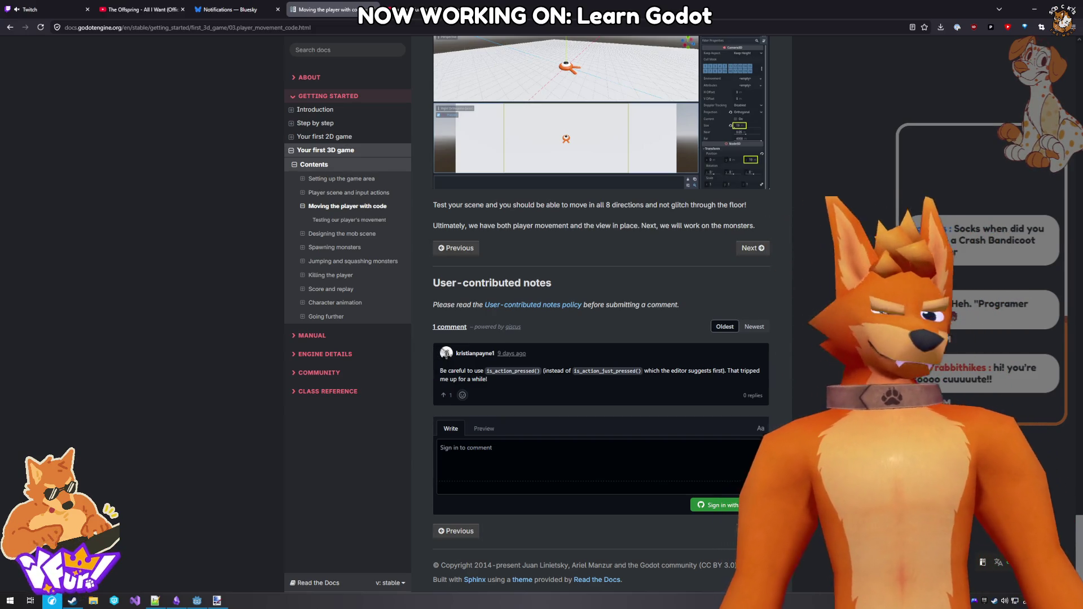
- Bring the running 3DTest (DEBUG) game window to the front and close it
mouse_move(197, 600)
click(236, 572)
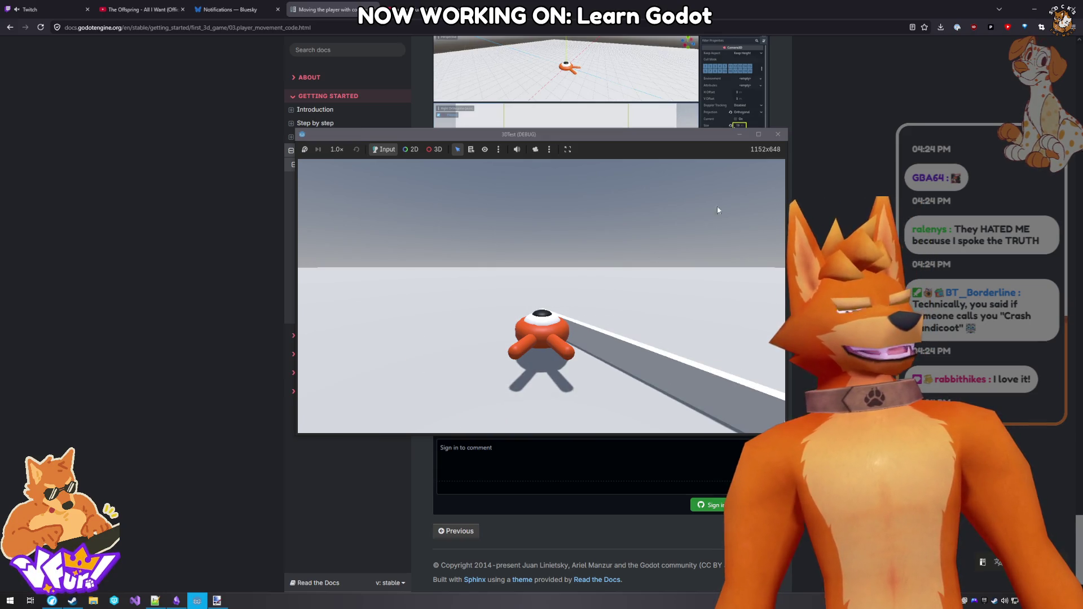
click(779, 134)
- In the player scene, select Player and view player.gd, then return to the player's 3D view
click(202, 604)
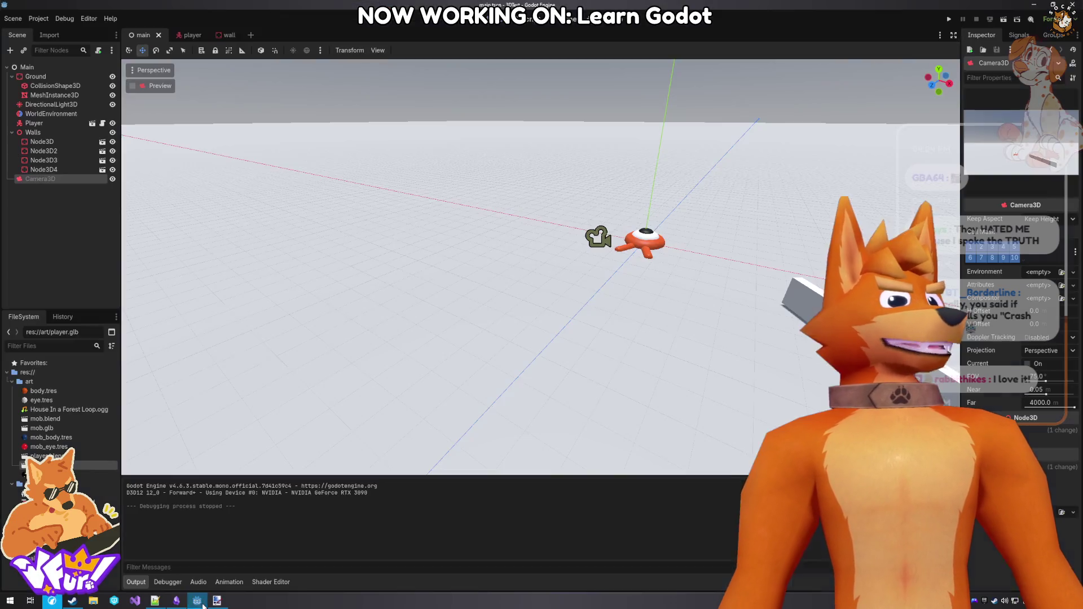
click(188, 35)
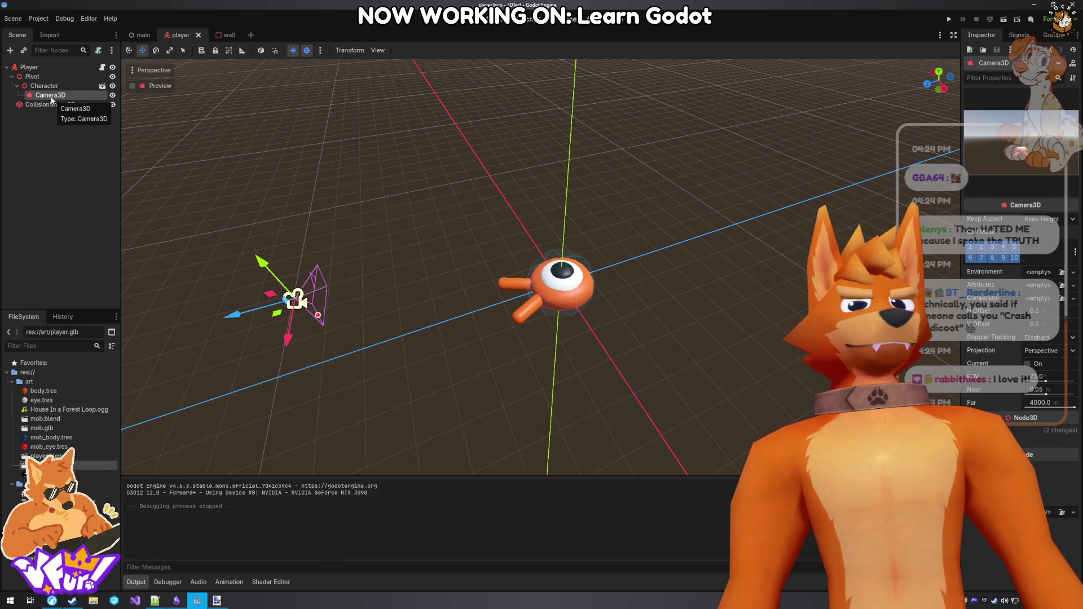
click(34, 68)
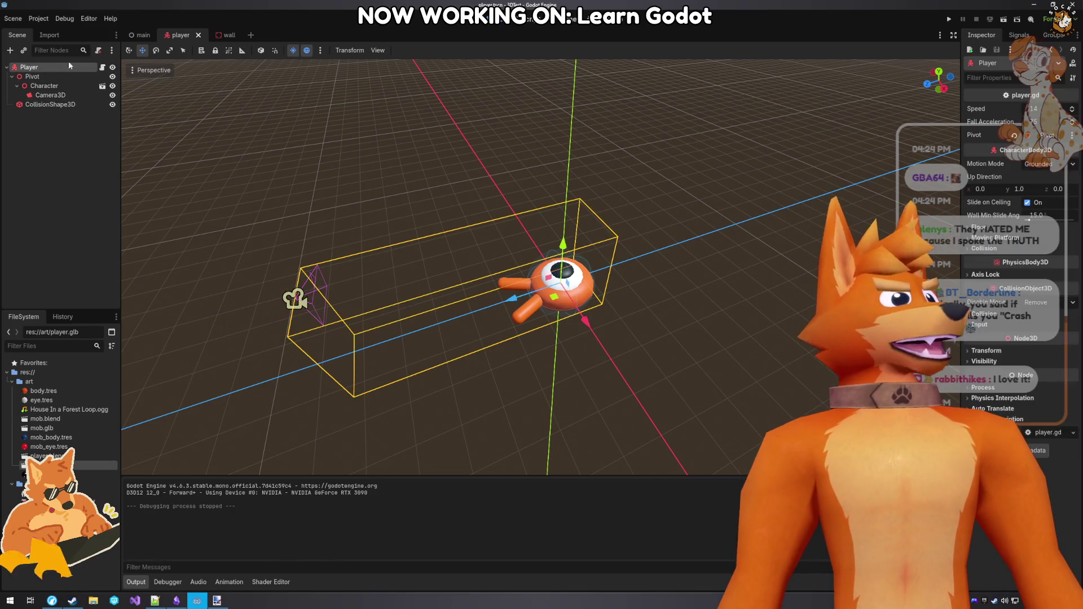
key(ctrl+F3)
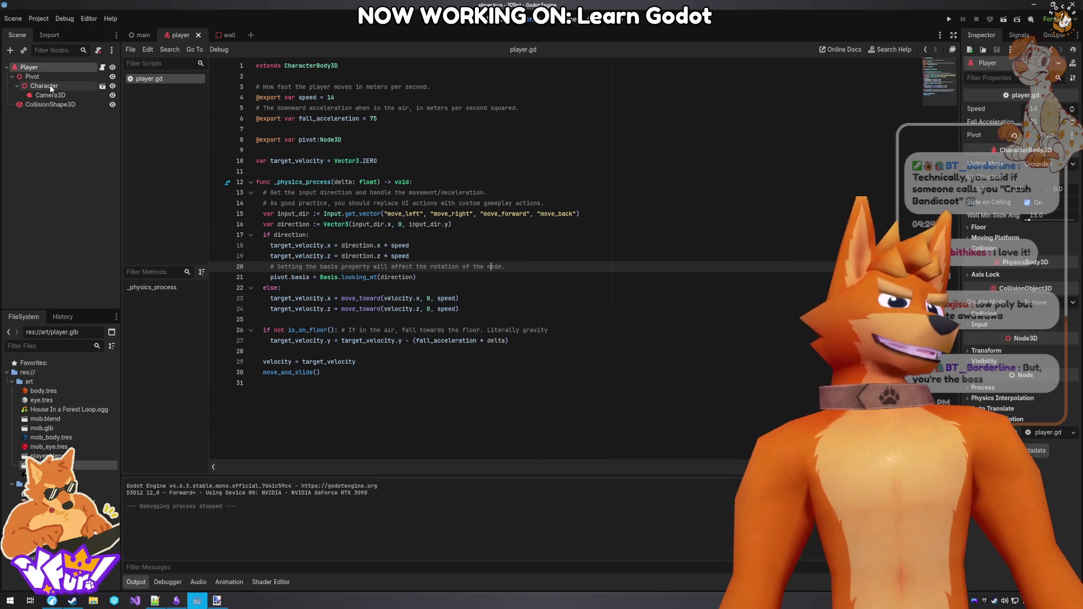
click(133, 36)
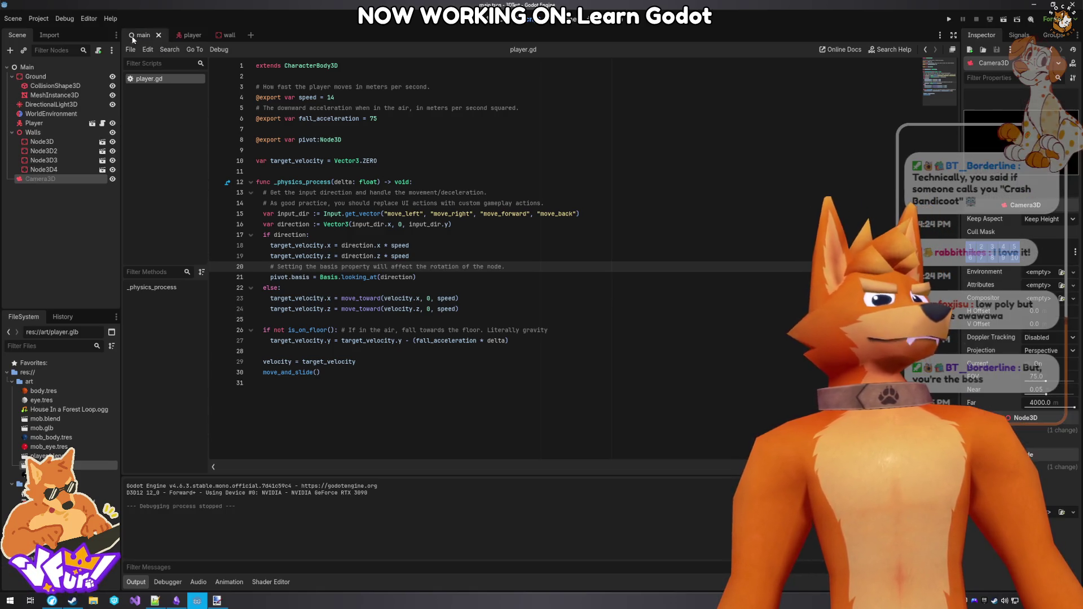
click(183, 35)
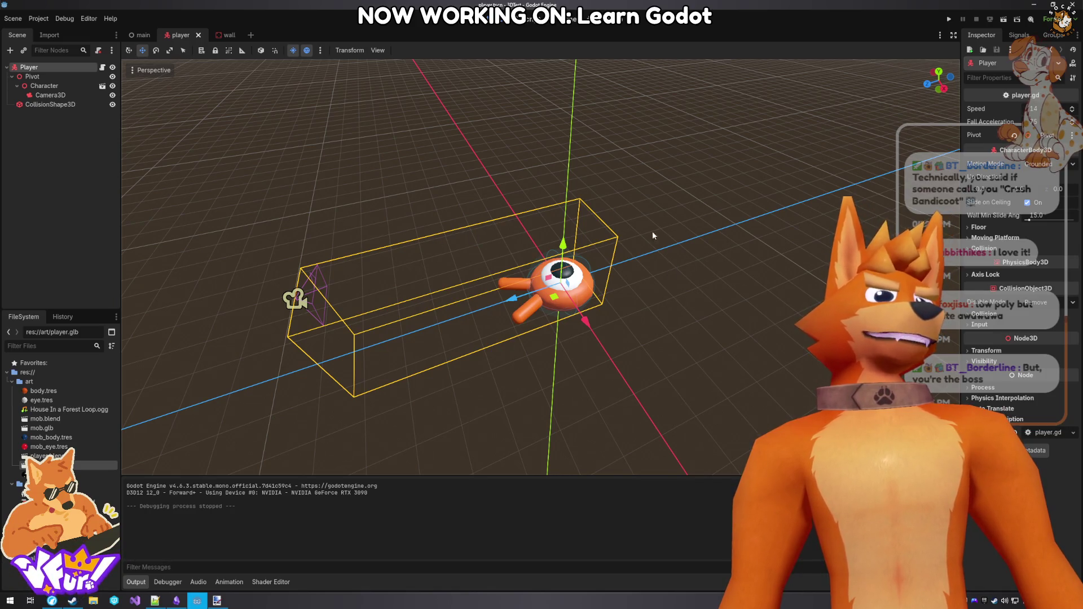
- Select the player scene's Camera3D to show its Perspective, FOV 75, near 0.05, far 4000 settings
click(141, 35)
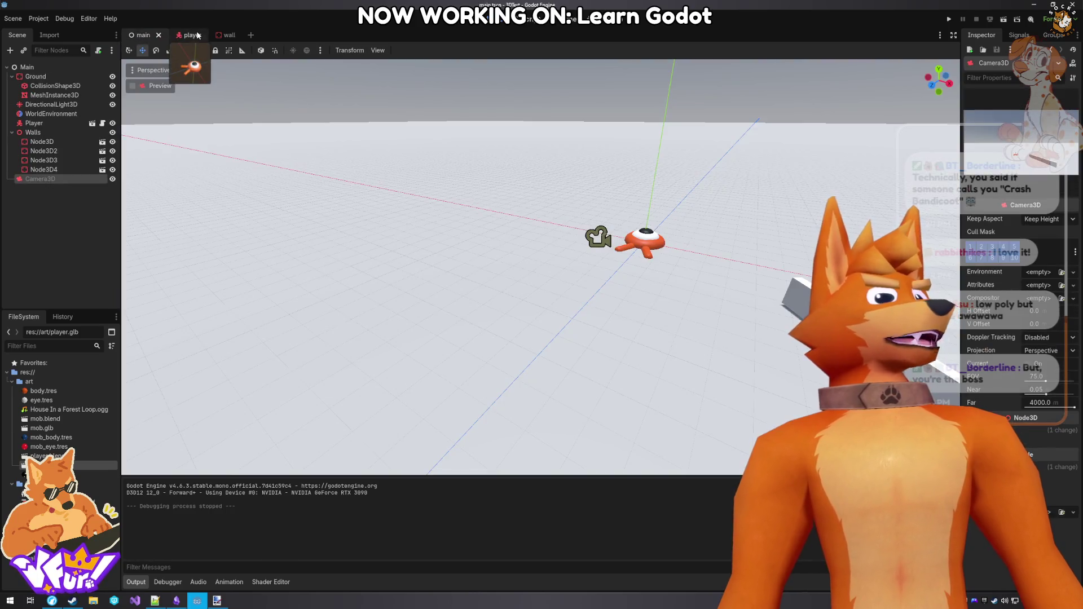
click(194, 35)
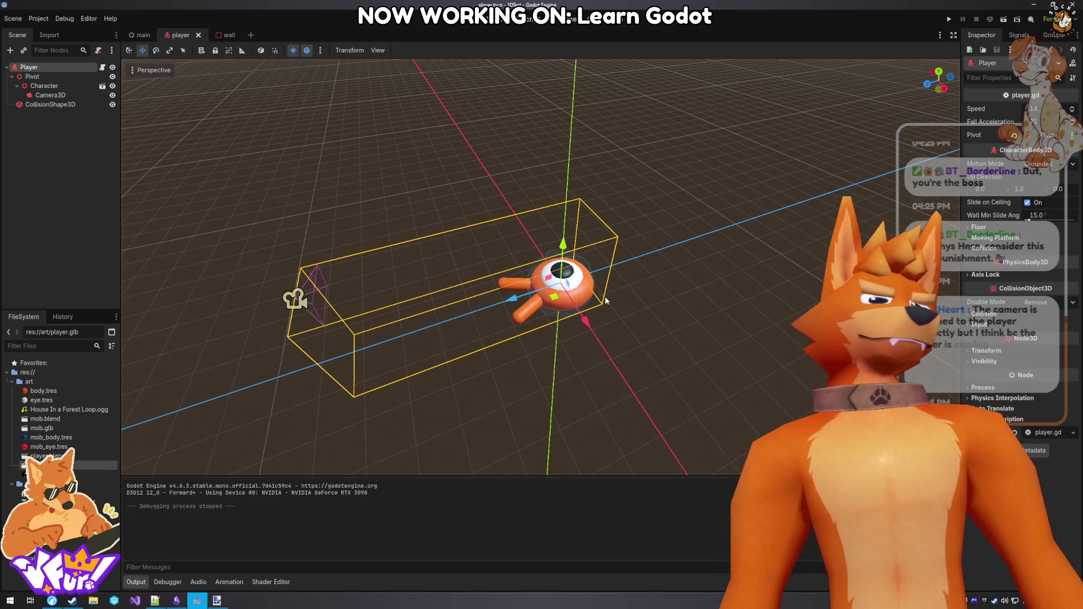
click(45, 95)
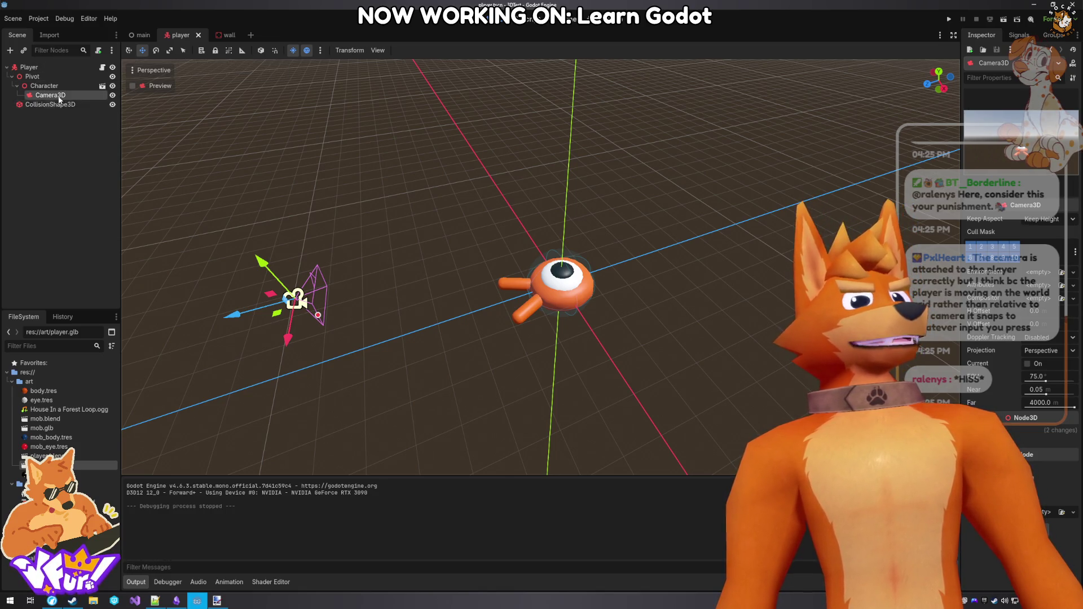
- Add a Label3D node found by searching 'text' and move it under Character
click(10, 50)
text(text)
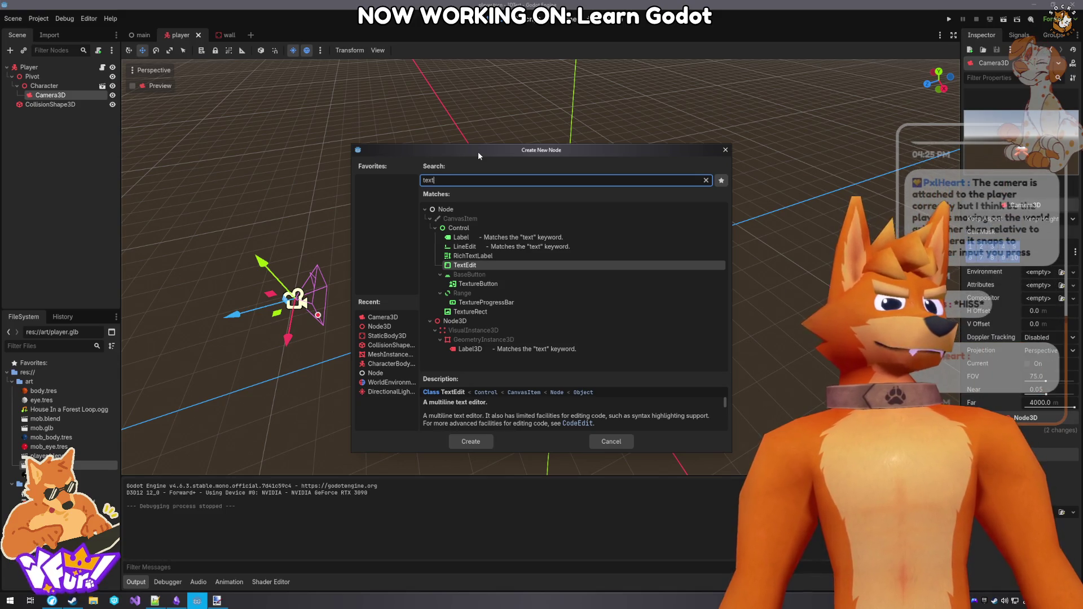
key(Down)
key(Down)
key(Down)
key(Down)
key(Down)
key(Down)
key(Return)
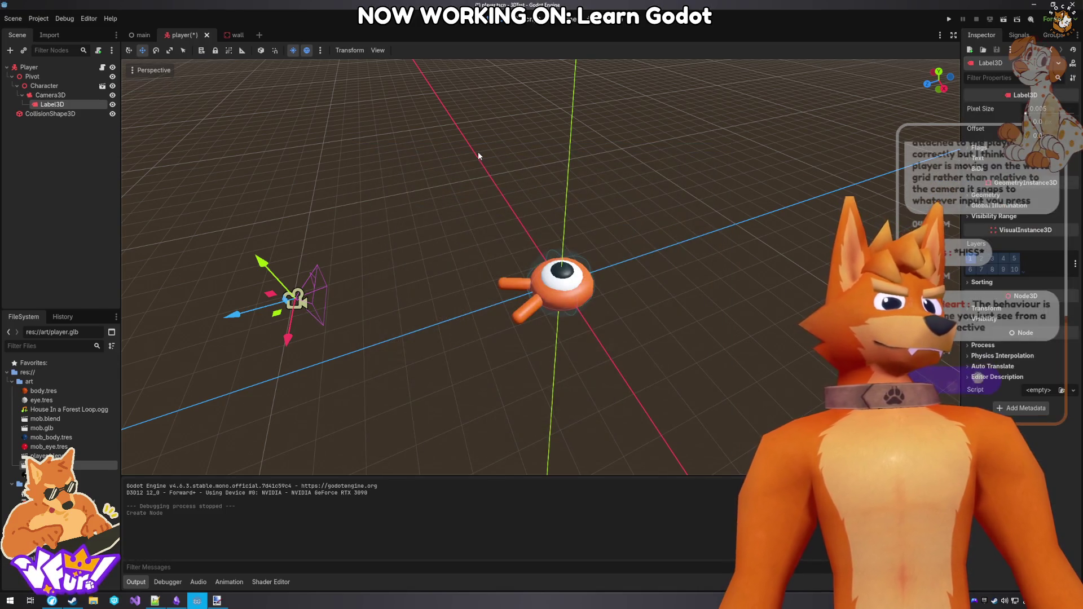
scroll(595, 241, down, 3)
scroll(553, 285, up, 8)
scroll(395, 254, down, 5)
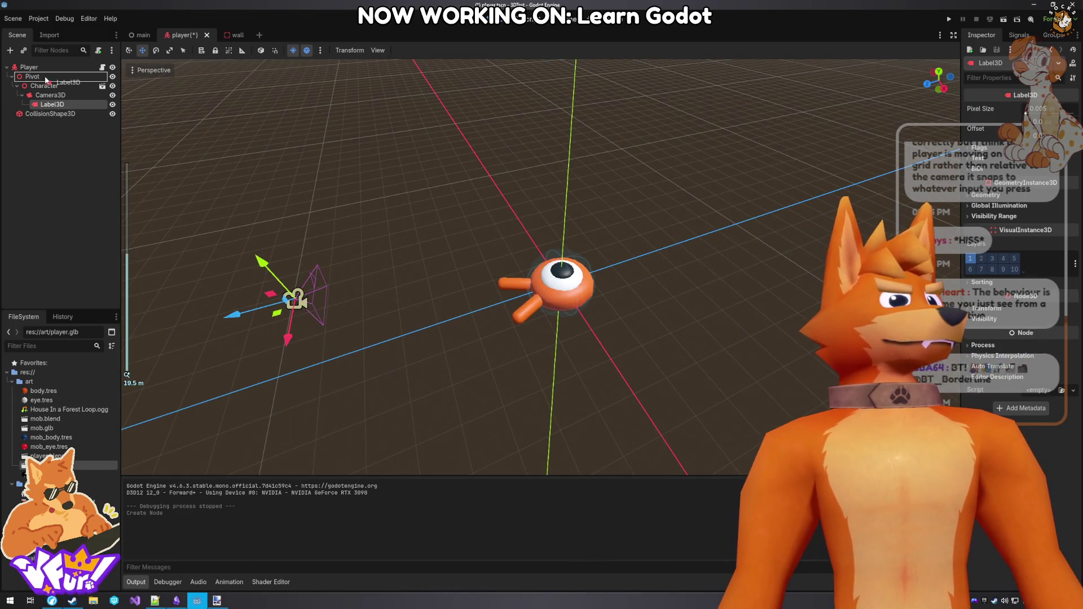
drag(46, 81, 46, 85)
- Move the label along the Z axis and raise its Pixel Size to 35.3153
key(f)
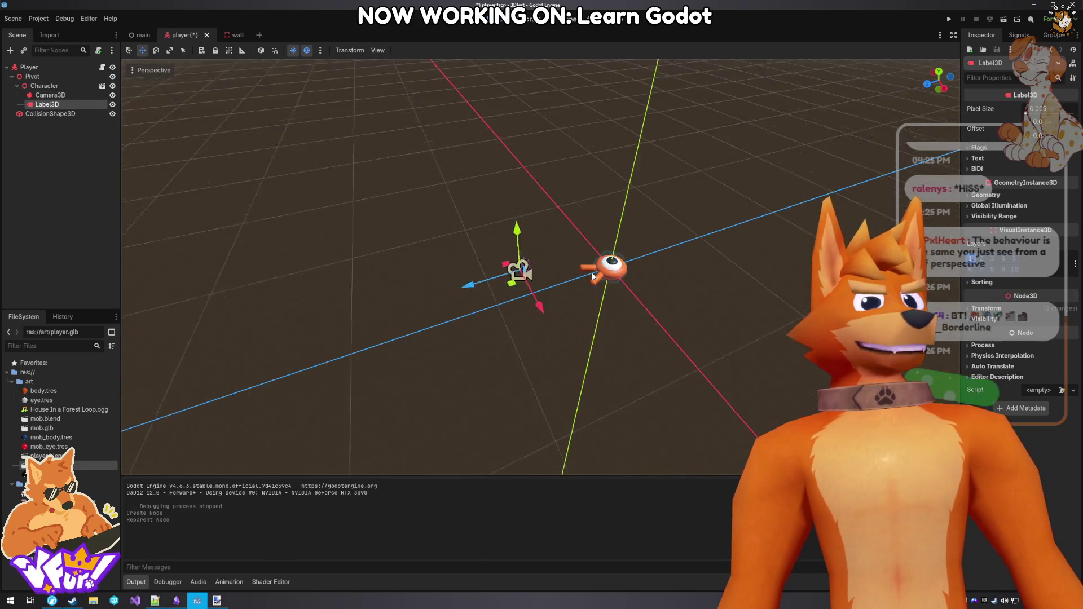
drag(542, 236, 551, 241)
key(z)
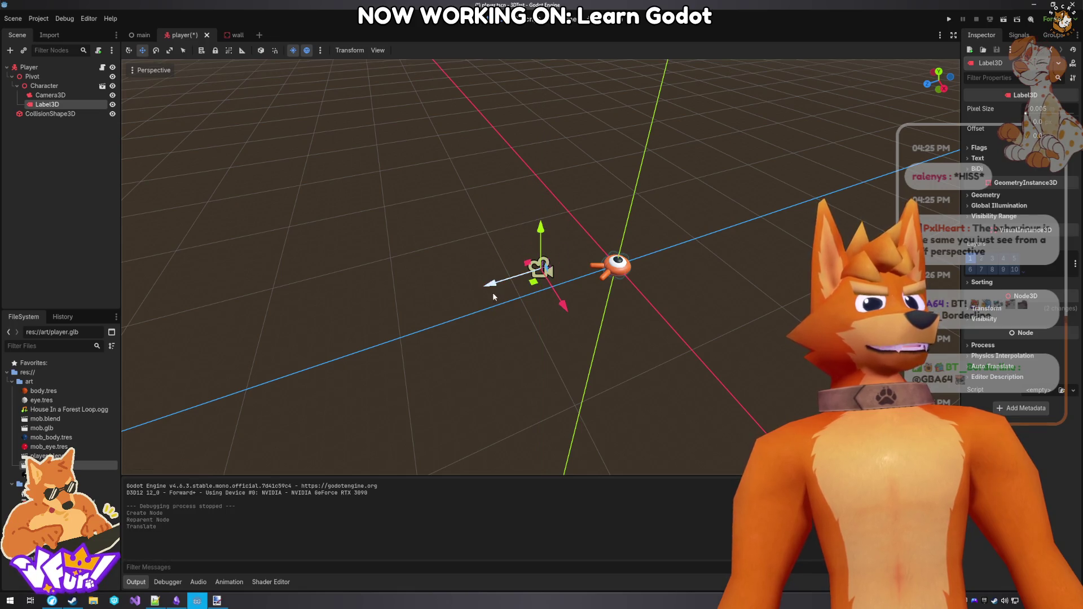
click(579, 259)
key(f)
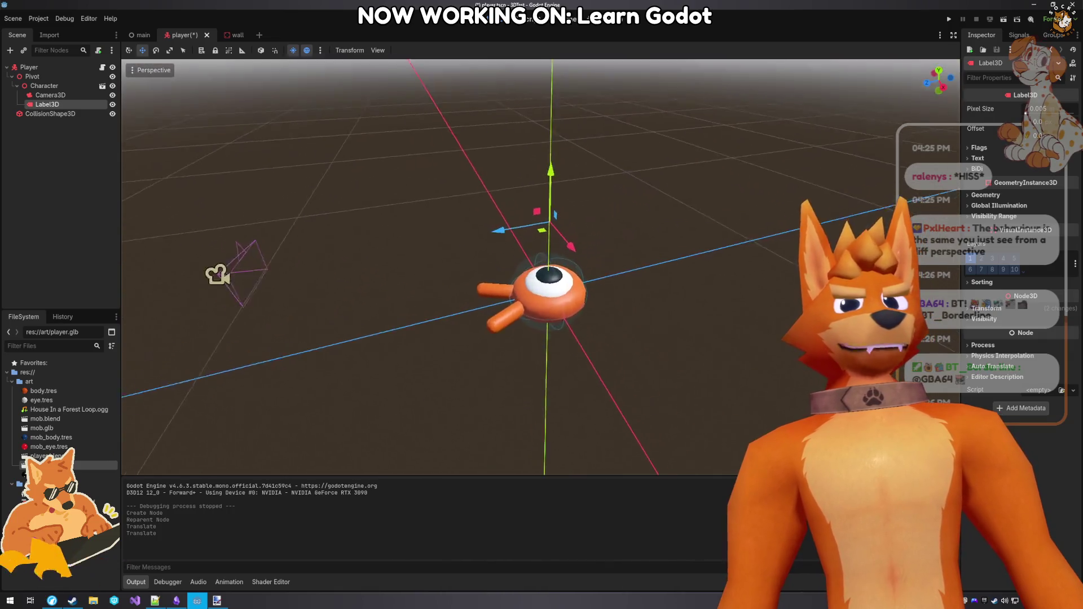
drag(1025, 113, 1039, 113)
click(987, 148)
click(979, 148)
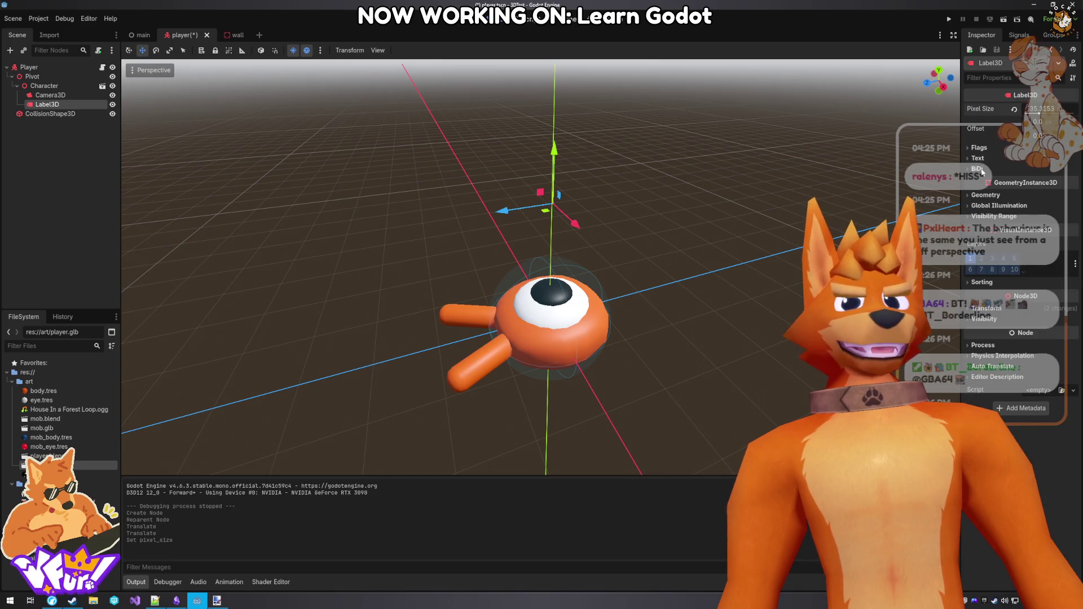
- Set the label text to 'greagergea', shrink its pixel size to 0.086, and frame it
click(978, 158)
text(greagergea)
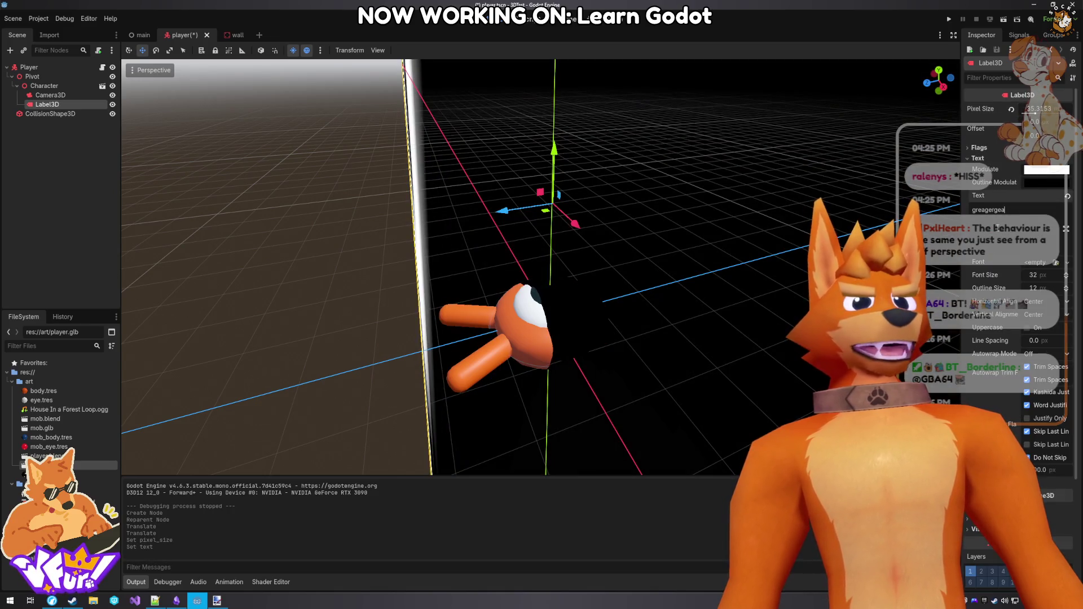
scroll(595, 195, down, 10)
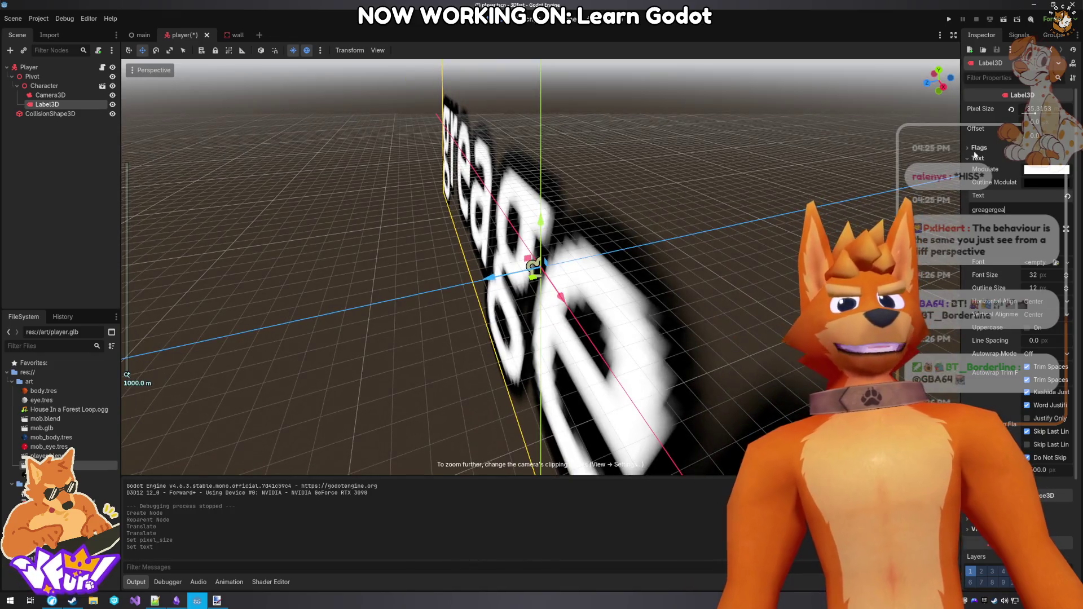
mouse_move(1023, 113)
mouse_down()
mouse_move(999, 112)
mouse_move(1033, 114)
mouse_move(1023, 113)
mouse_up()
drag(621, 265, 617, 229)
key(f)
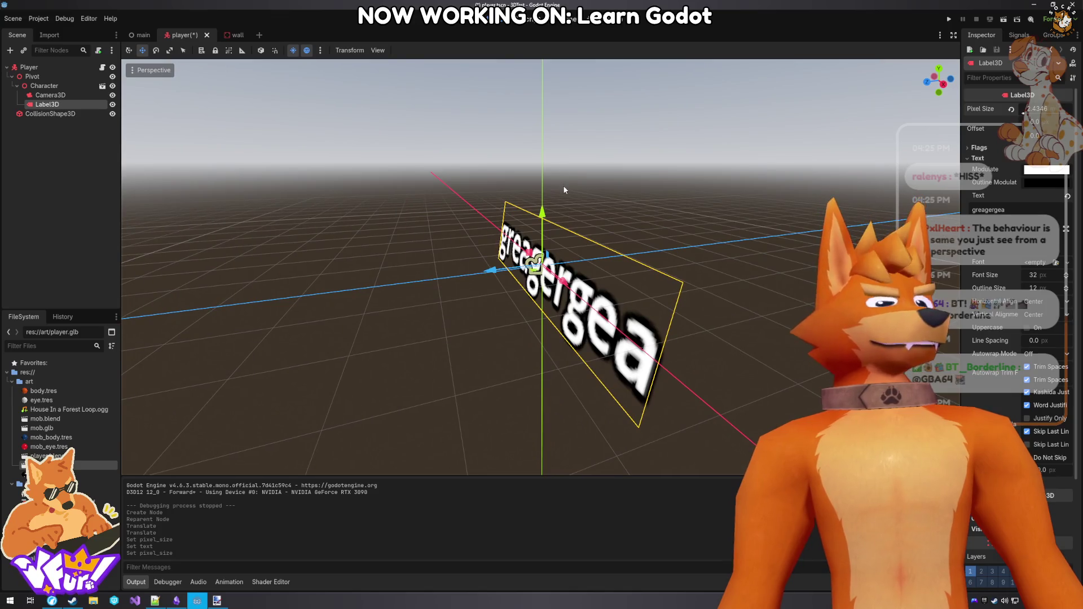
scroll(564, 190, up, 2)
scroll(563, 188, up, 2)
scroll(544, 214, down, 2)
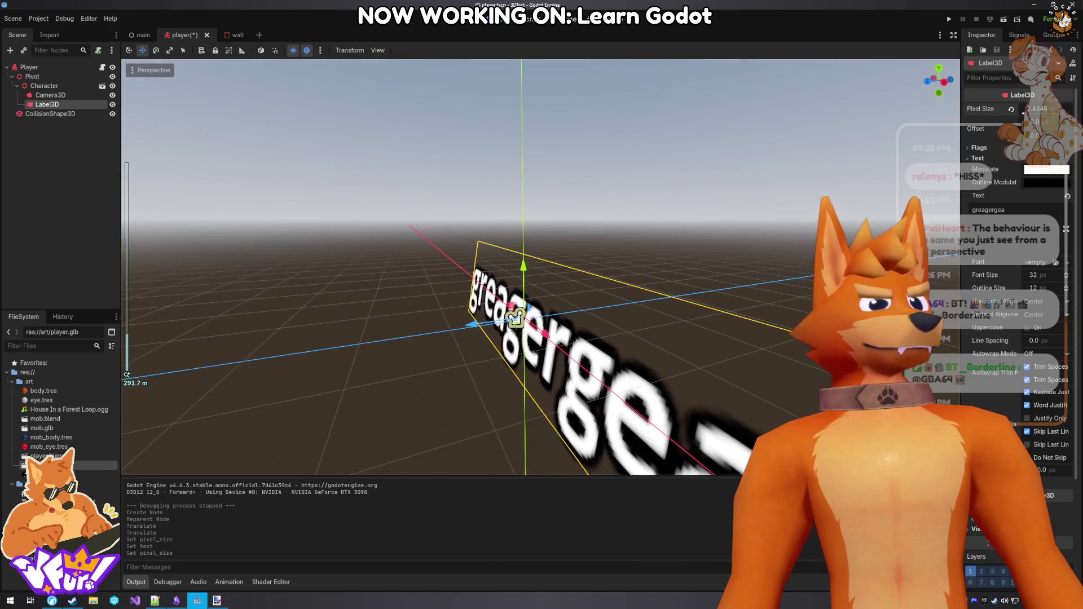
scroll(541, 268, up, 10)
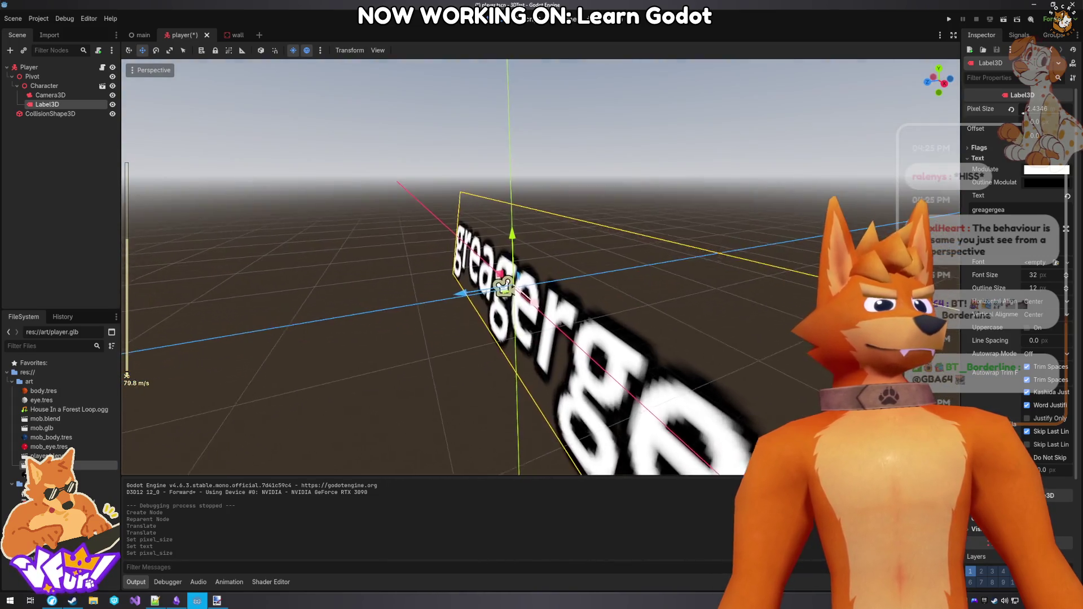
key(w)
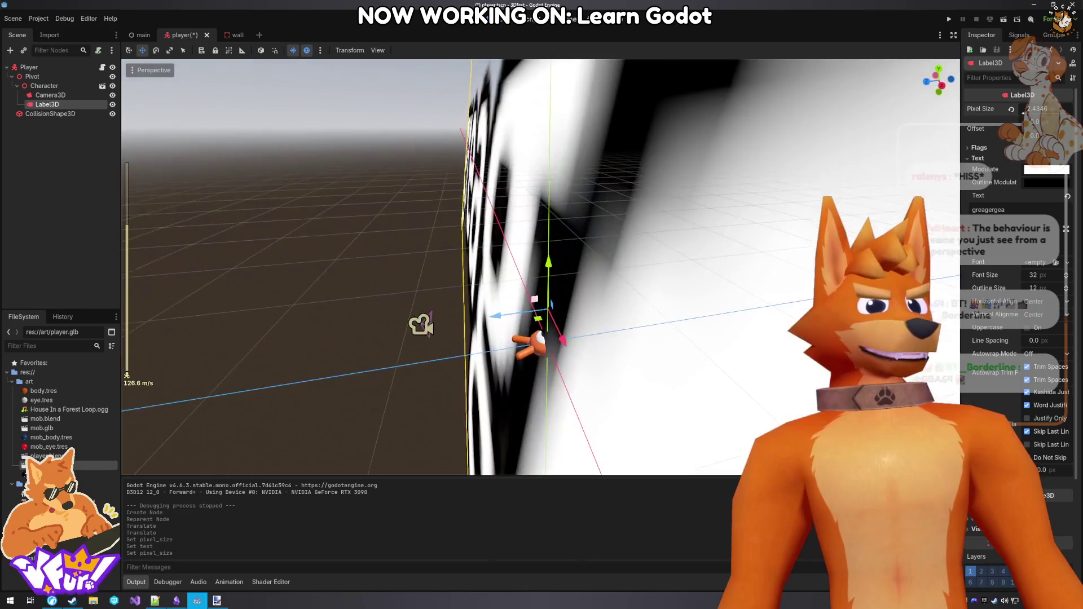
- Set the label's Pixel Size to 0.026 and save the player scene
drag(1026, 120, 1025, 116)
key(ctrl+z)
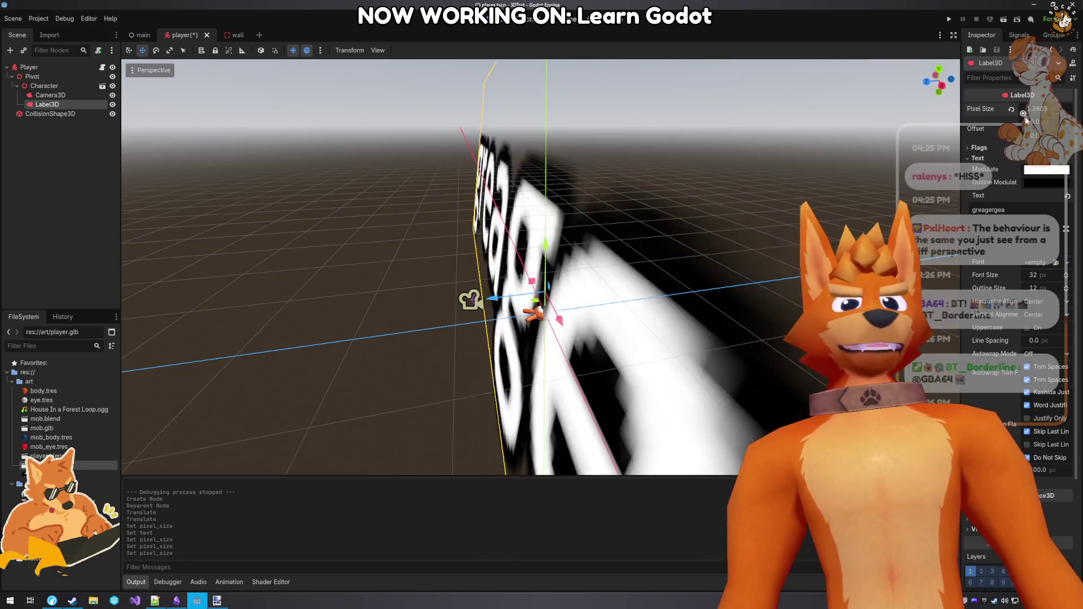
scroll(442, 299, up, 10)
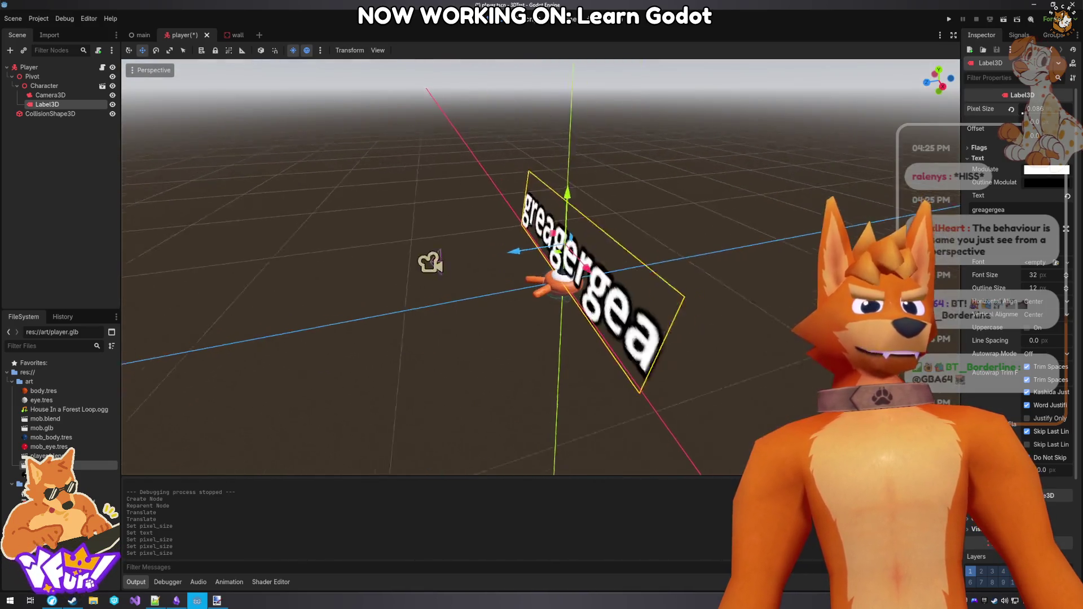
scroll(443, 299, down, 3)
scroll(443, 299, up, 3)
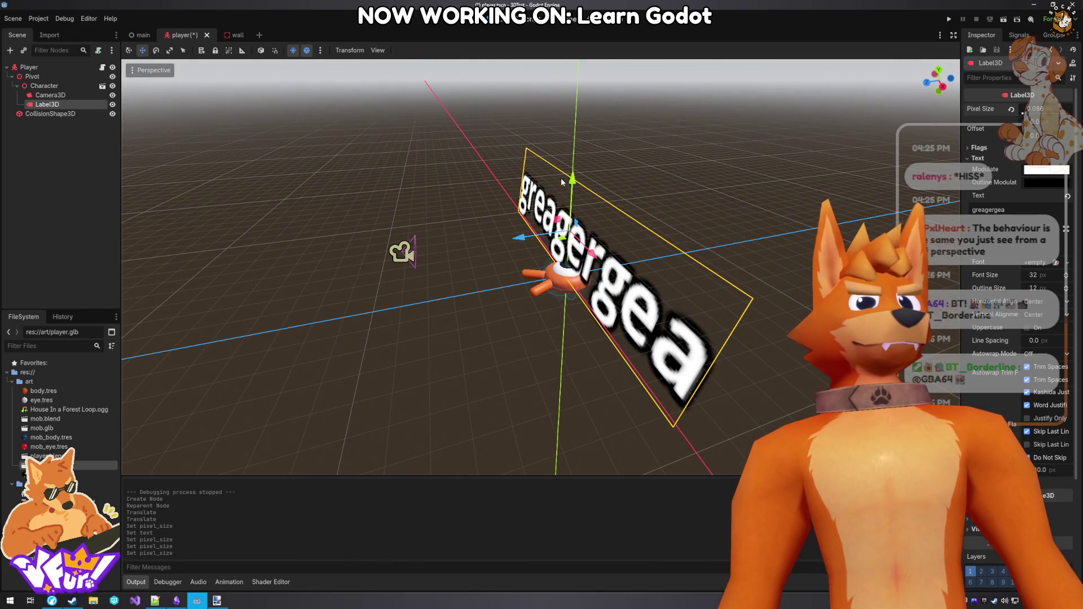
double_click(1036, 108)
text(0.026)
key(Return)
click(641, 164)
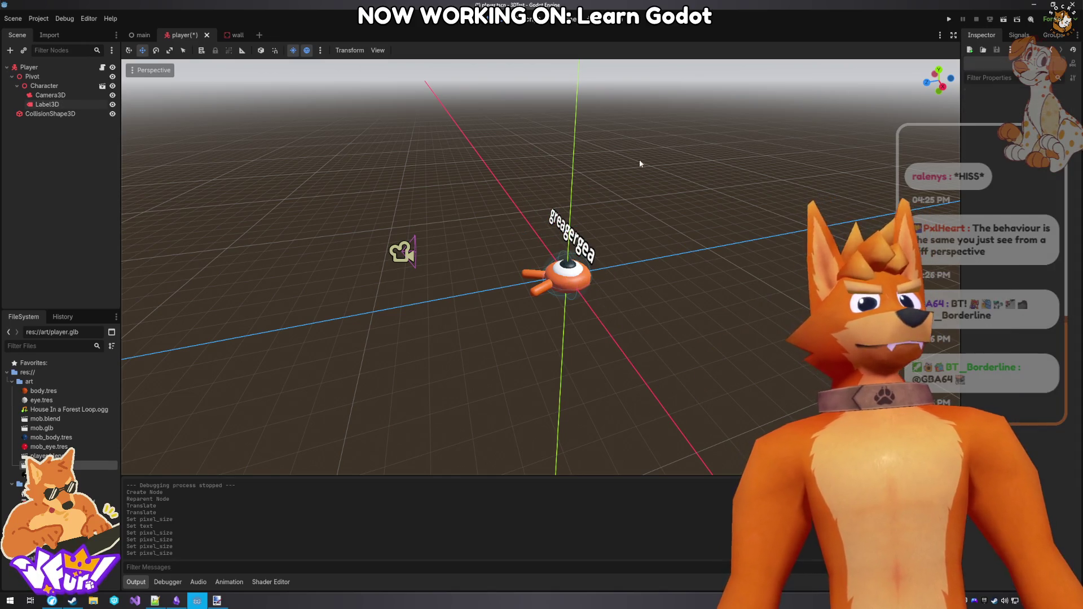
key(ctrl+s)
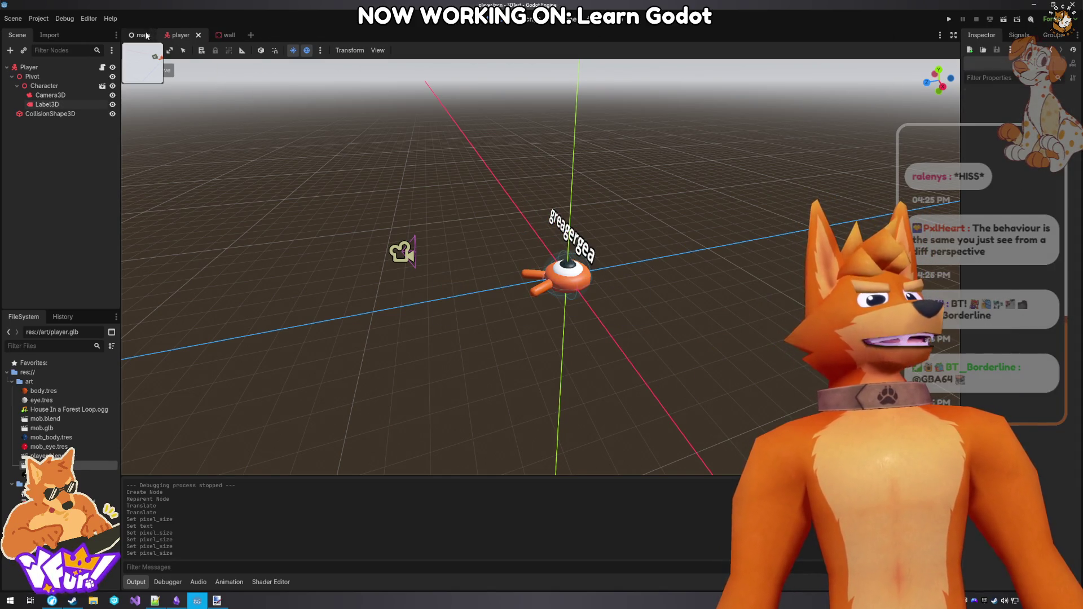
- Run the main scene, rotate the camera around the player with A, D and Right, then reopen the player scene
click(140, 35)
click(1003, 20)
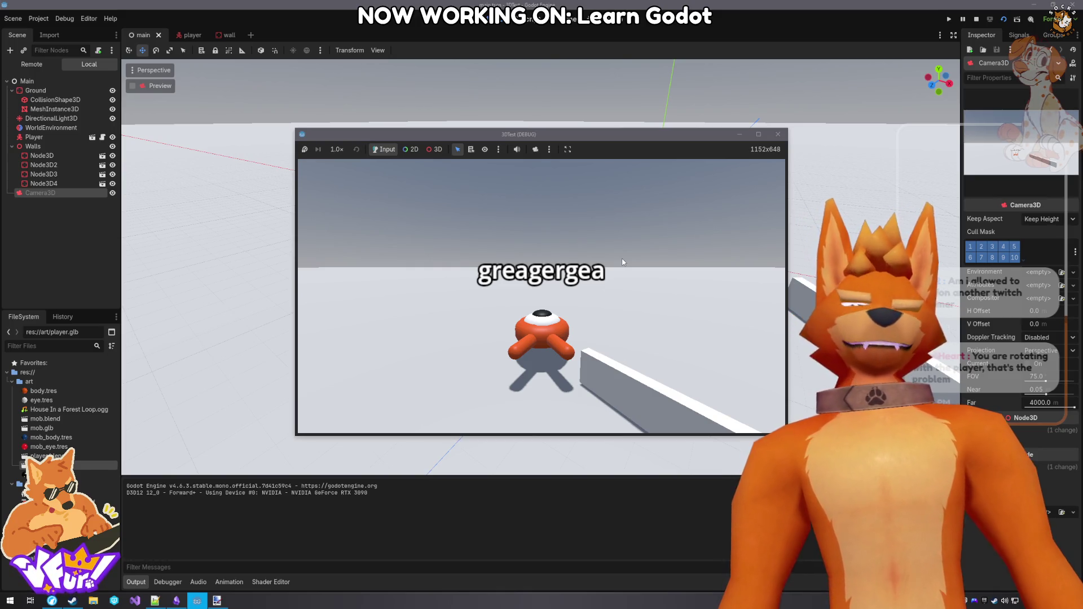
key(d)
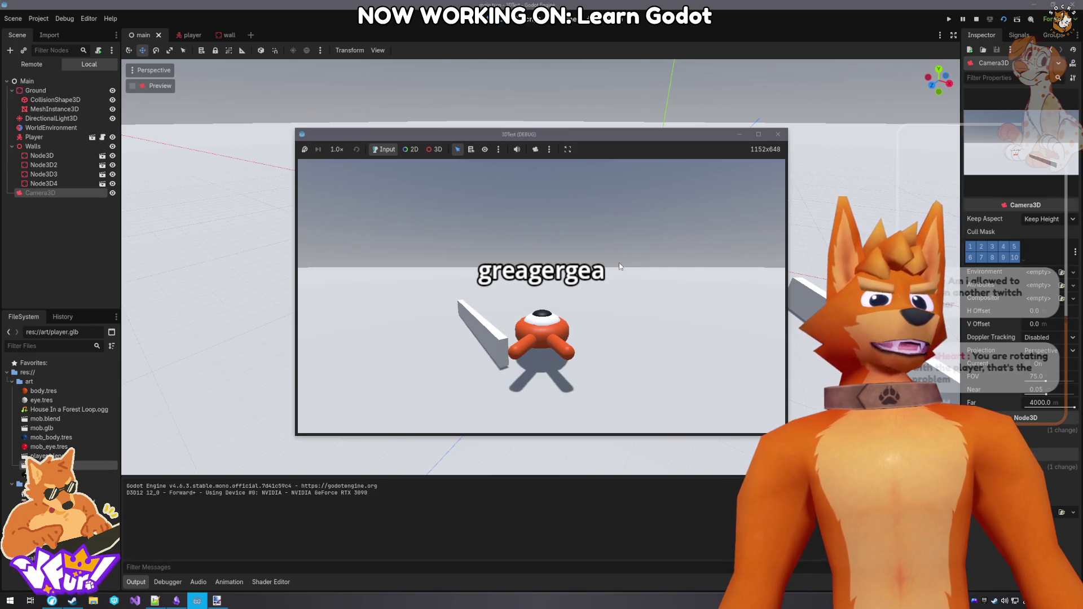
key(a)
key(d)
key(a)
key(d)
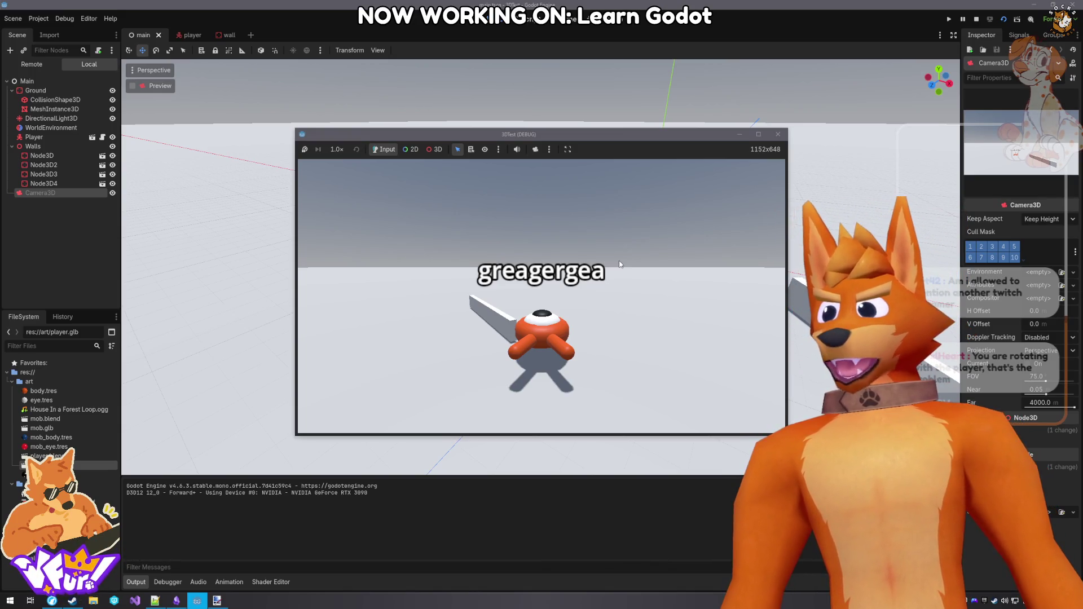
key(a)
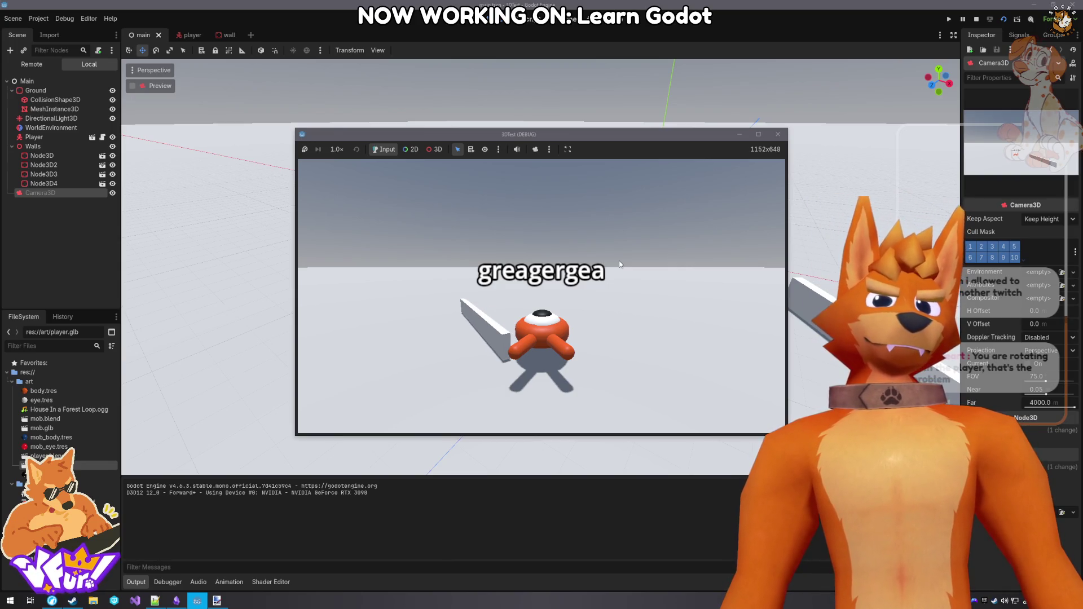
key(a)
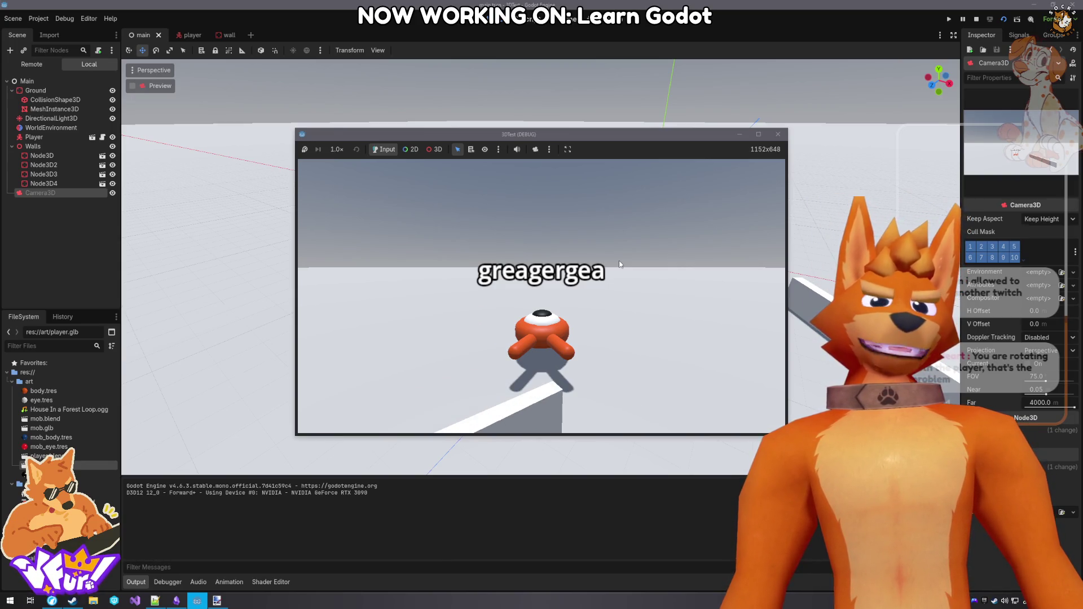
key(a)
key(a)
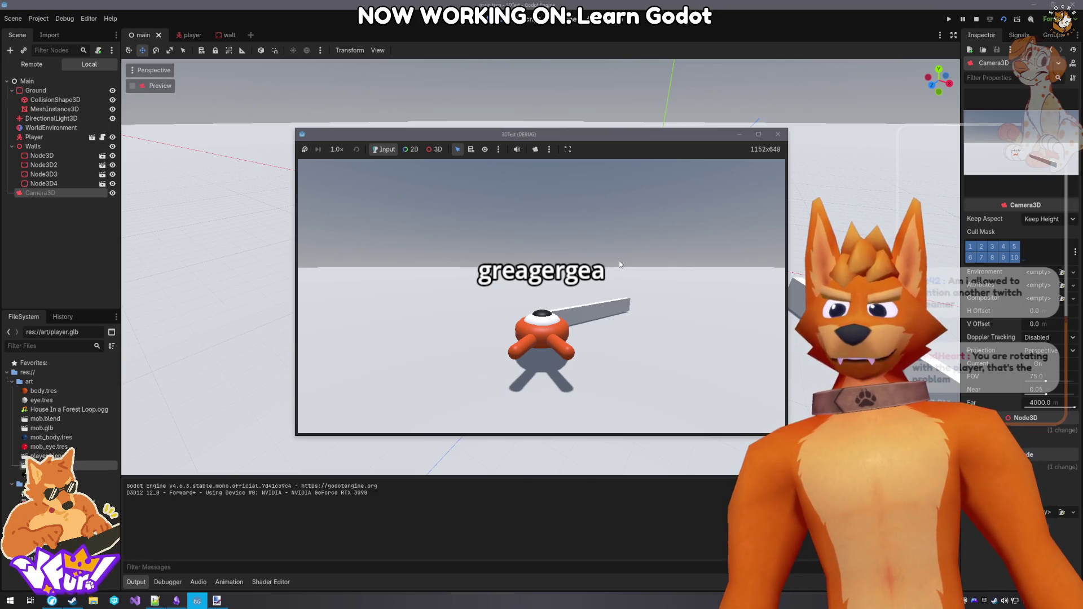
key(a)
key(a)
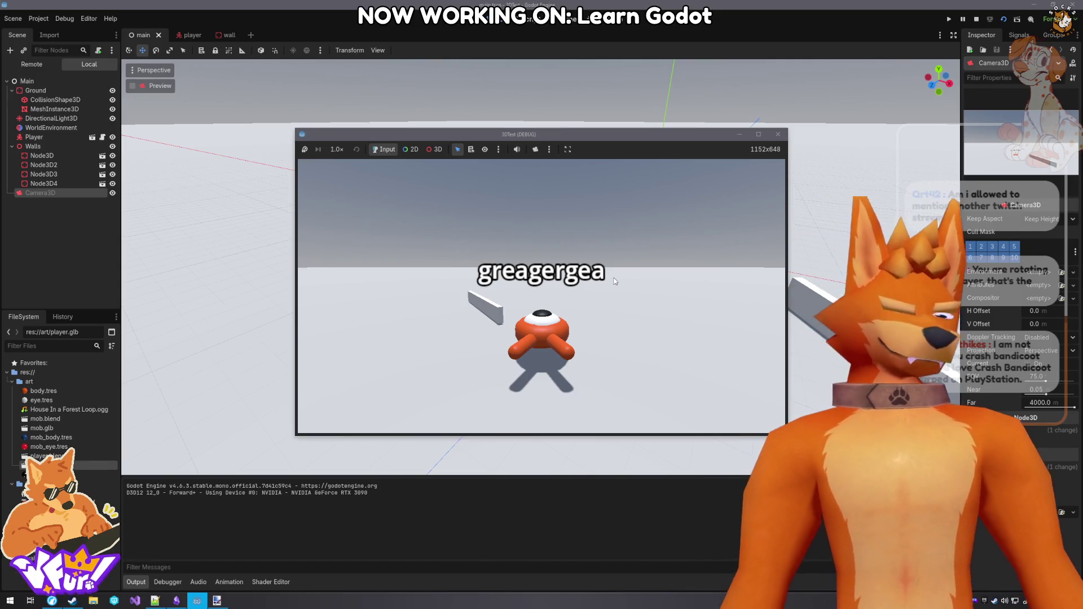
key(Right)
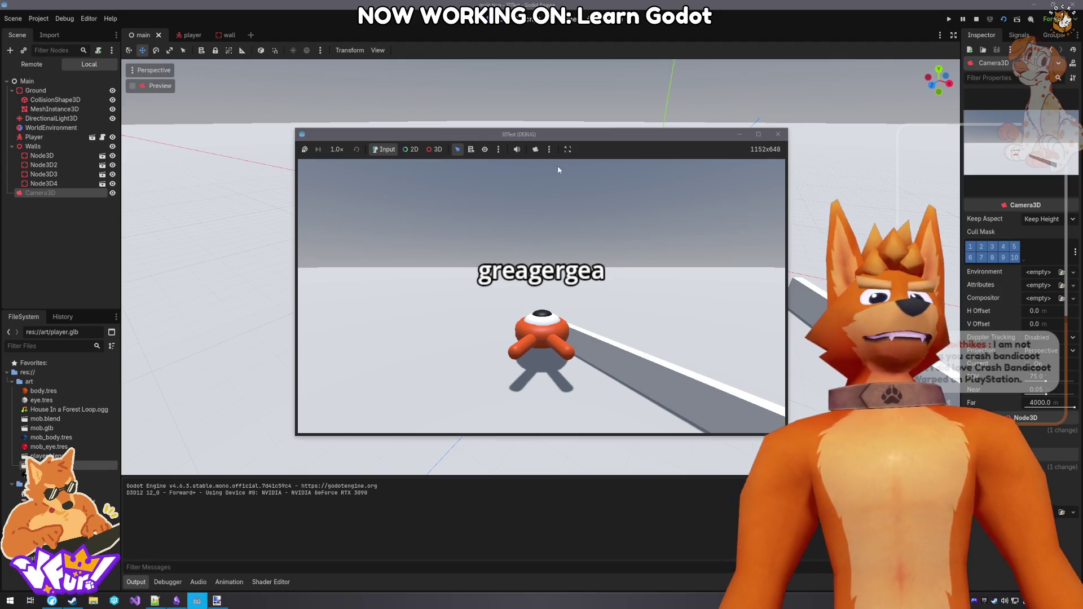
click(191, 35)
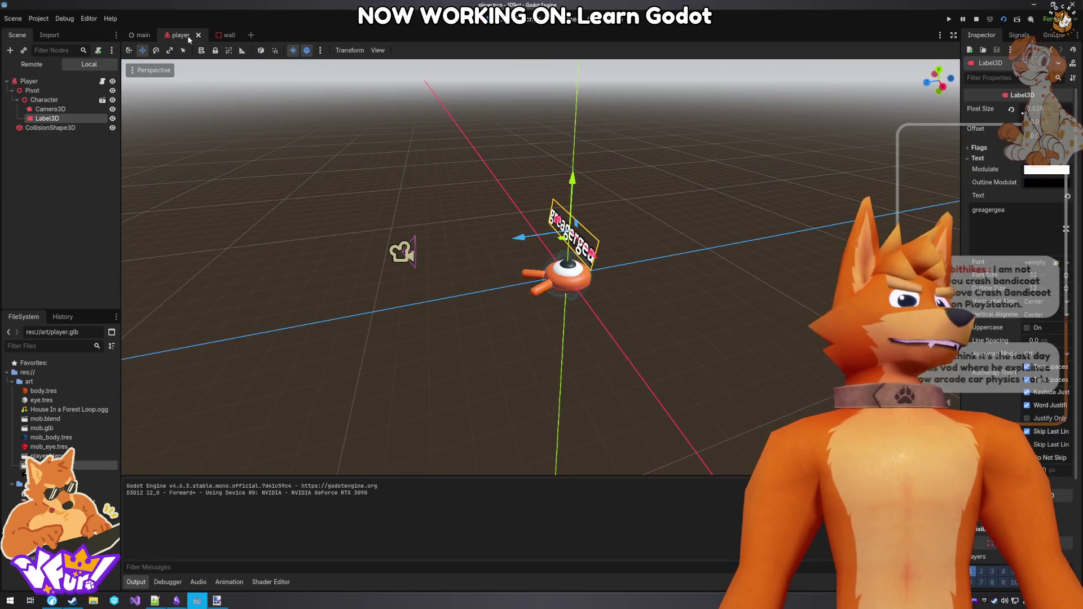
- Check the player's Camera3D, Label3D and Player nodes, then switch to the main scene and right-click Main
click(45, 109)
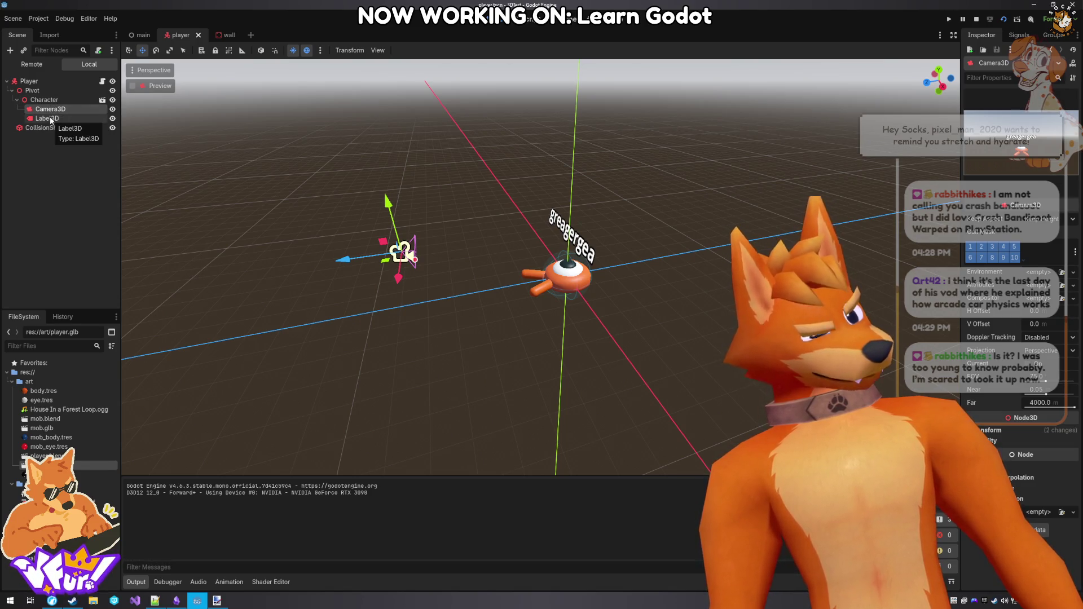
key(Down)
click(49, 108)
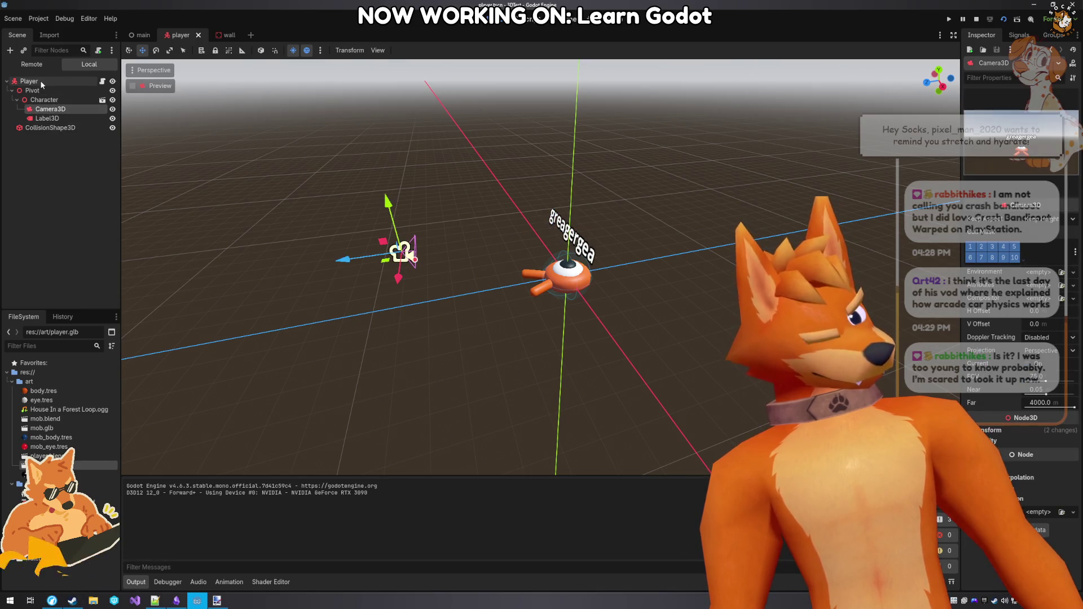
click(41, 83)
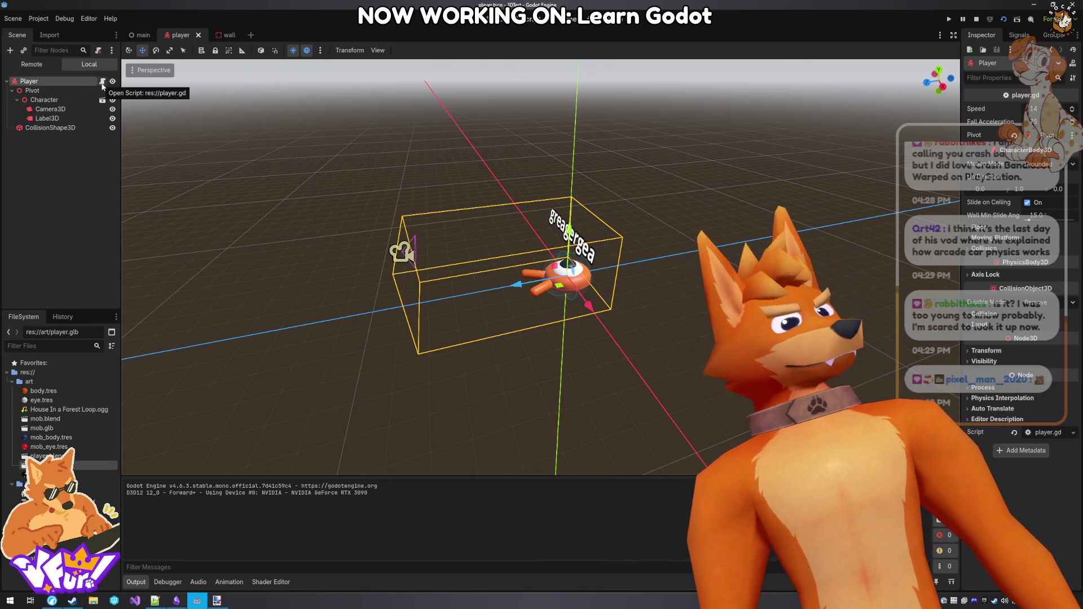
click(49, 110)
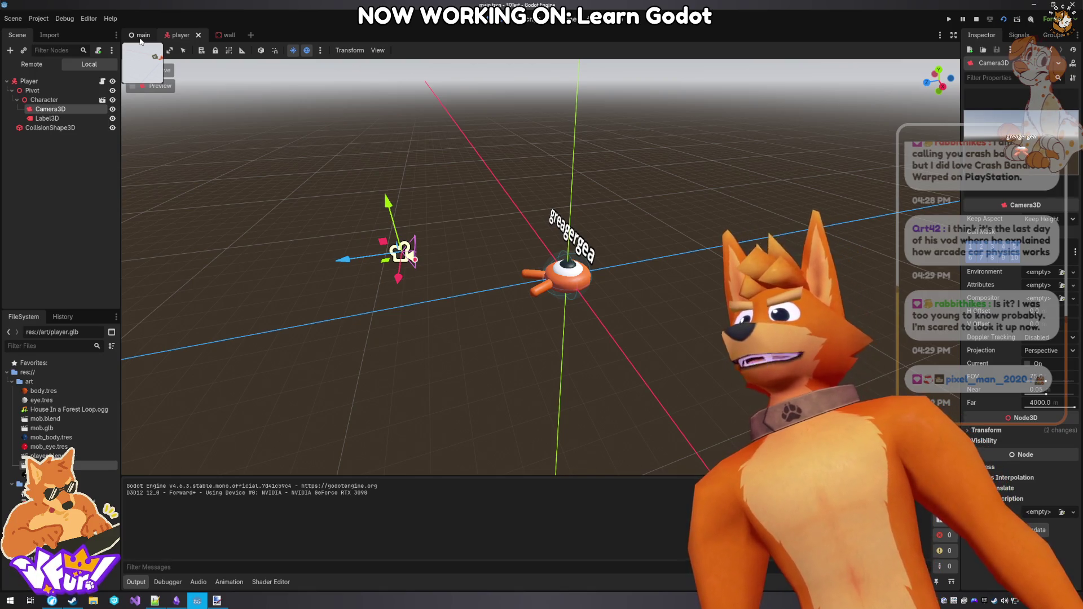
click(141, 36)
right_click(24, 82)
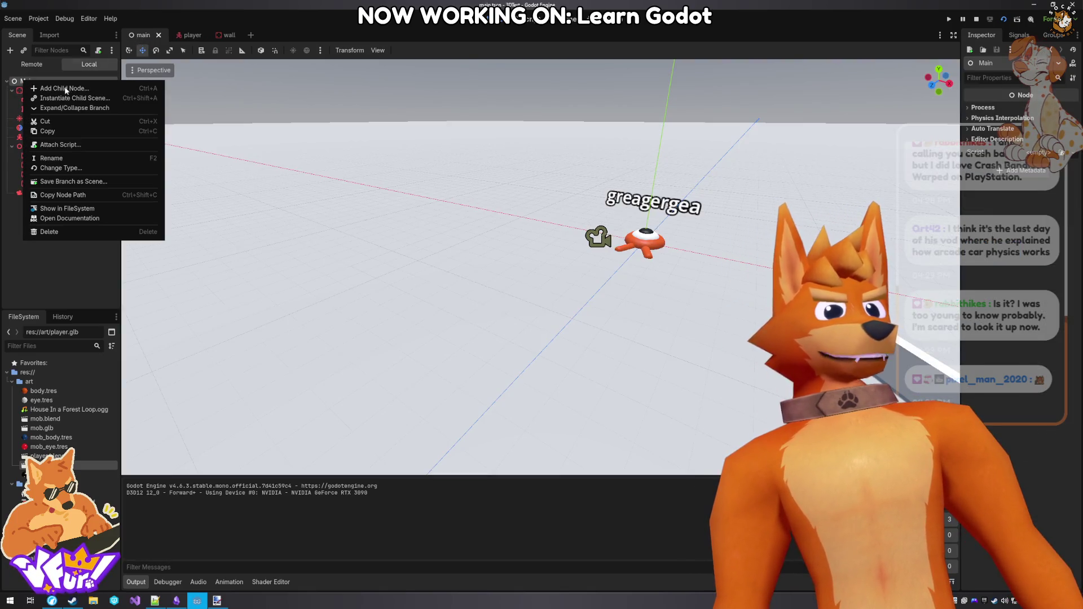
- Close the Main context menu, select the main scene's Camera3D, then return to the player scene
click(56, 272)
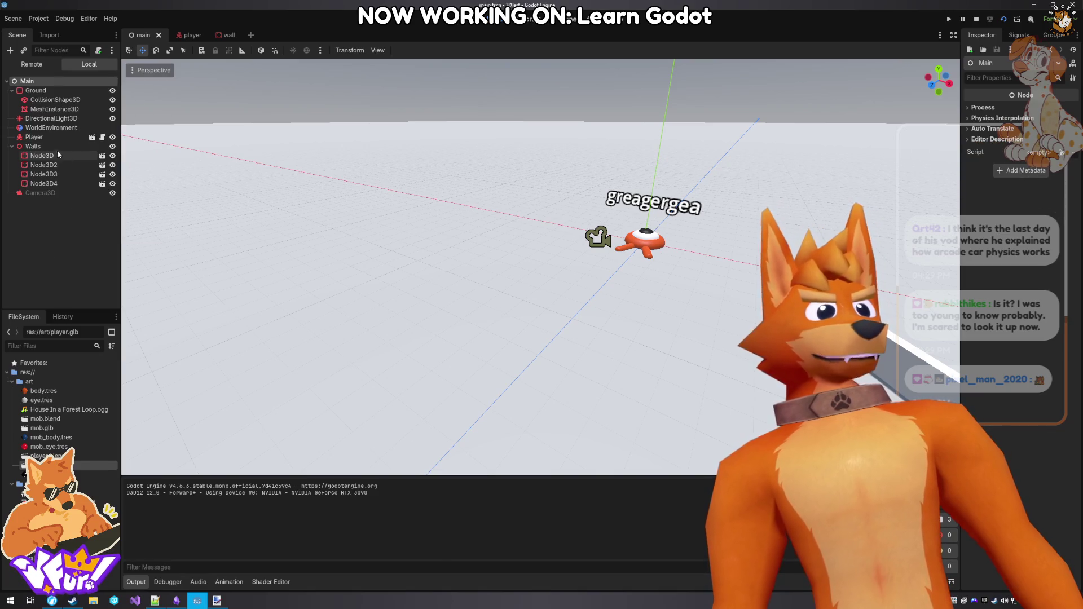
click(36, 196)
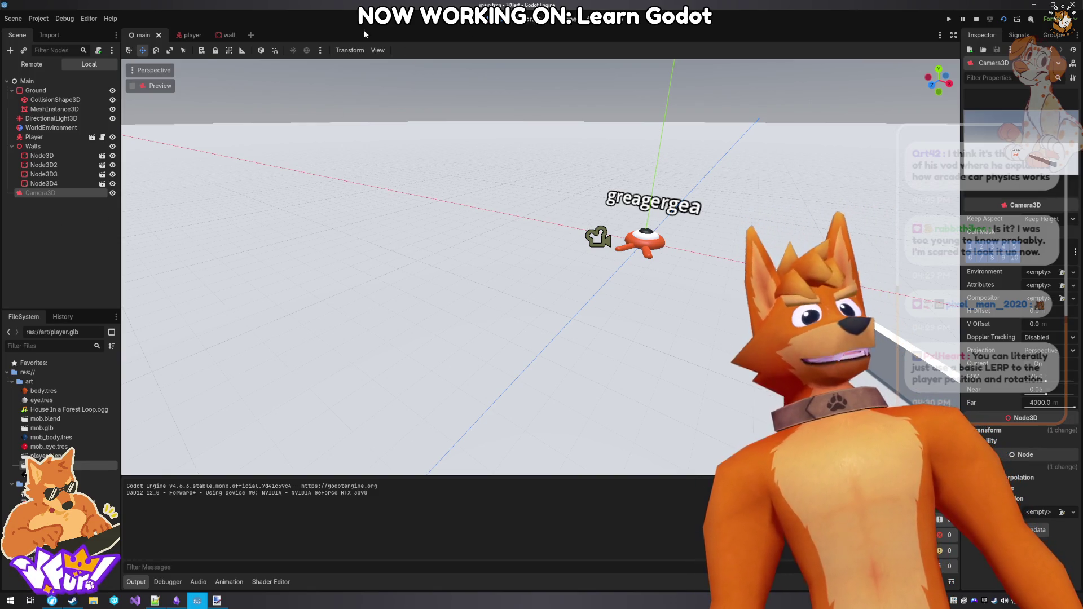
click(183, 35)
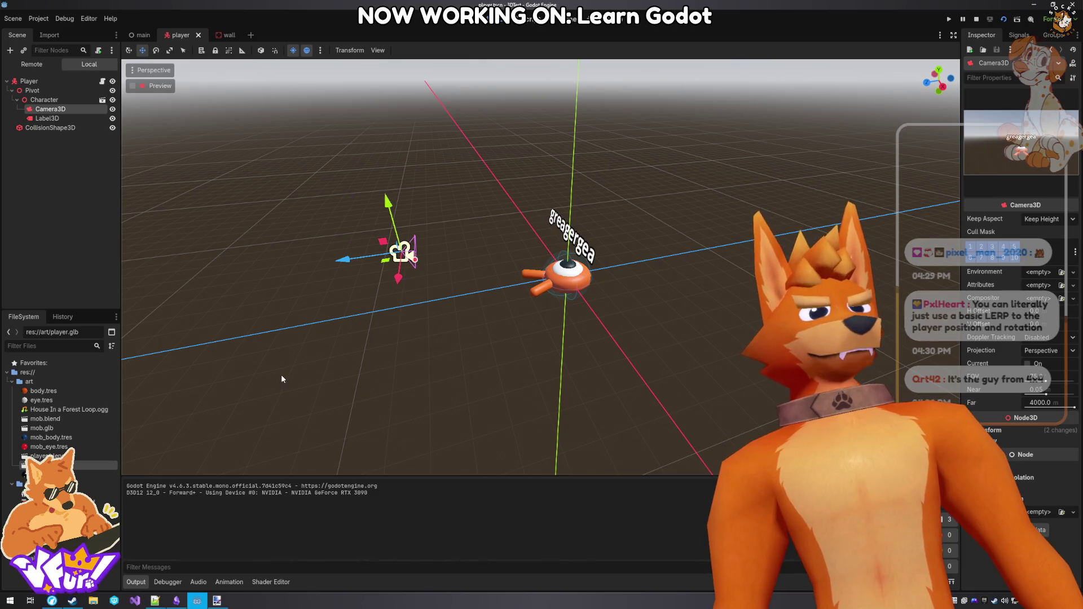
- Tick Top Level in the player Camera3D's Transform properties, comparing against the main scene
click(141, 35)
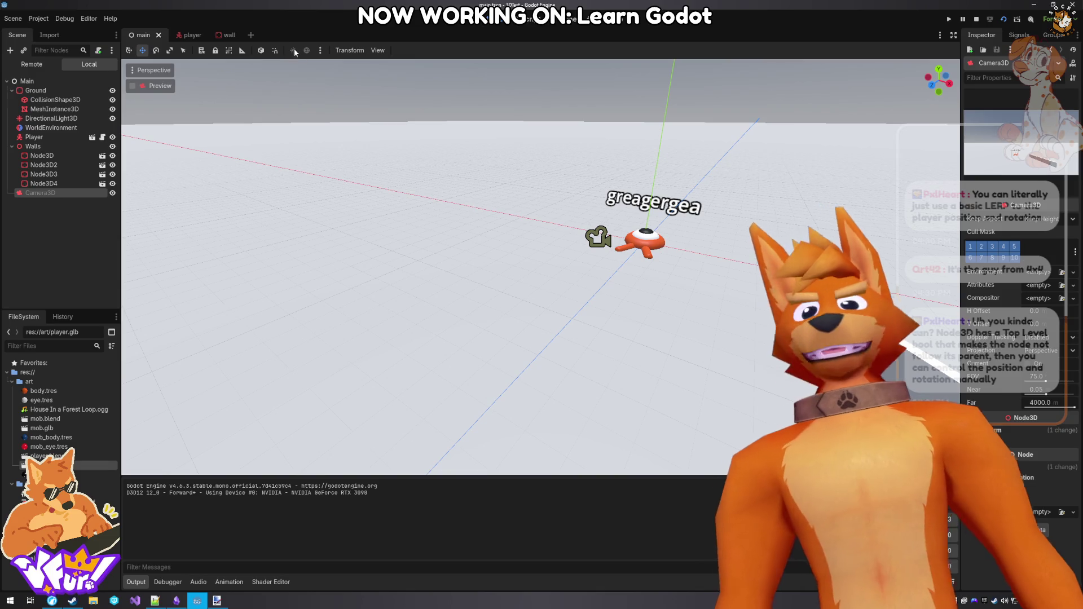
click(181, 38)
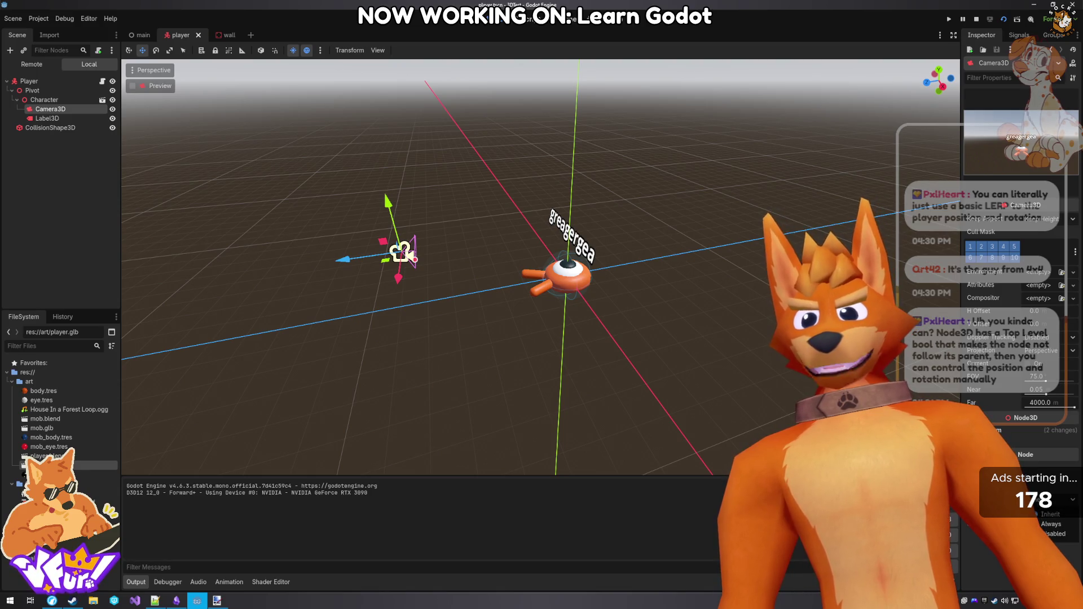
click(1010, 430)
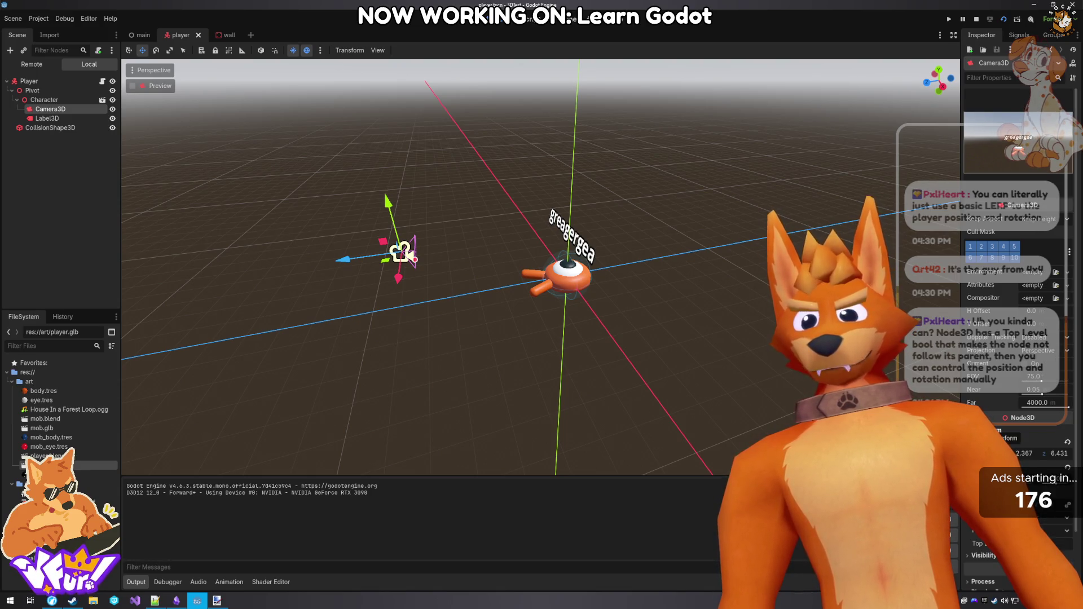
click(1038, 543)
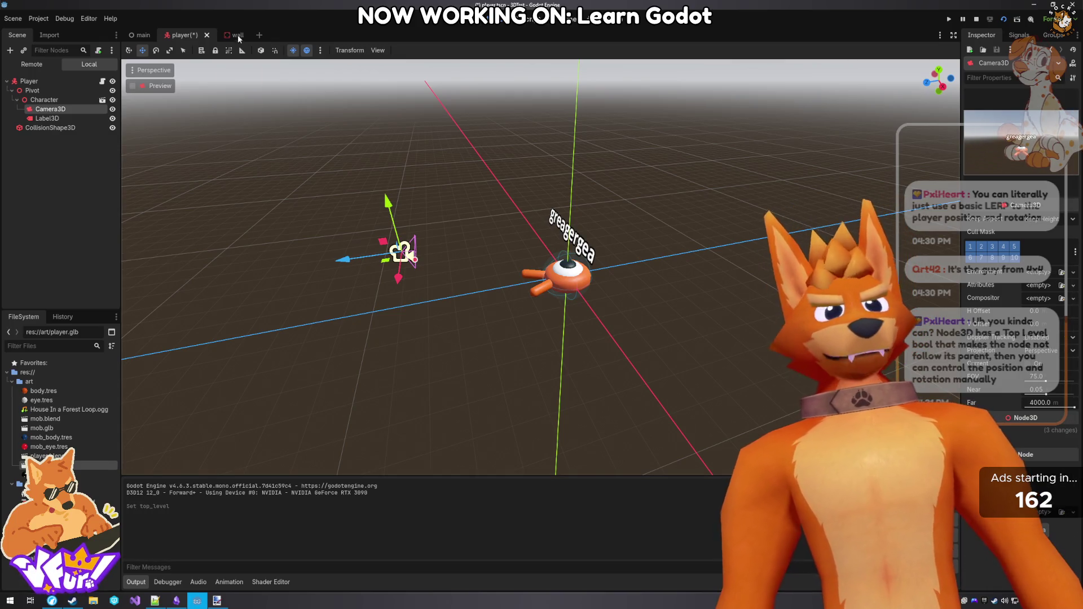
click(145, 35)
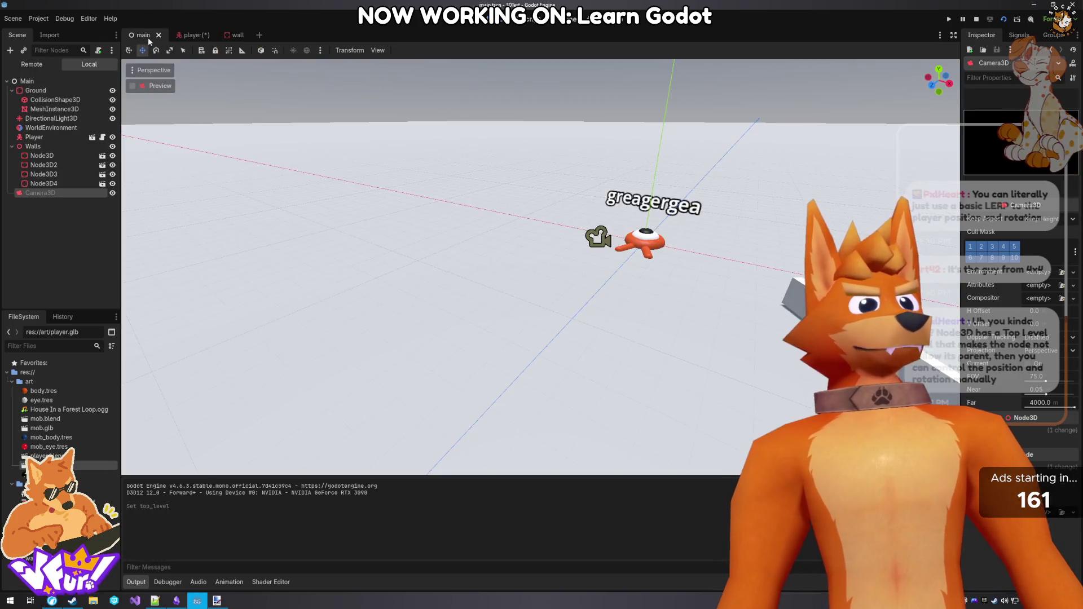
click(191, 35)
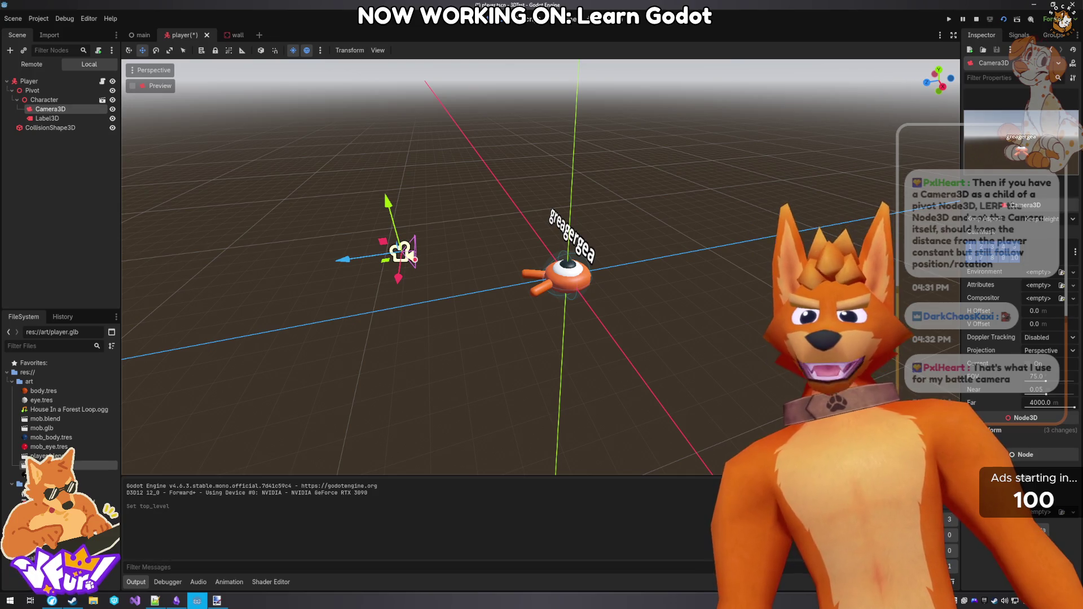
- Reselect Camera3D via Pivot, save the player scene with Ctrl+S, and return to the main scene
click(995, 430)
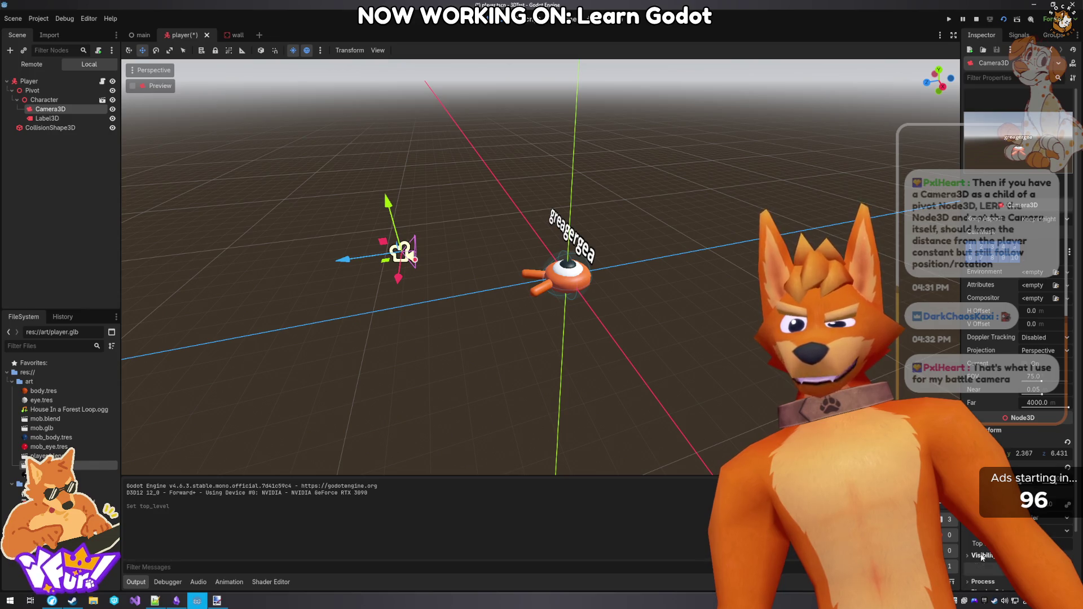
click(995, 430)
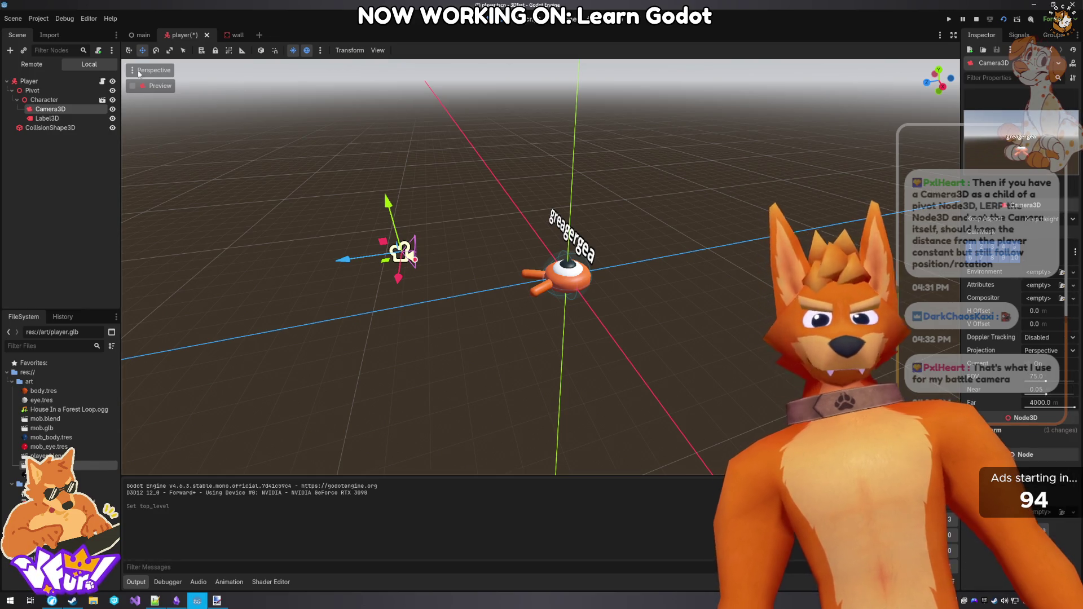
click(34, 91)
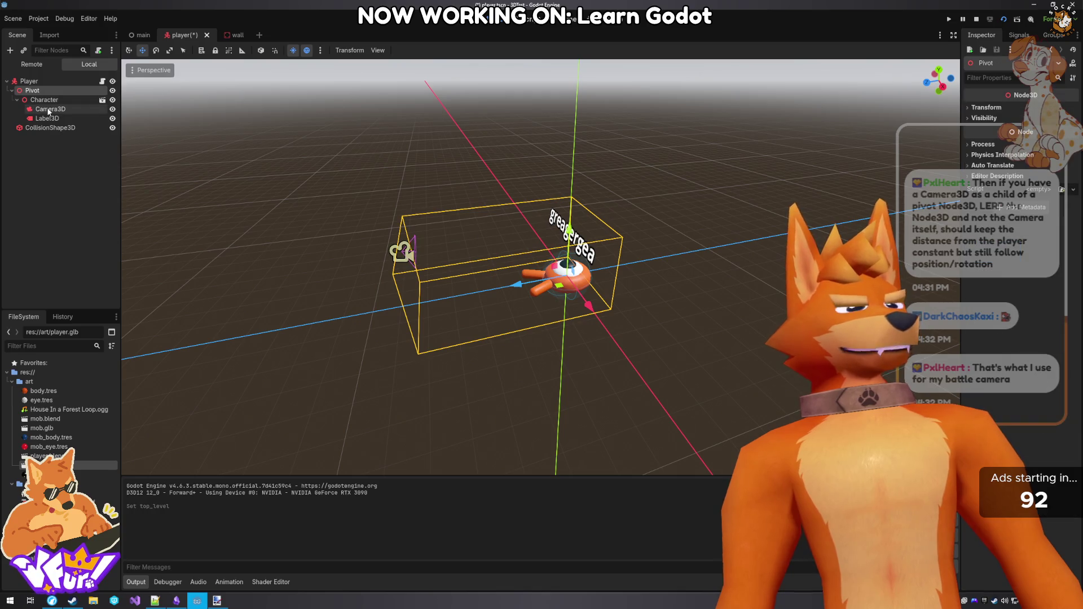
click(49, 111)
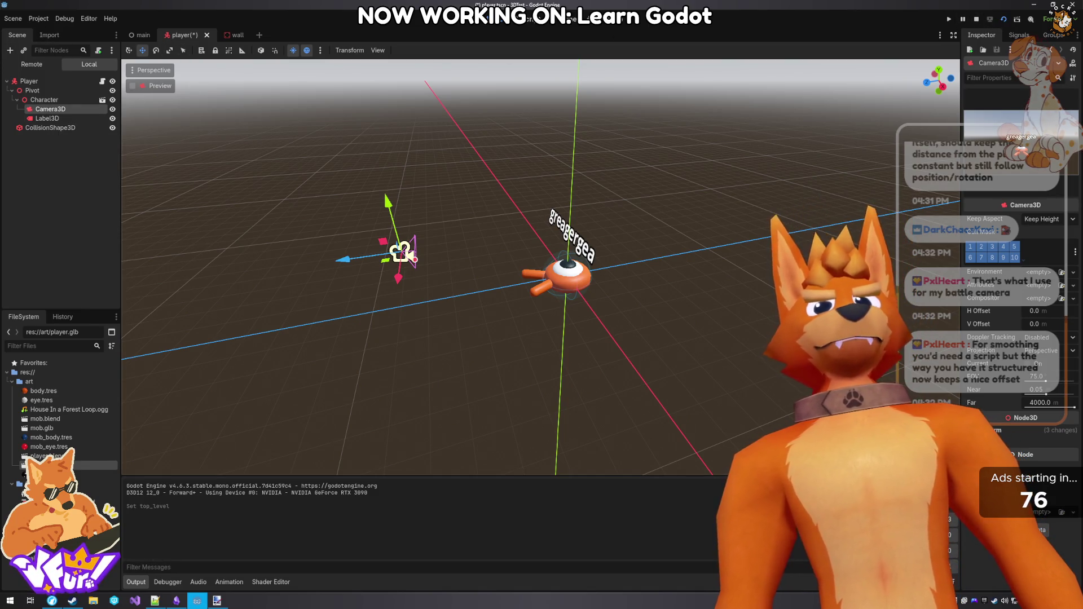
key(ctrl+s)
click(141, 35)
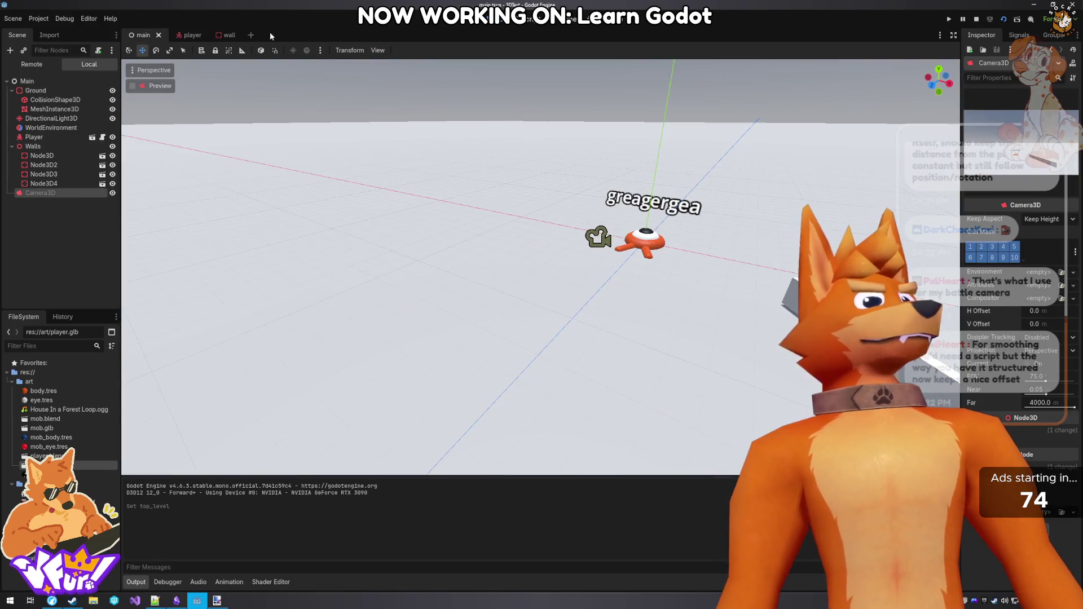
click(1004, 20)
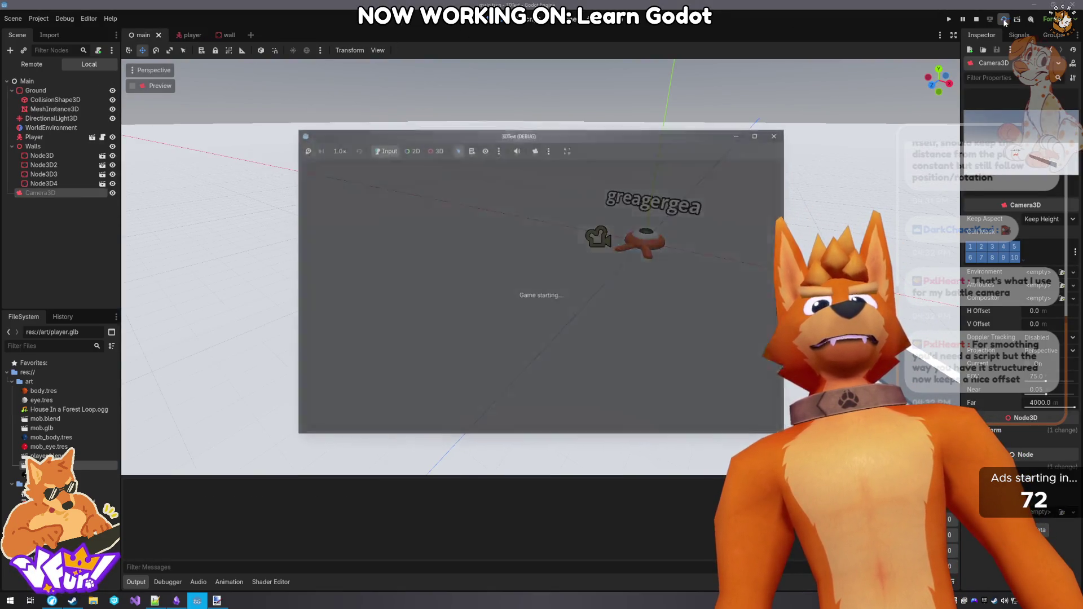
key(a)
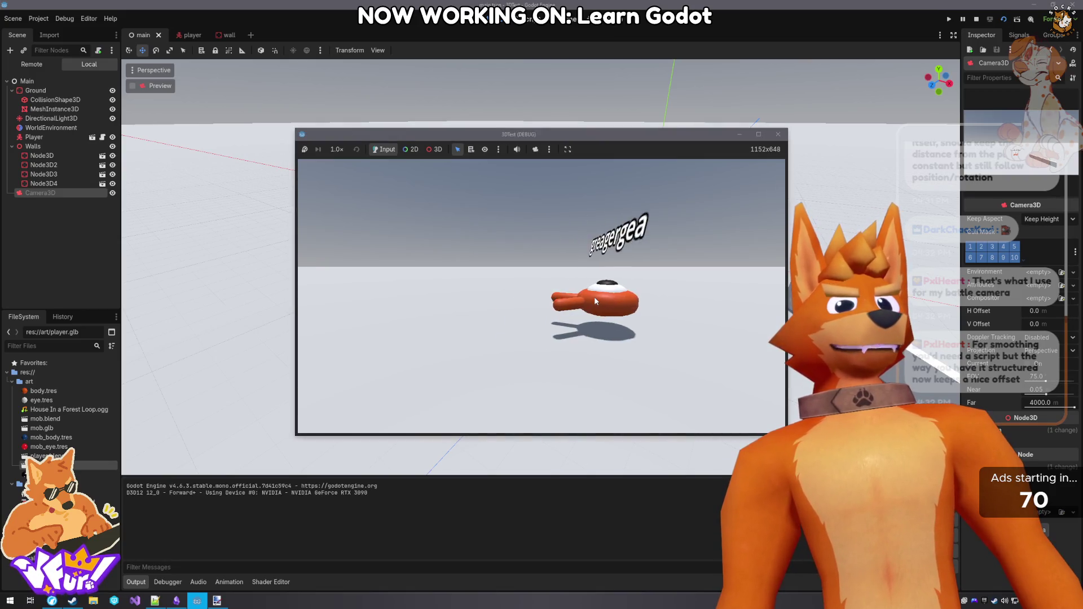
key(d)
key(w)
key(s)
key(w)
key(d)
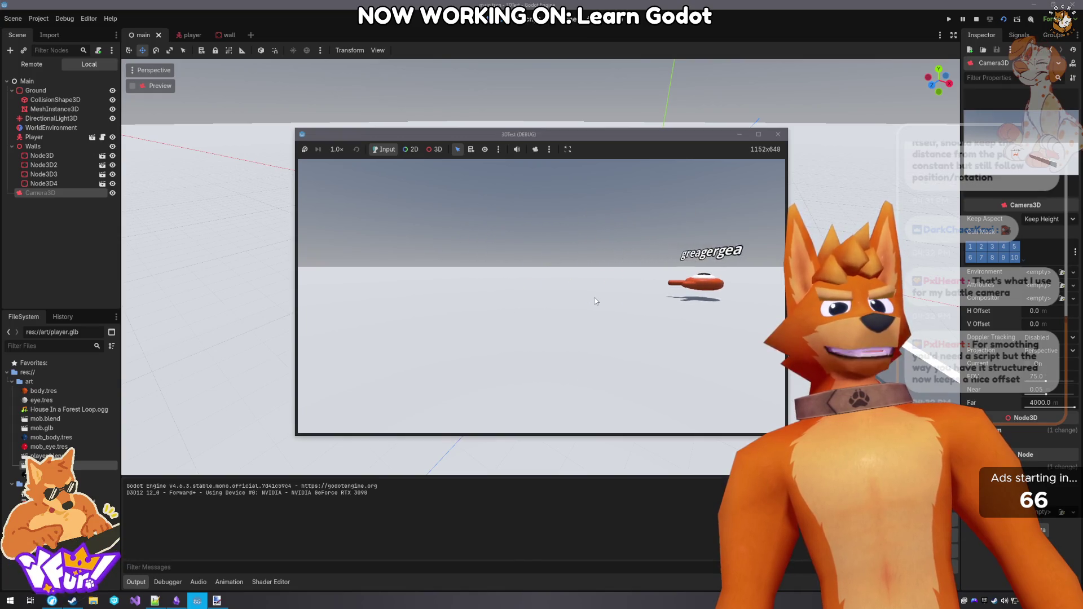
key(a)
key(s)
key(d)
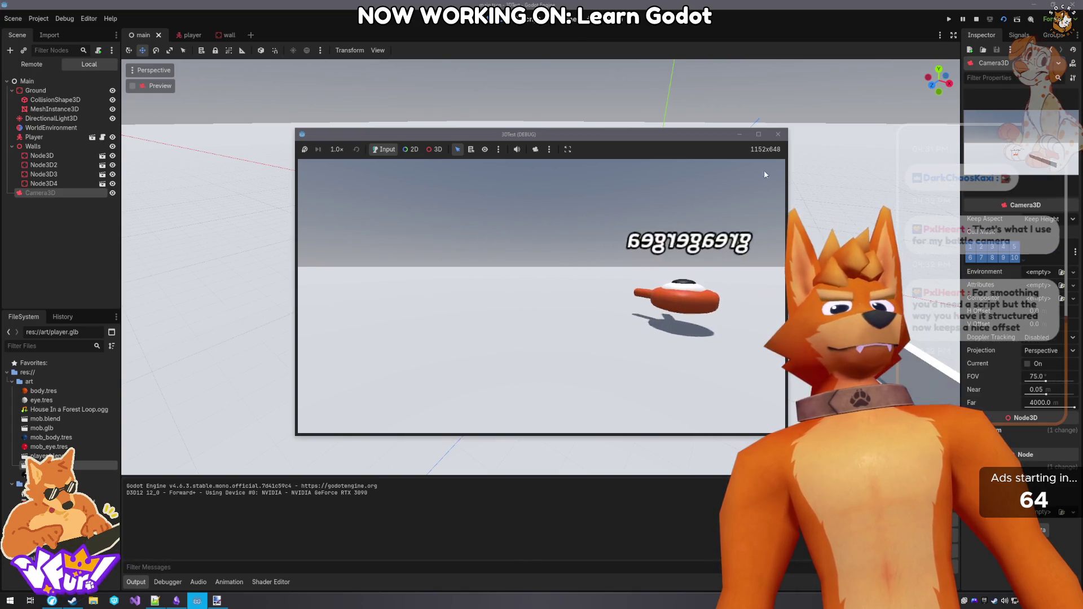
key(a)
key(s)
click(778, 134)
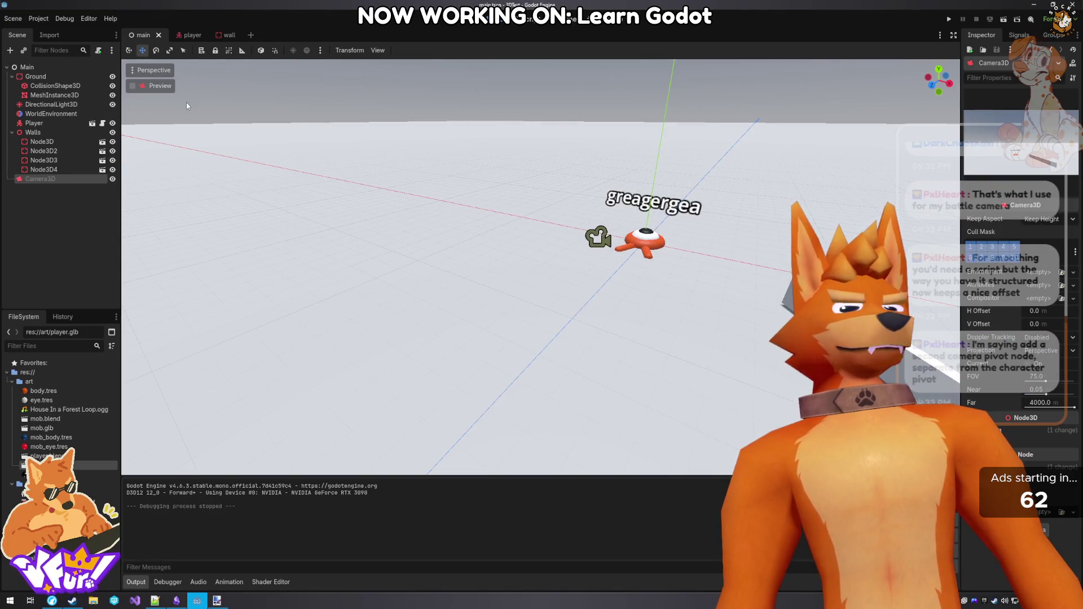
click(189, 35)
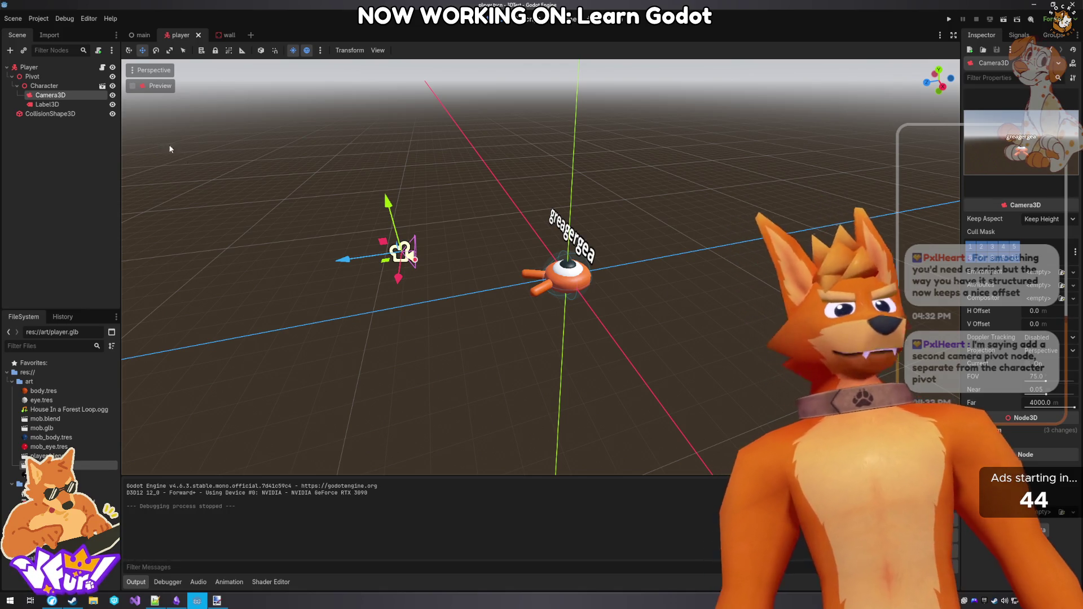
- Add a Node3D child under Player and drag Camera3D into it
right_click(34, 68)
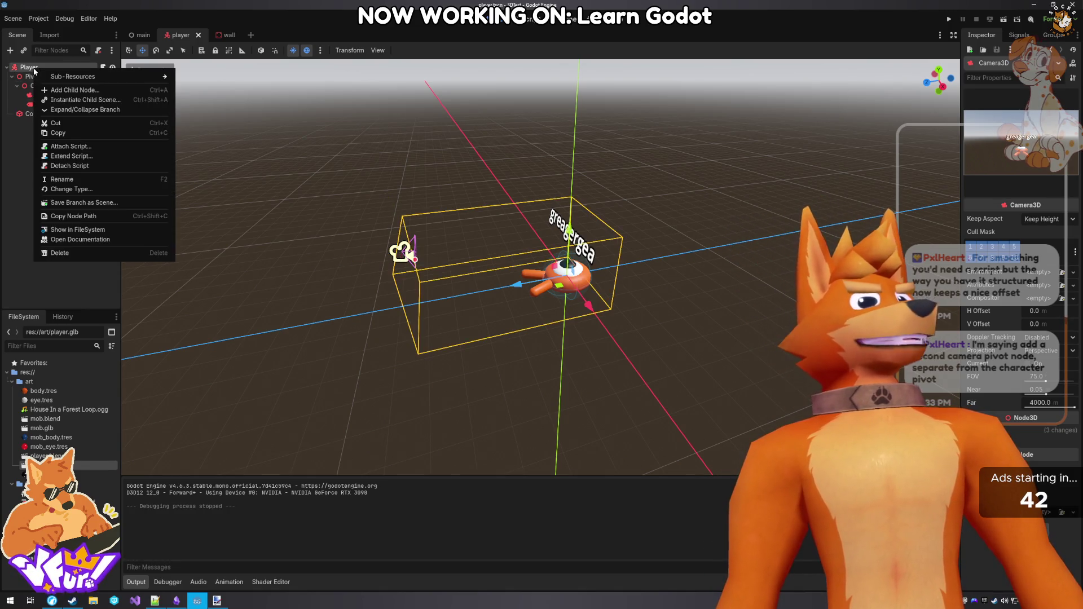
click(70, 90)
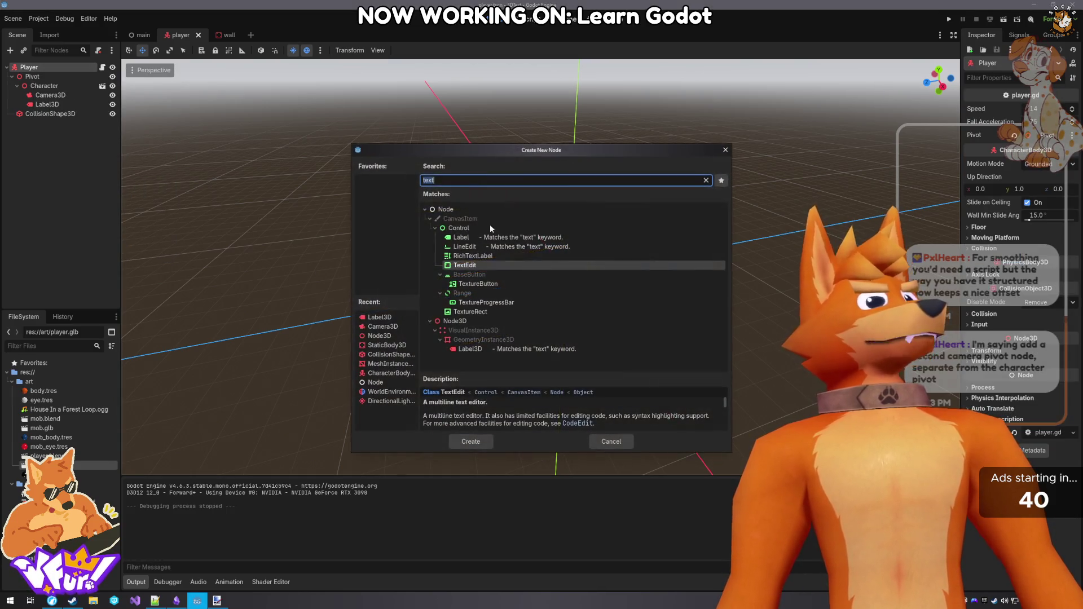
click(452, 322)
click(479, 444)
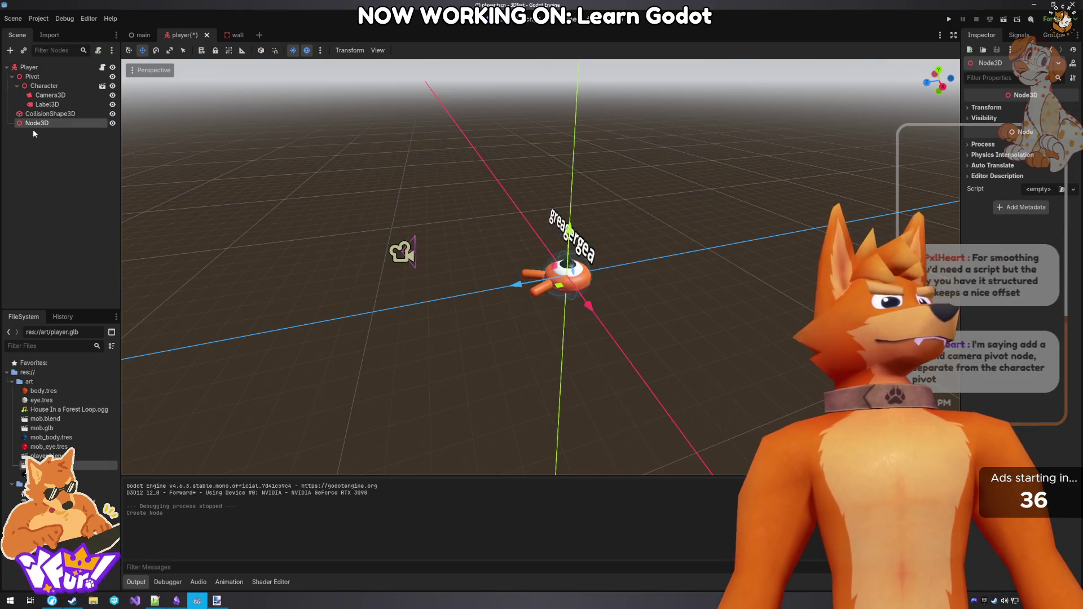
drag(54, 97, 47, 123)
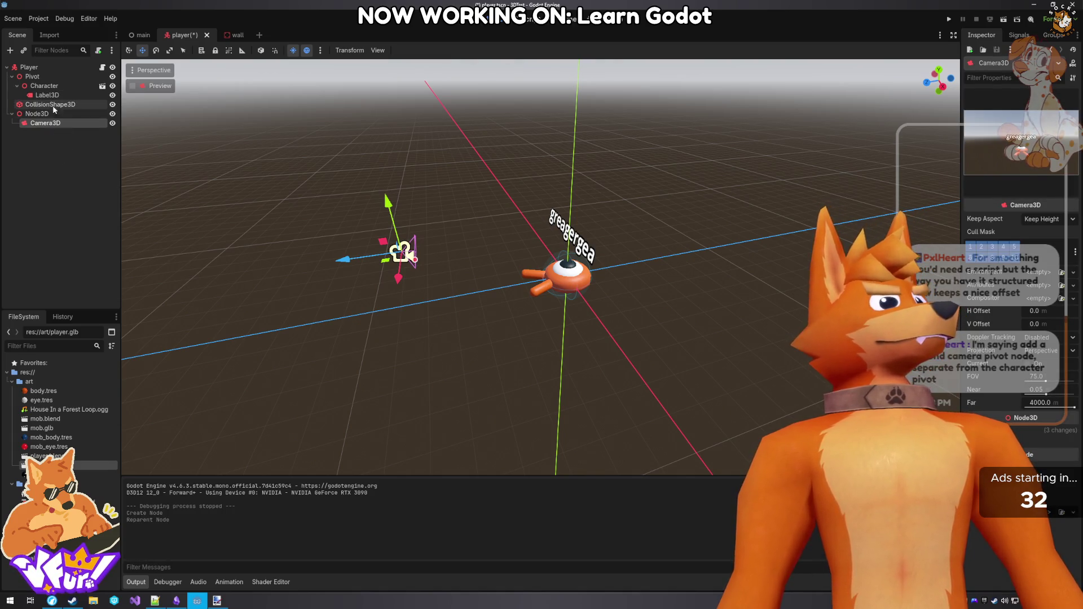
- Rename the new Node3D to CameraPivot and save the player scene
click(38, 114)
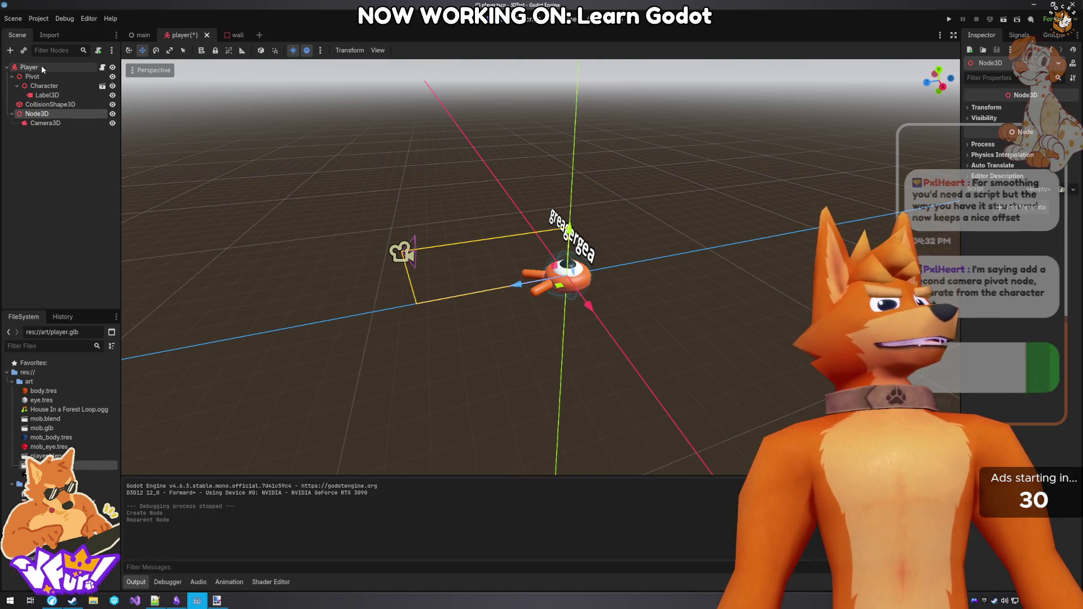
double_click(35, 113)
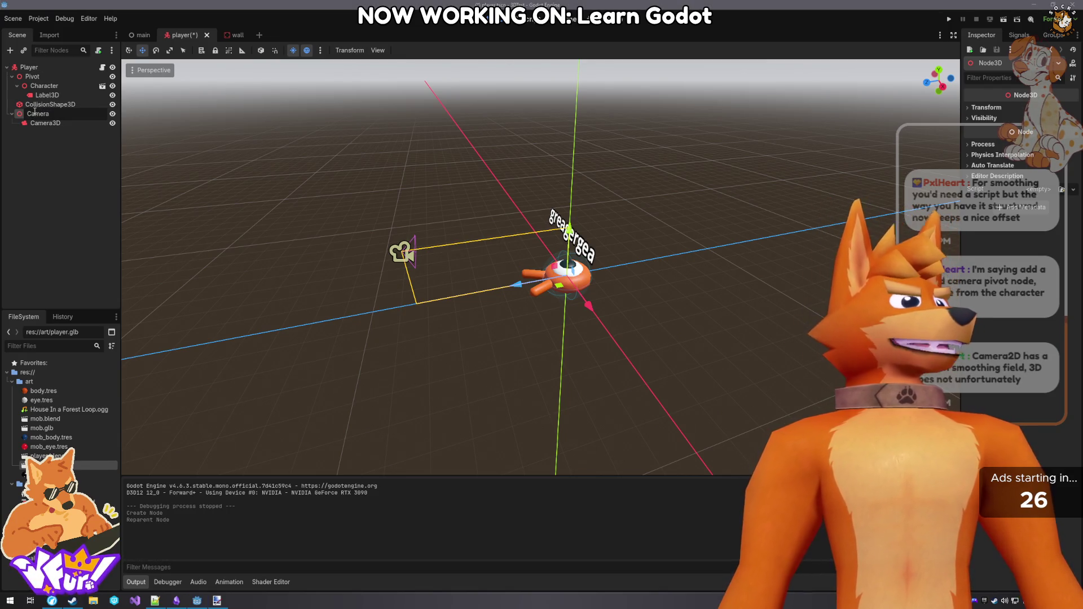
text(ot)
key(Return)
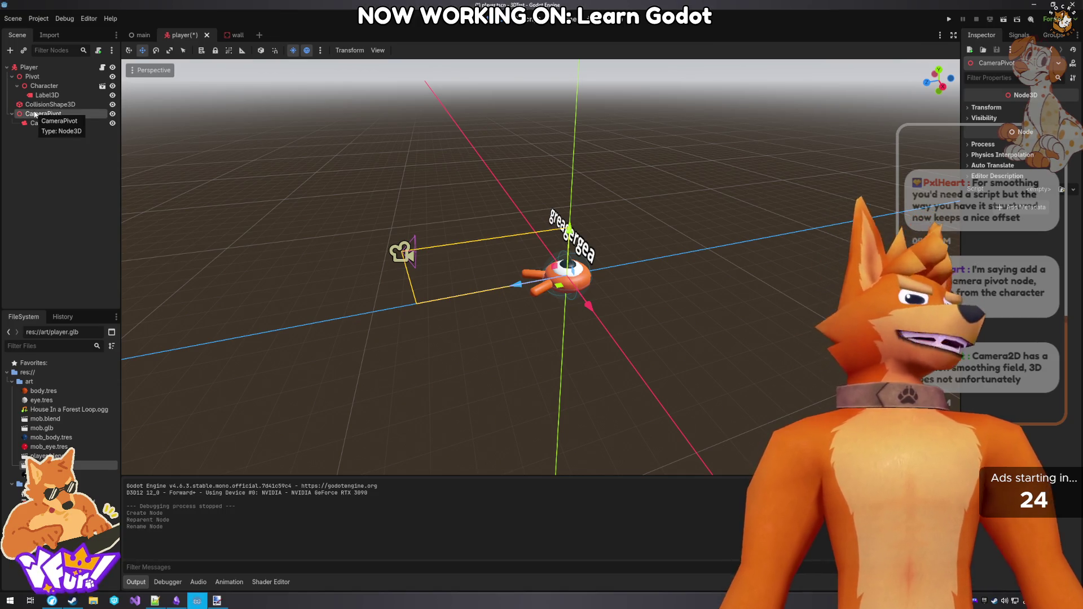
click(211, 70)
key(ctrl+s)
click(141, 35)
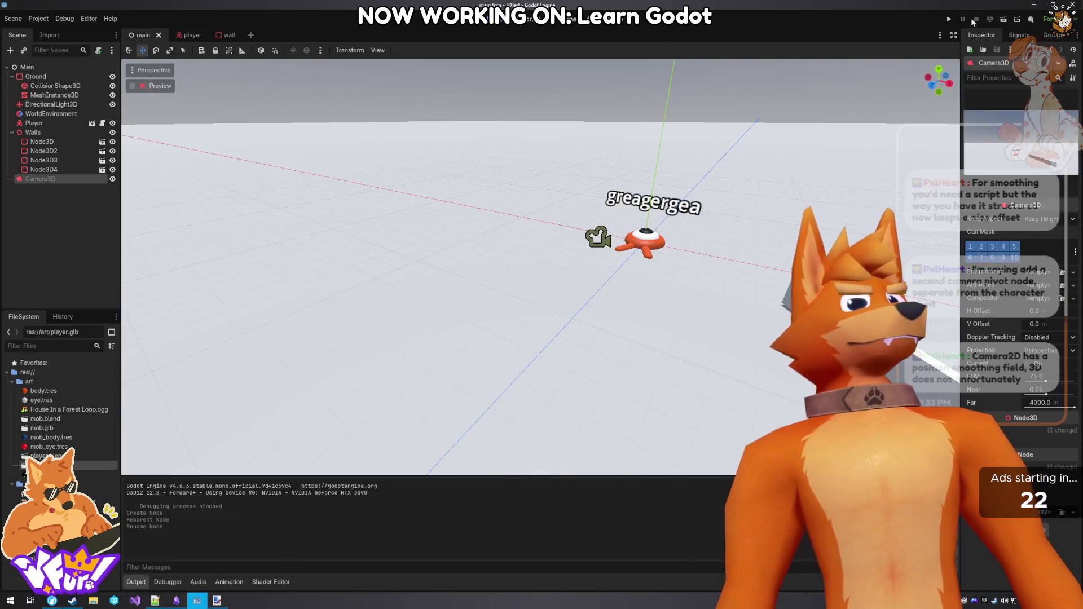
- Run the game, steer the player with W and S to test the camera pivot, then reopen the player scene
click(1003, 20)
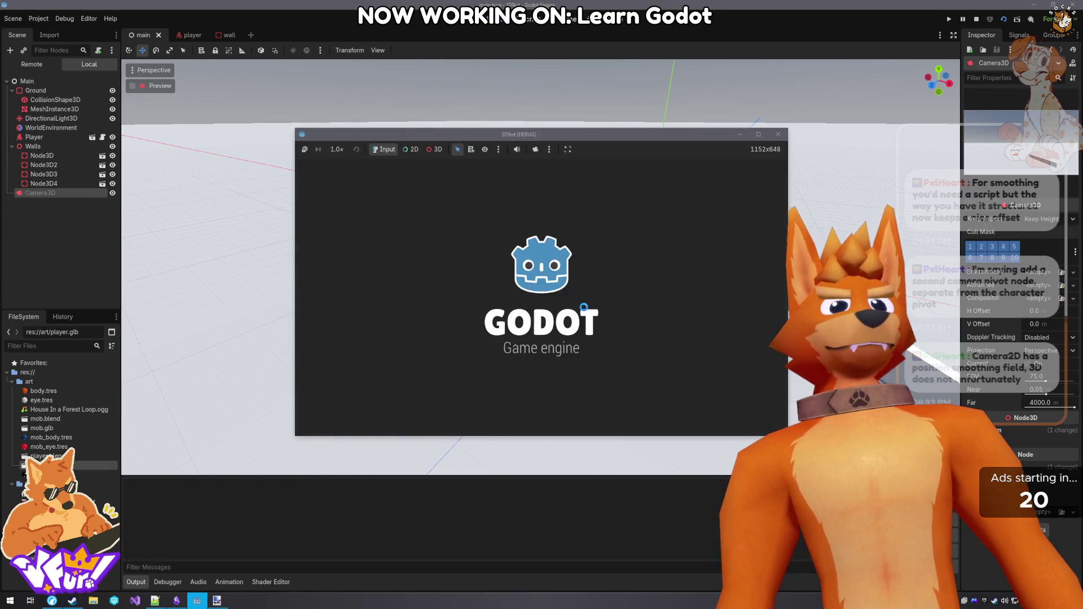
key(s)
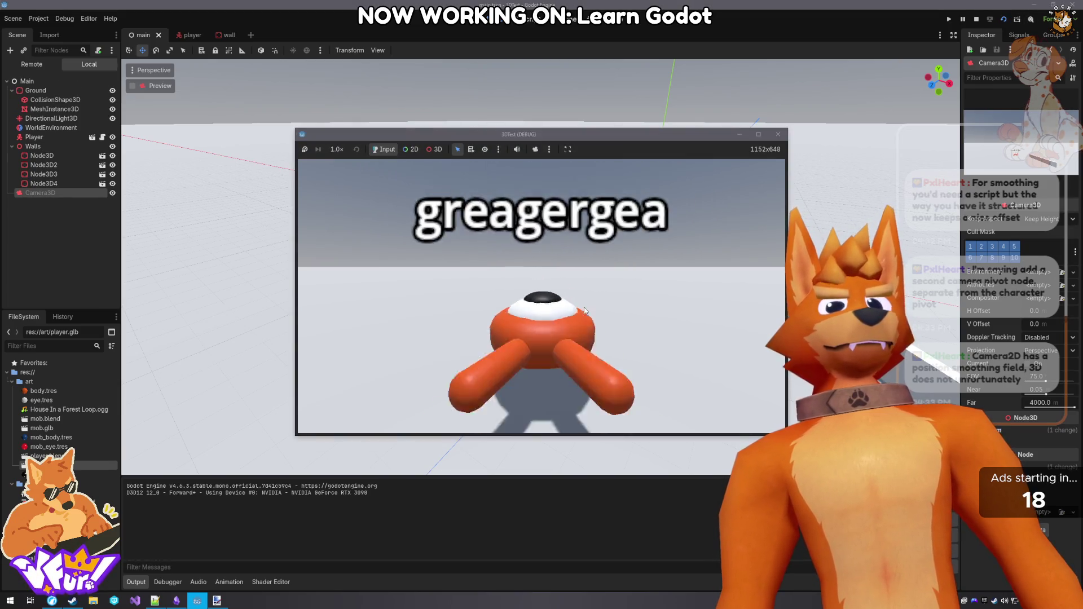
key(w)
key(s)
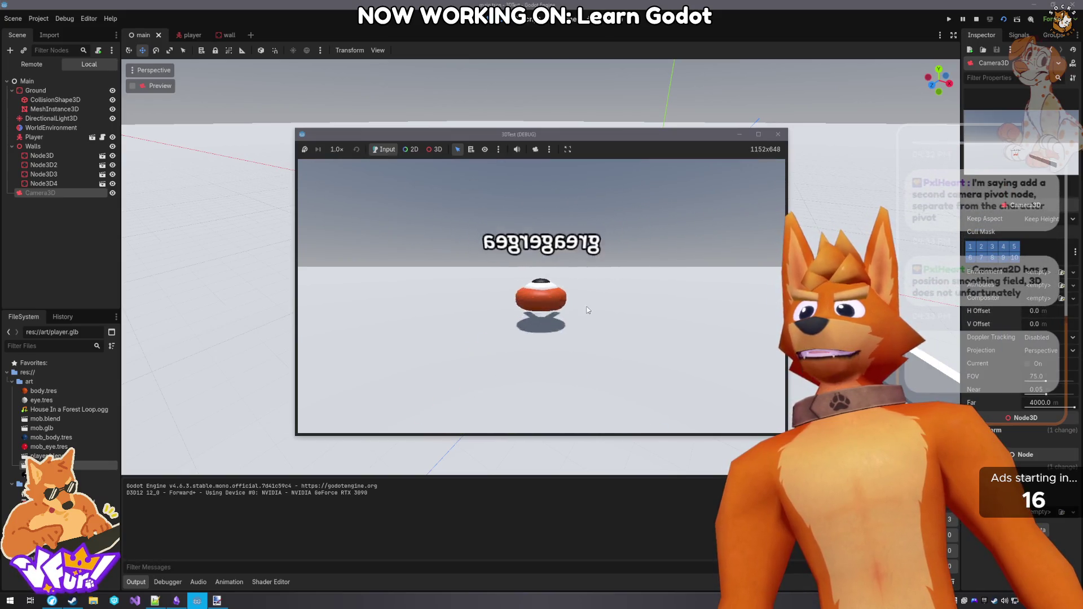
key(w)
key(s)
key(w)
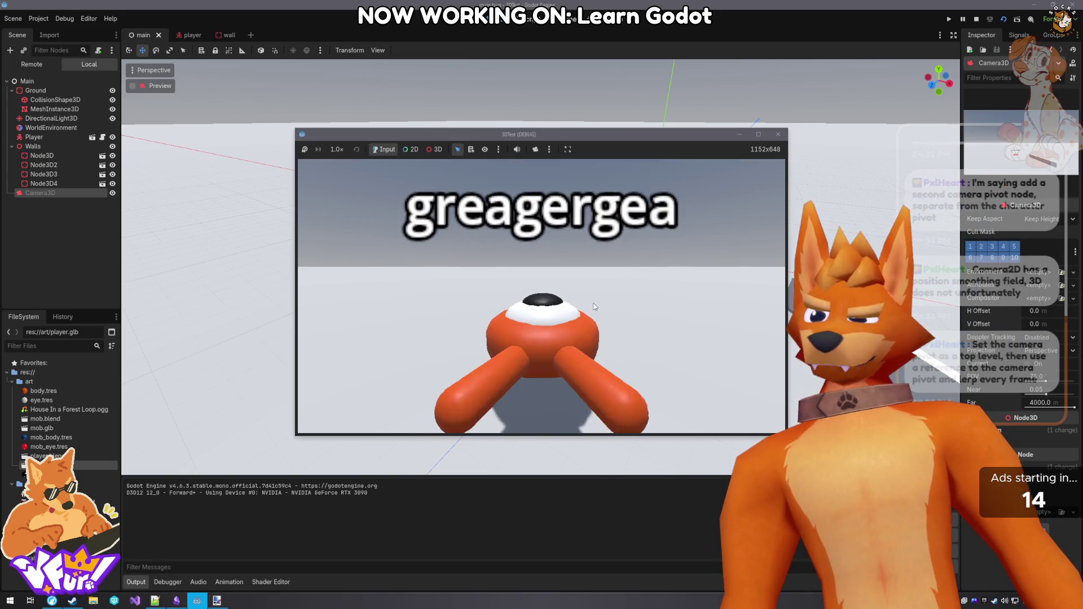
click(785, 136)
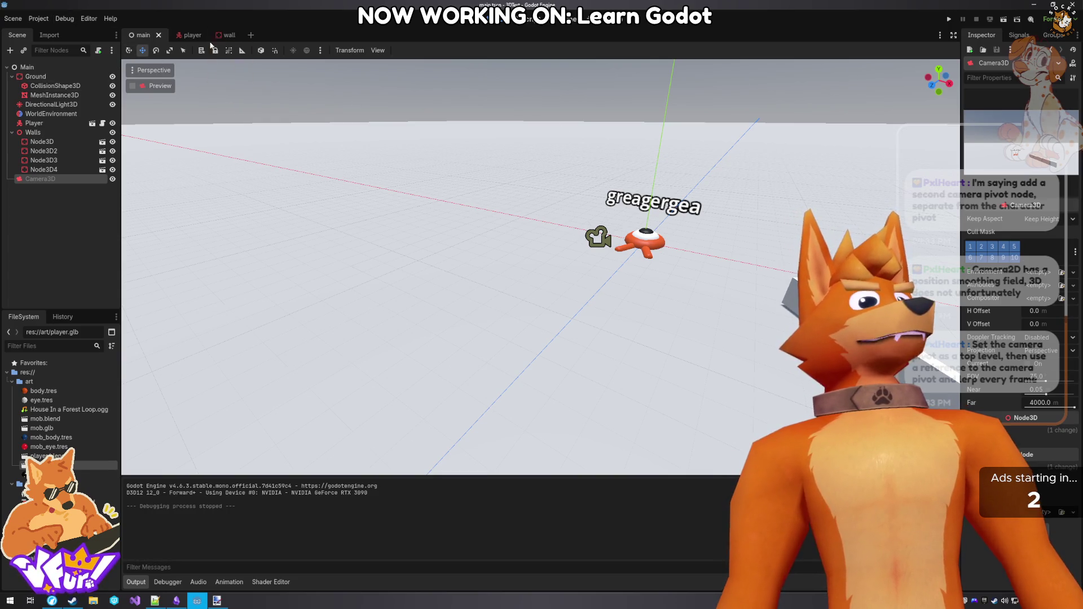
click(188, 35)
click(51, 116)
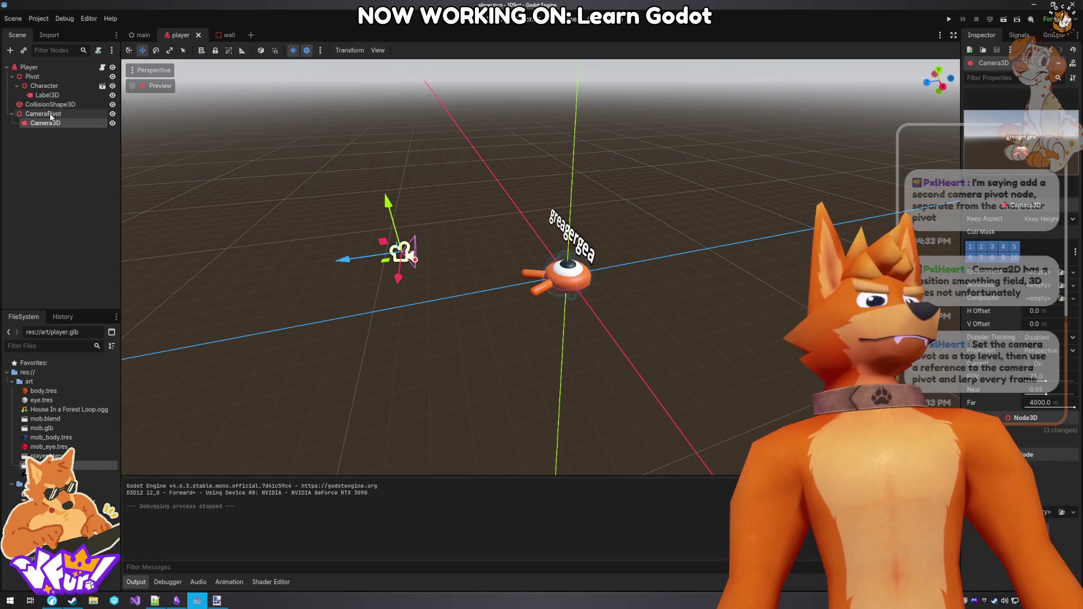
- Start adding a new node, search for 'boom' and 'camera', then cancel the dialog
click(49, 126)
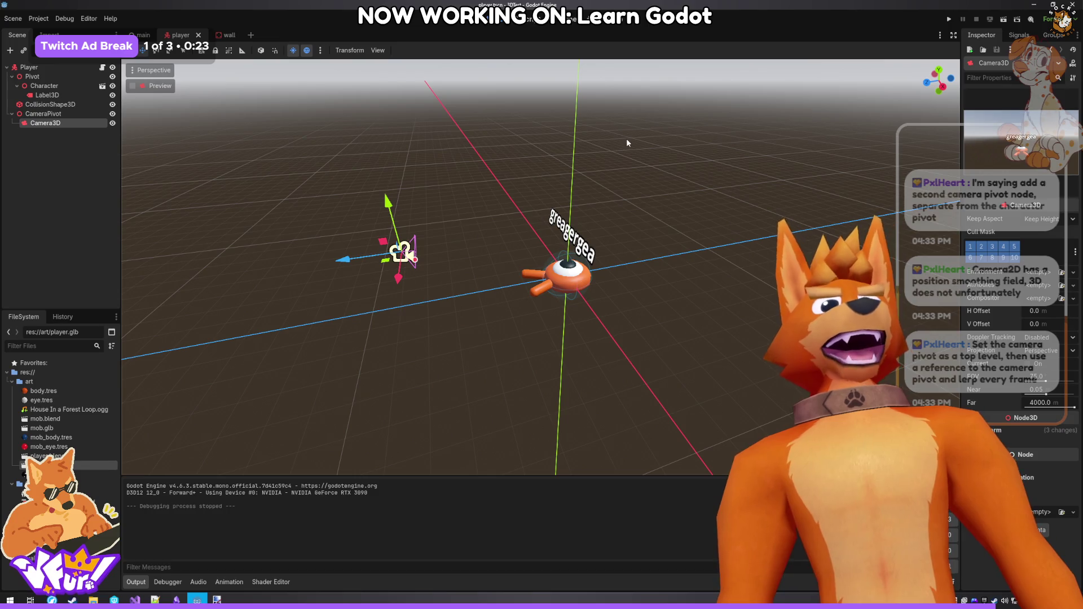
mouse_move(711, 156)
mouse_down()
mouse_move(394, 166)
mouse_move(331, 151)
mouse_move(340, 154)
mouse_up()
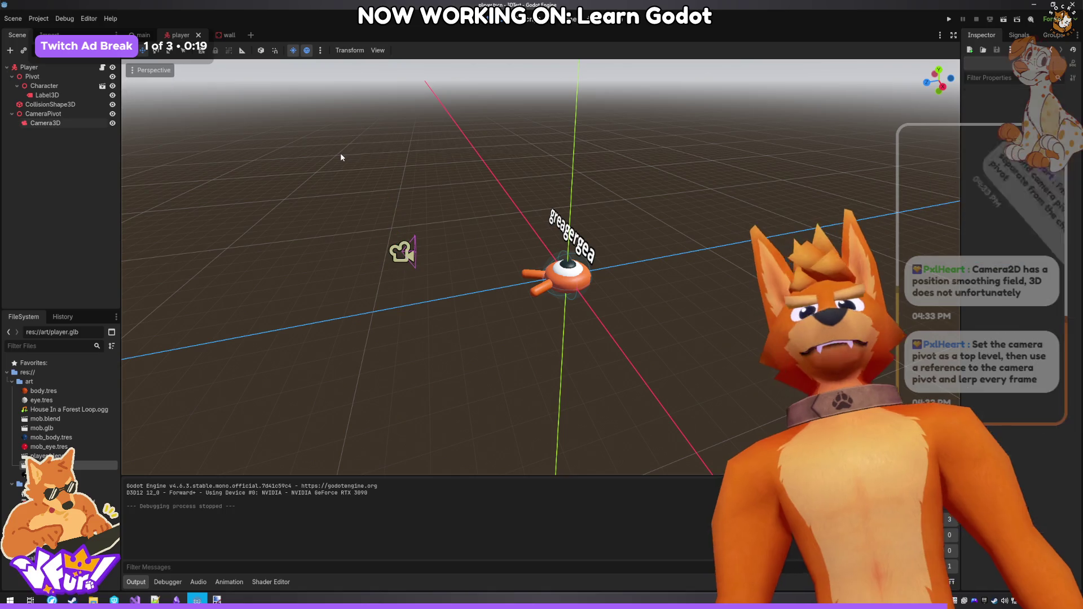
right_click(53, 162)
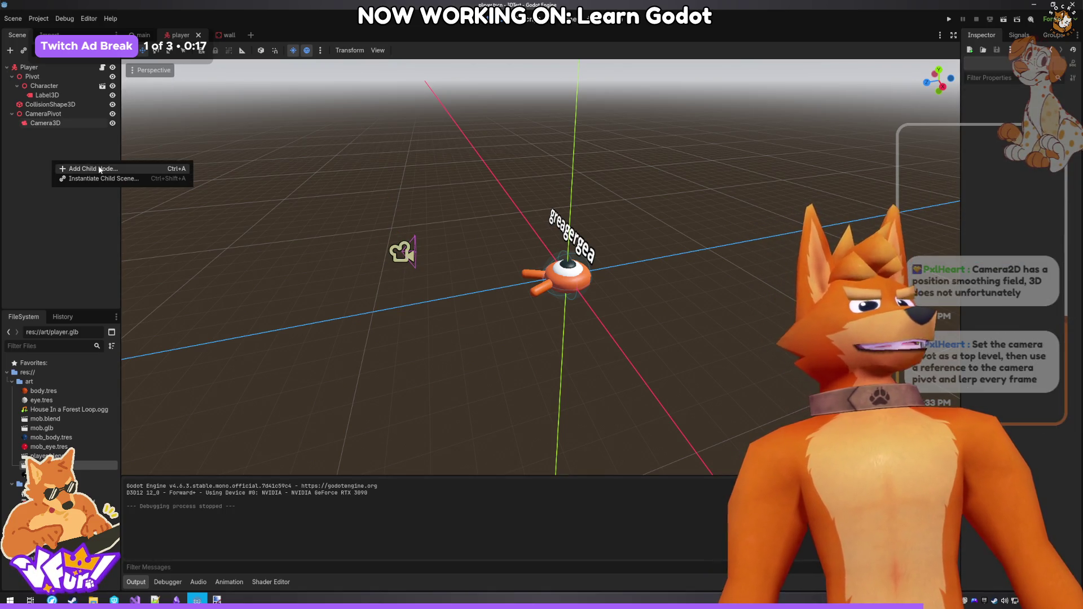
click(99, 169)
text(boom)
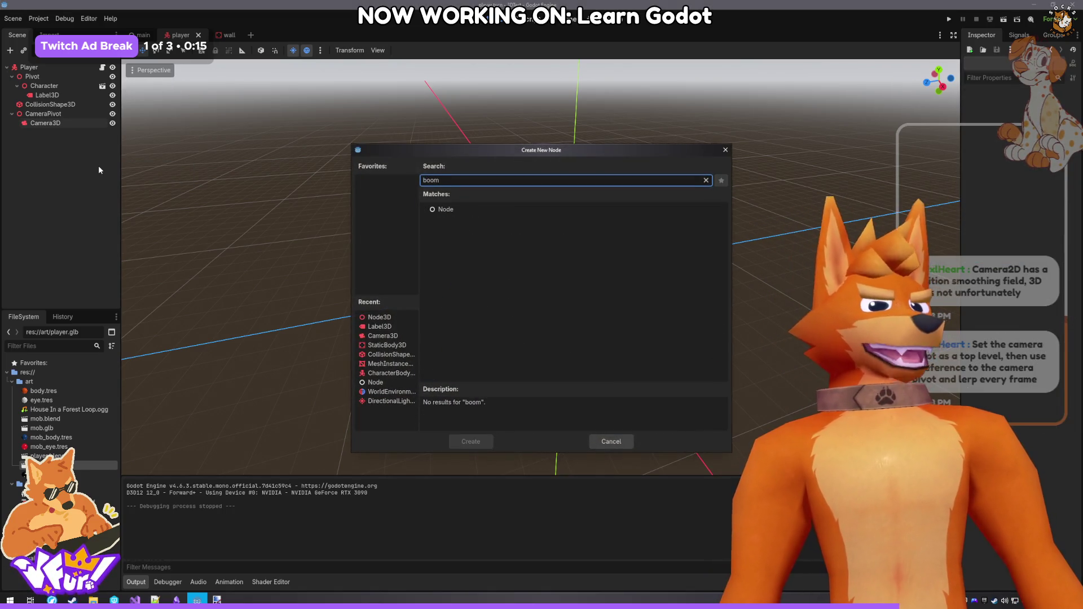
key(BackSpace)
key(BackSpace)
key(BackSpace)
text(cam)
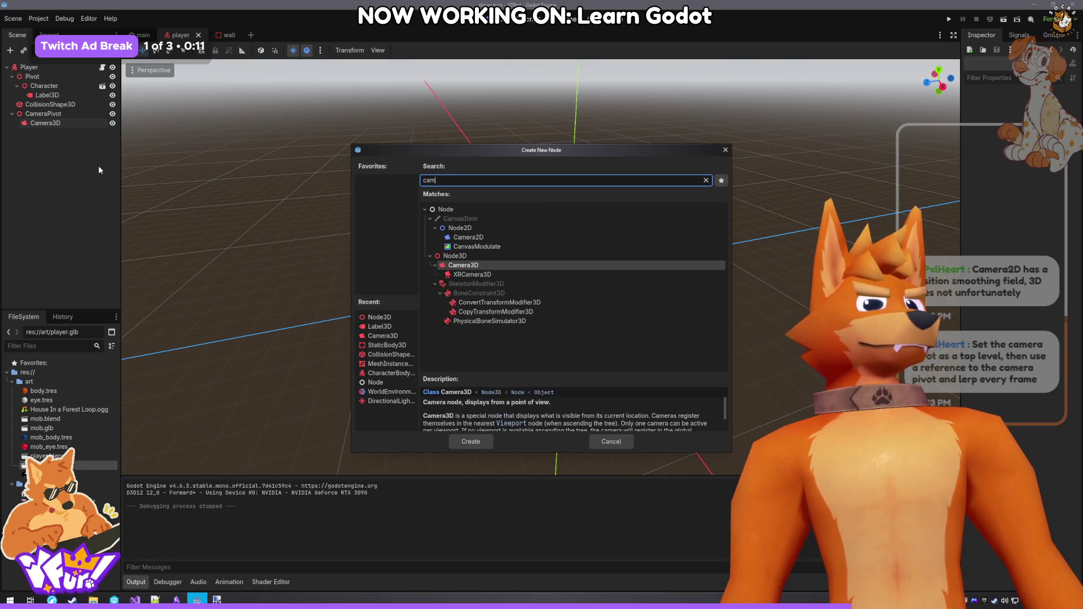
text(era)
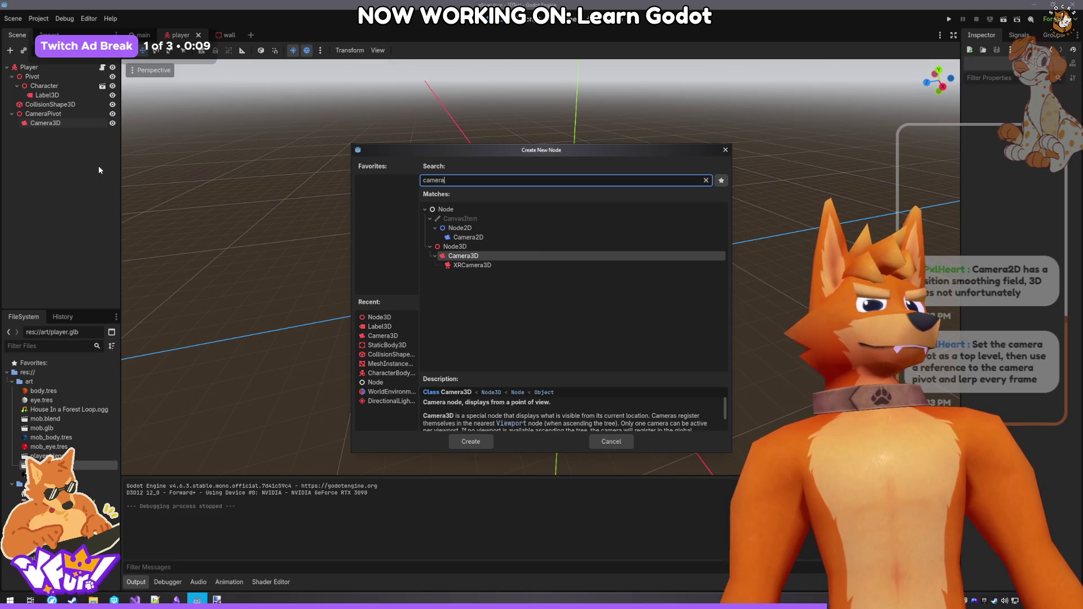
key(BackSpace)
key(BackSpace)
key(BackSpace)
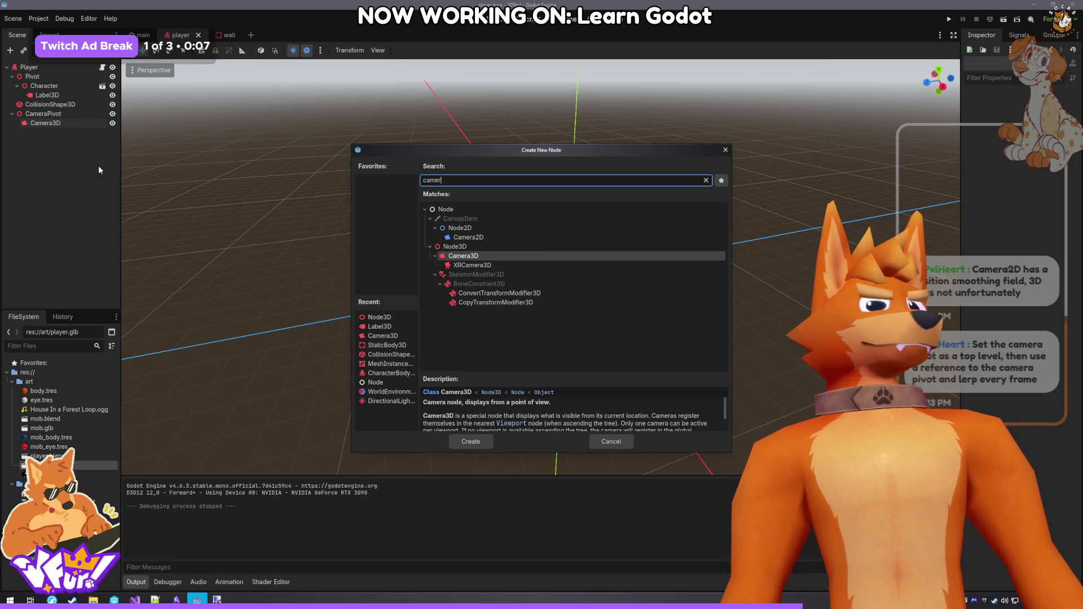
key(BackSpace)
key(BackSpace)
key(BackSpace)
key(Escape)
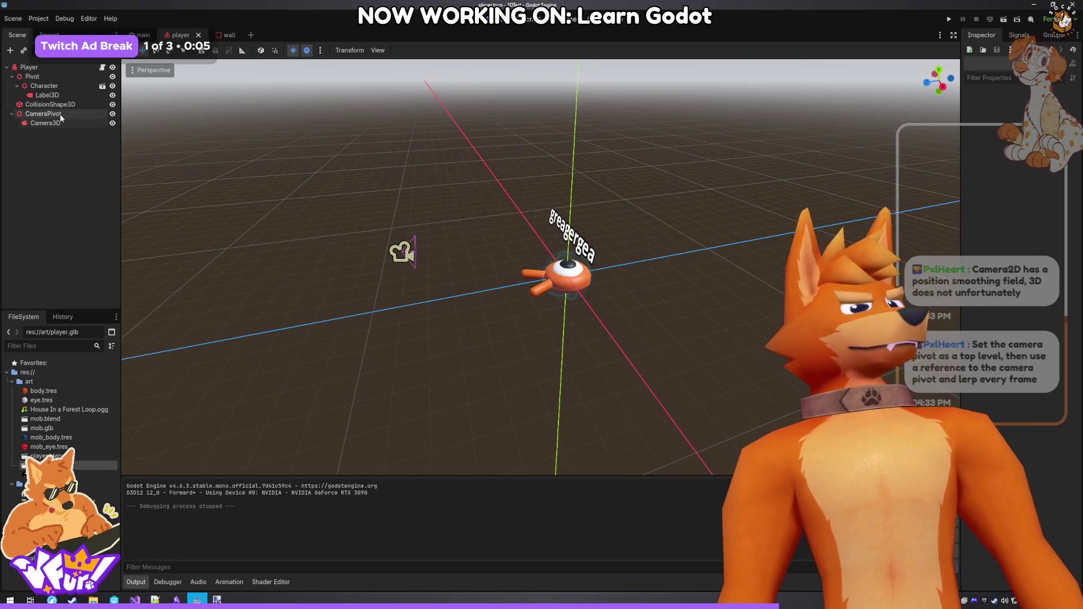
- Inspect the Transform properties of CameraPivot and Camera3D, ending with CameraPivot selected
click(60, 115)
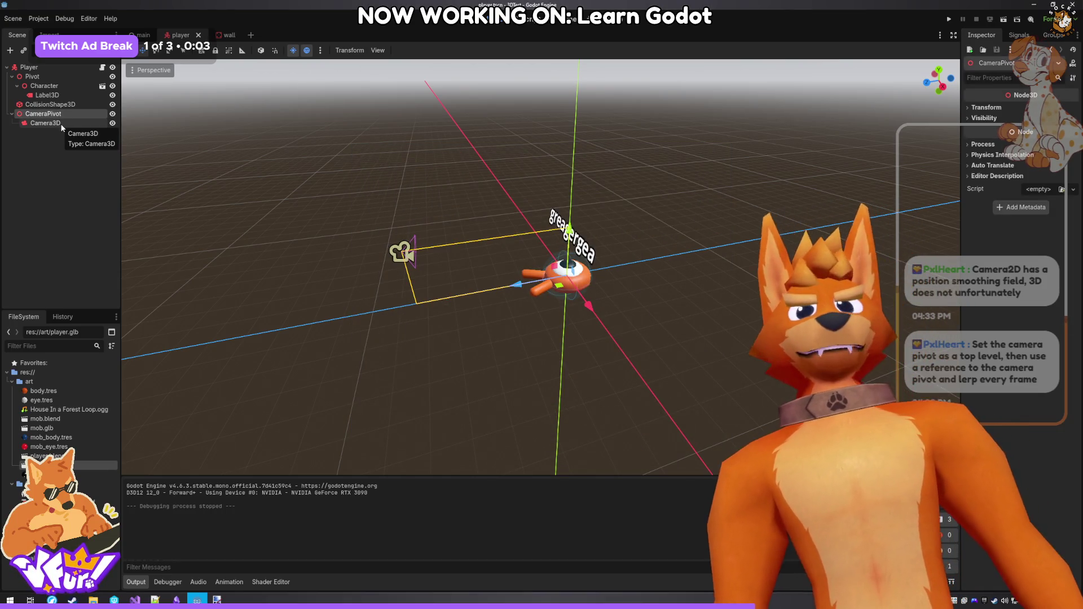
click(986, 107)
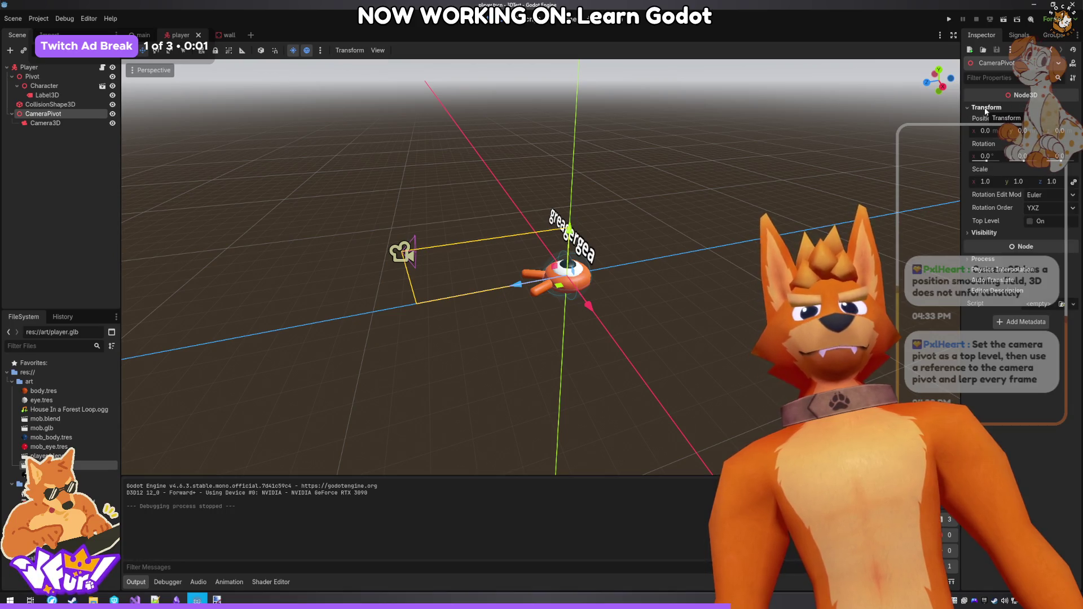
click(986, 108)
click(37, 124)
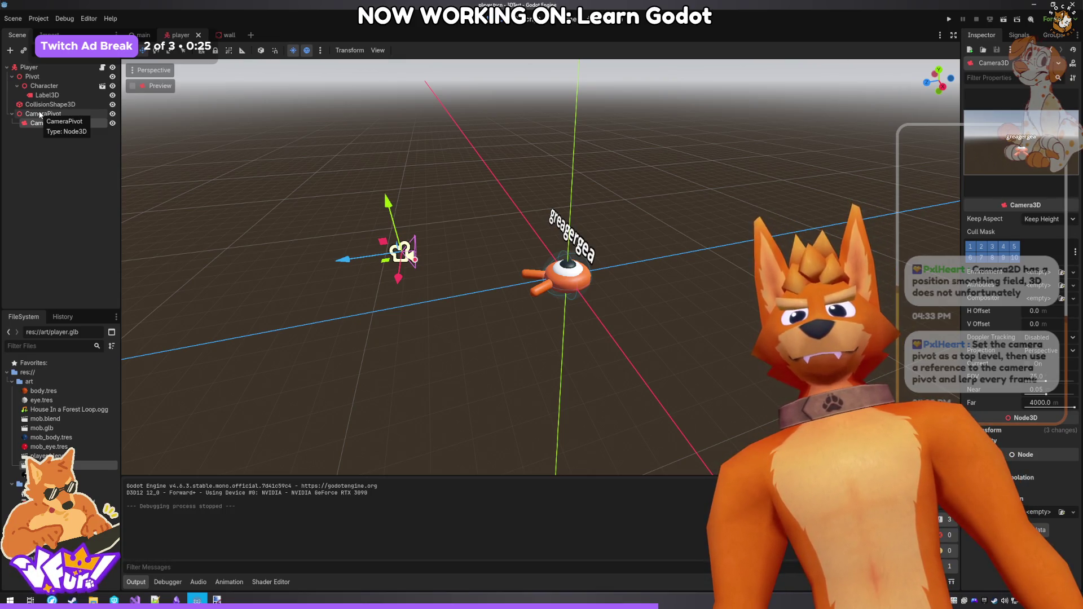
click(993, 429)
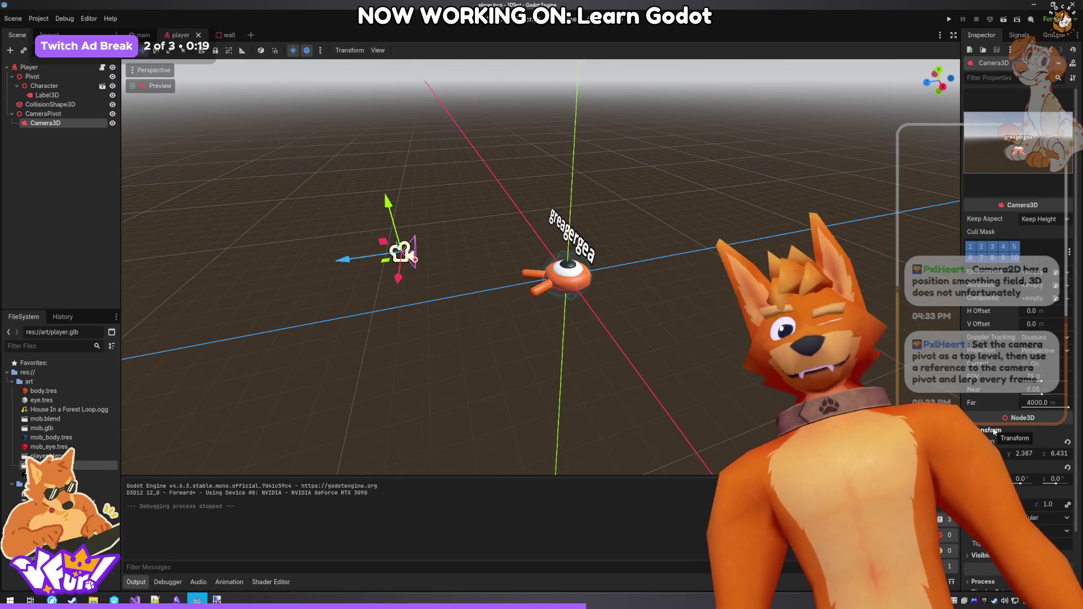
click(994, 430)
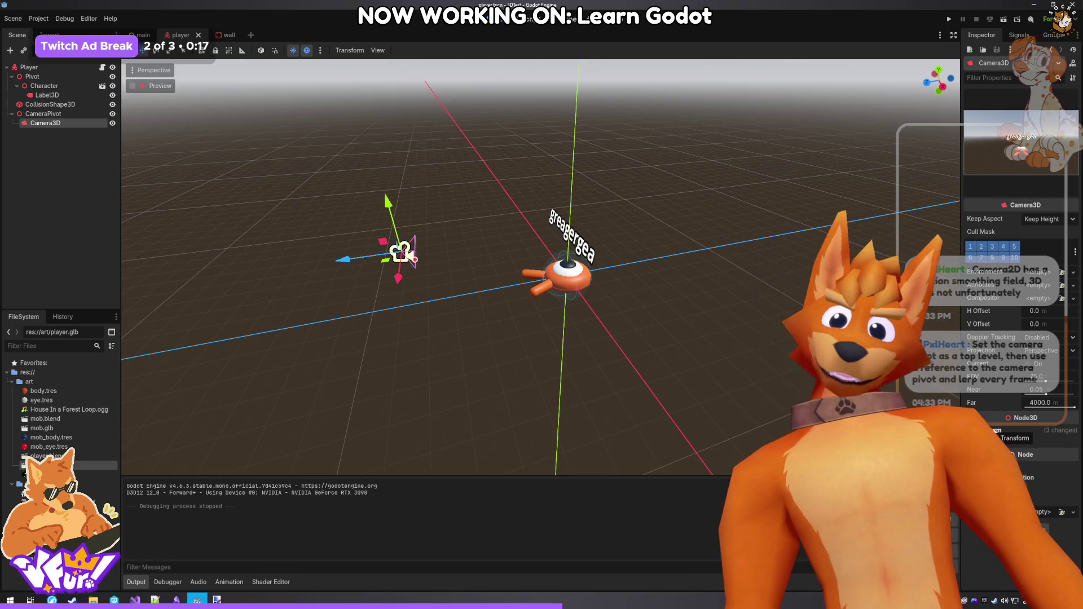
click(995, 430)
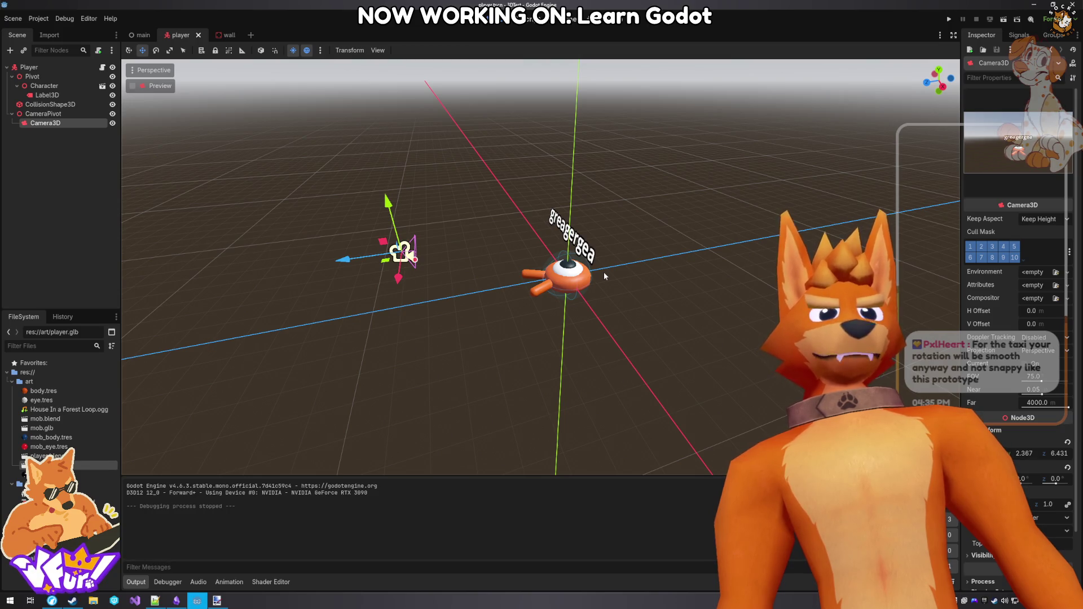
click(45, 114)
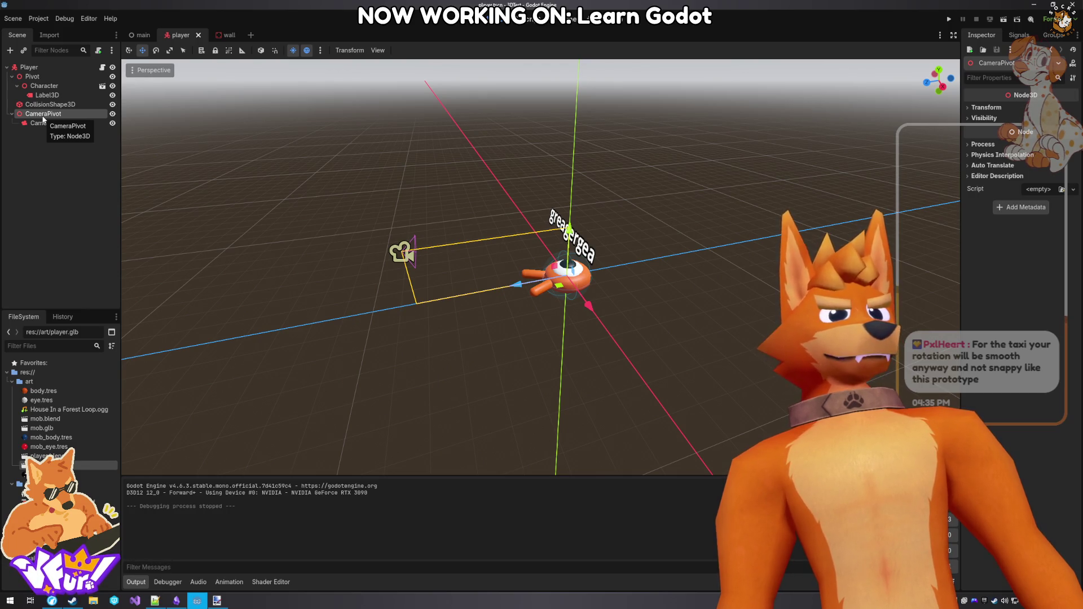
- Tick Top Level in CameraPivot's Transform section, check Camera3D, then select the Player node
click(986, 107)
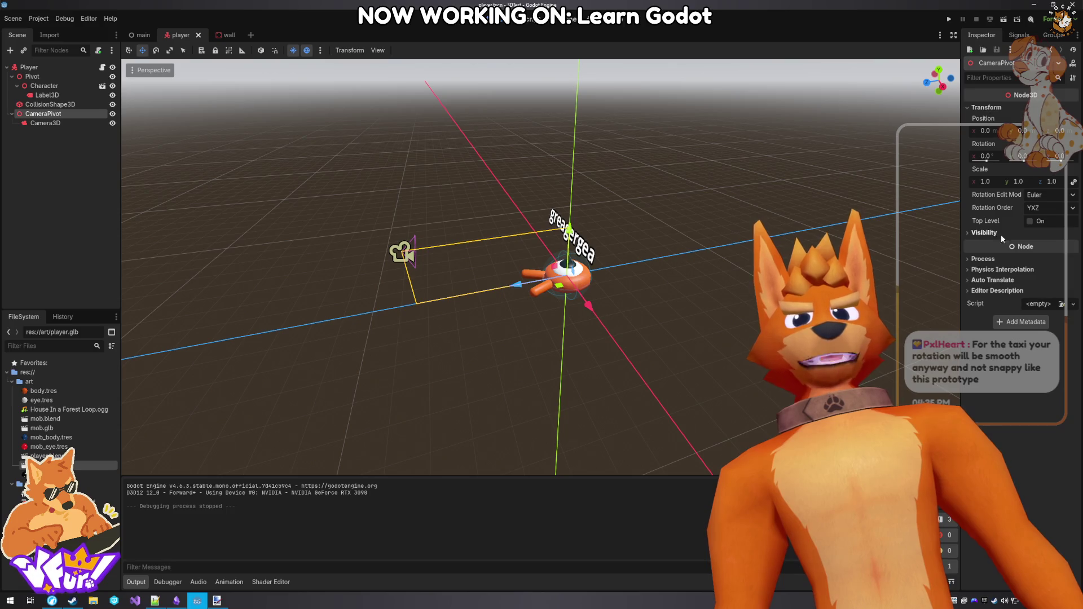
mouse_move(990, 224)
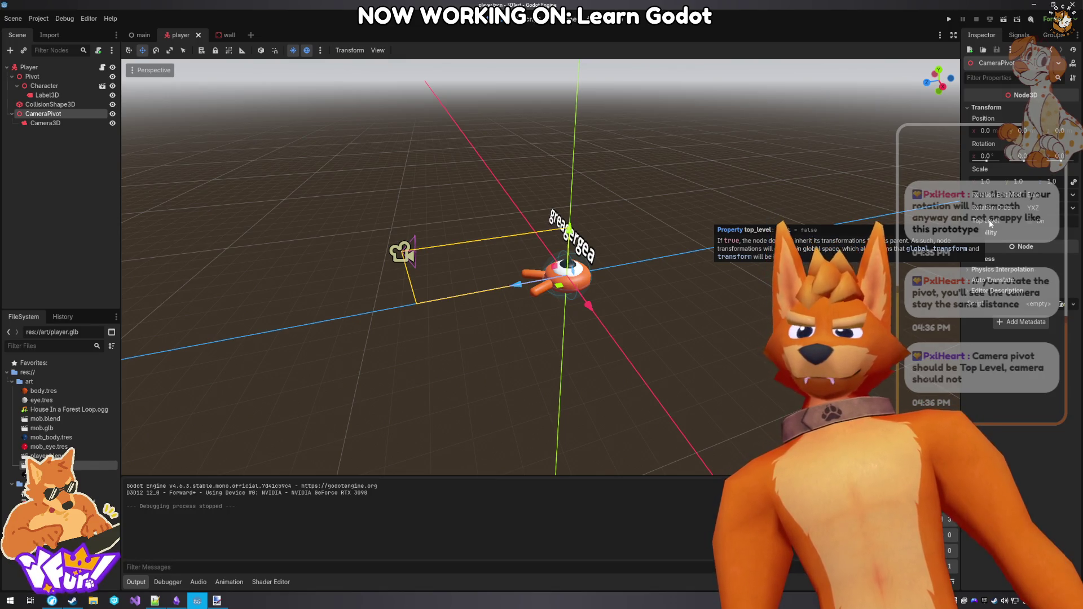
click(1030, 222)
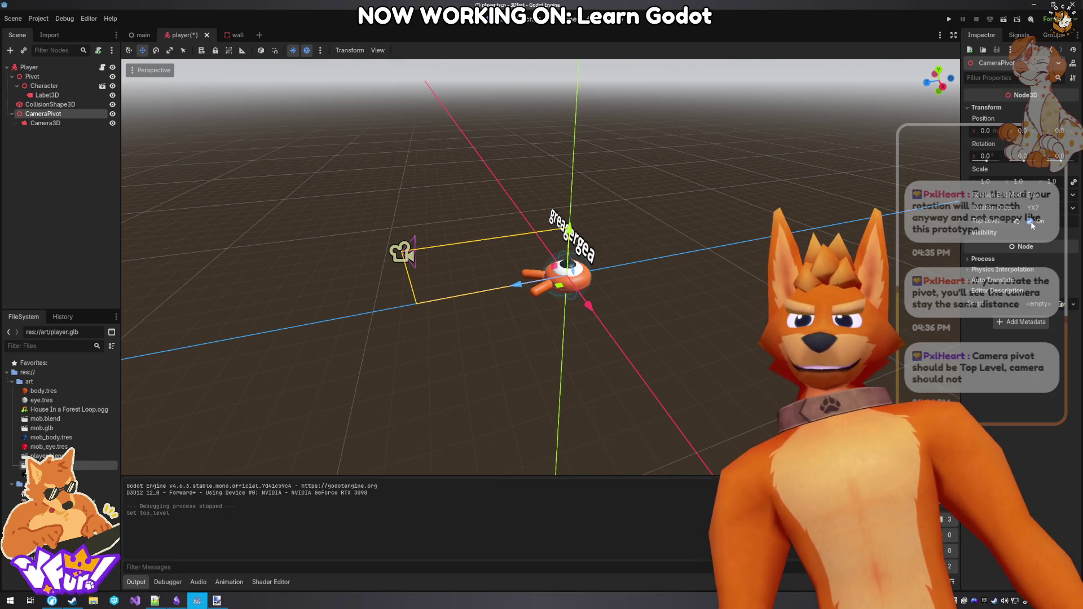
click(59, 124)
click(1029, 544)
click(993, 430)
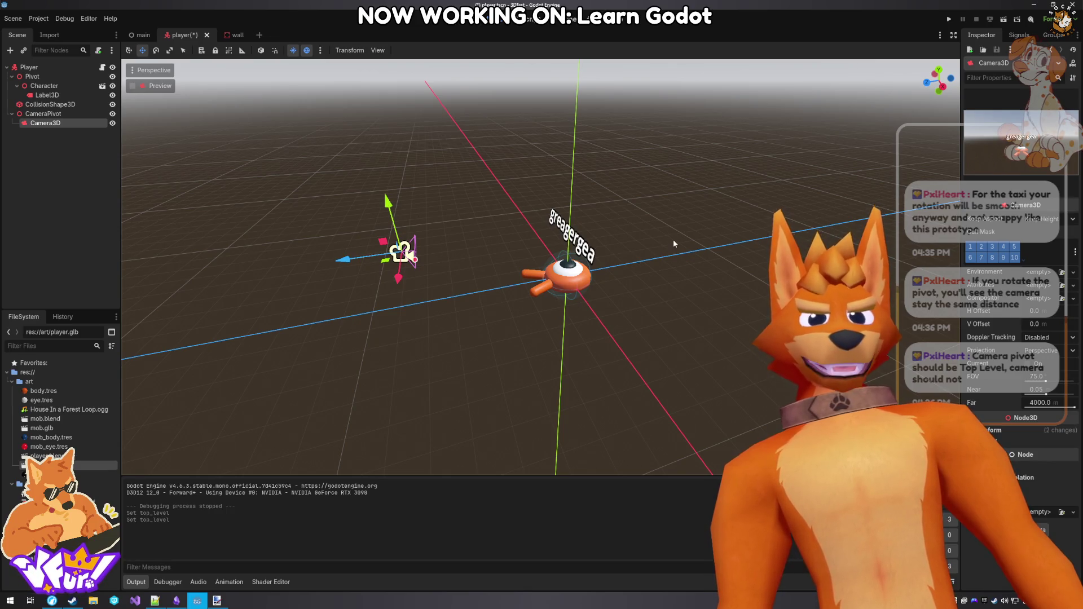
click(39, 114)
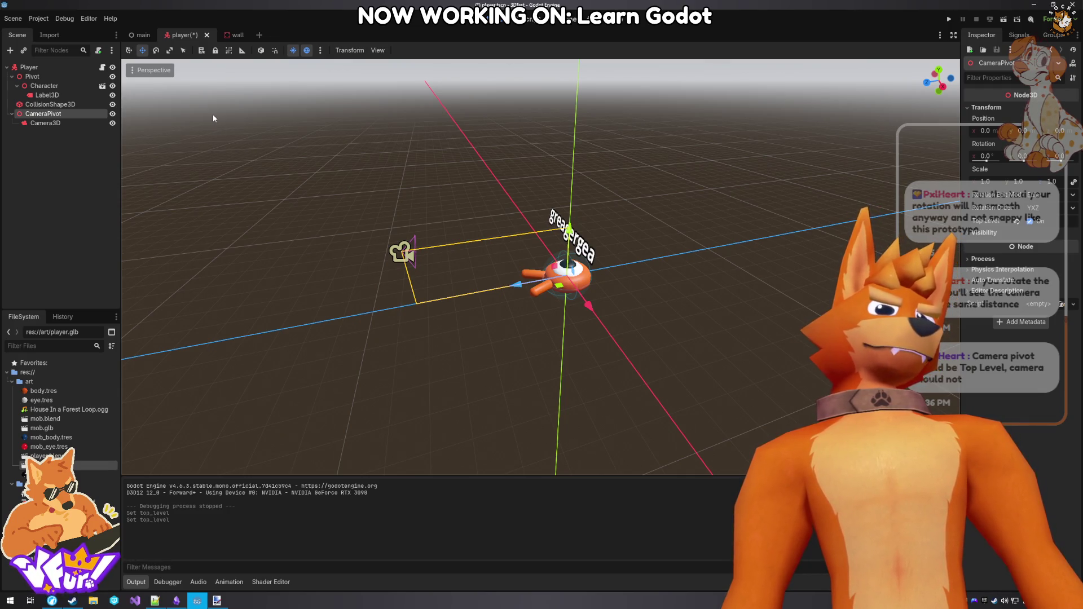
click(53, 67)
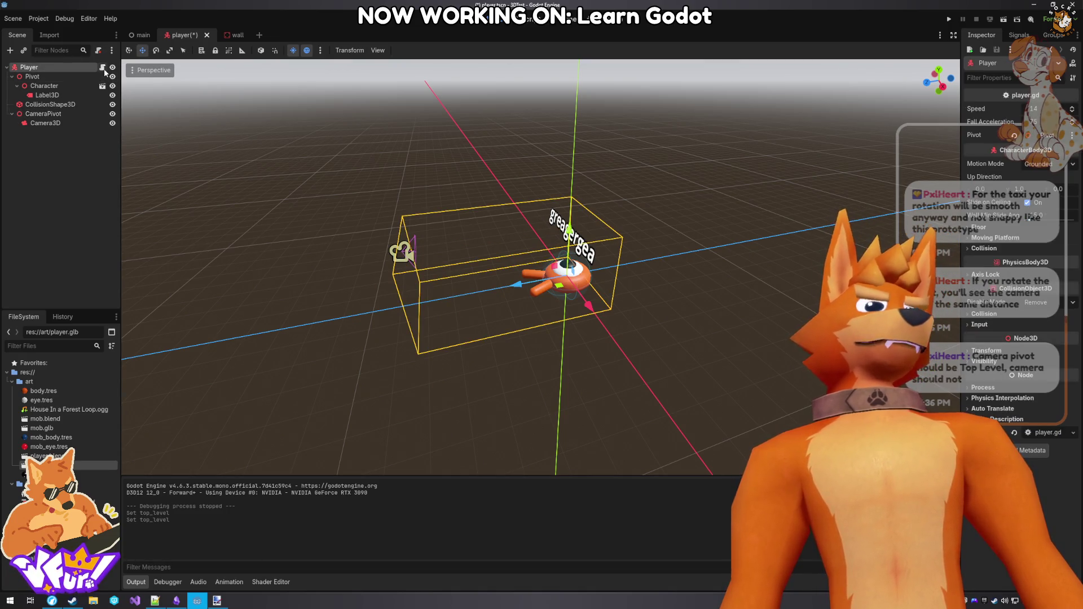
- Open player.gd and add a line after the velocity assignment starting '$CameraPivot.position ='
click(102, 67)
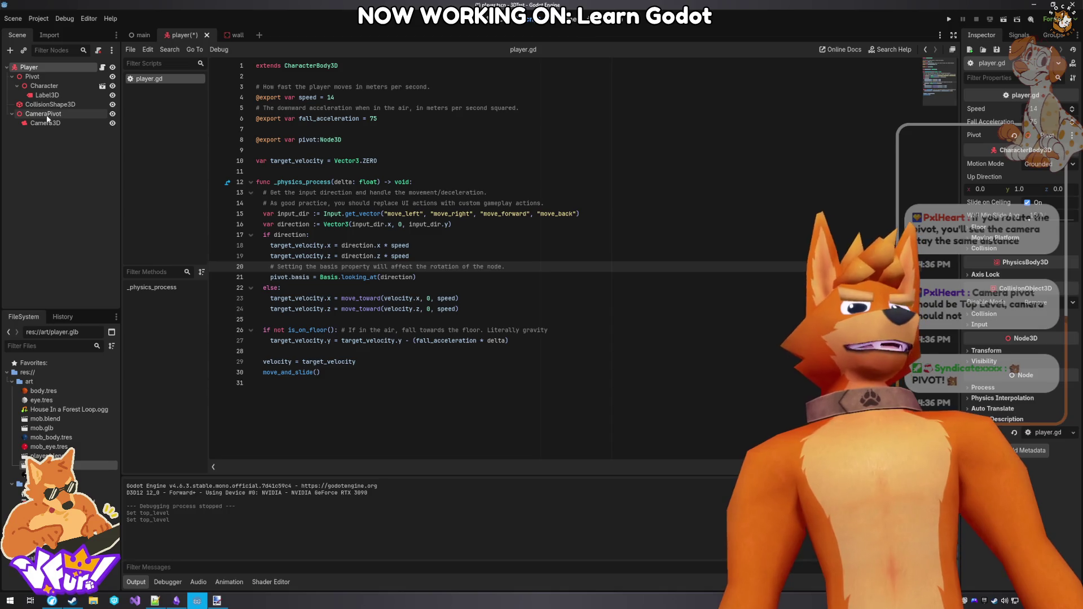
click(369, 364)
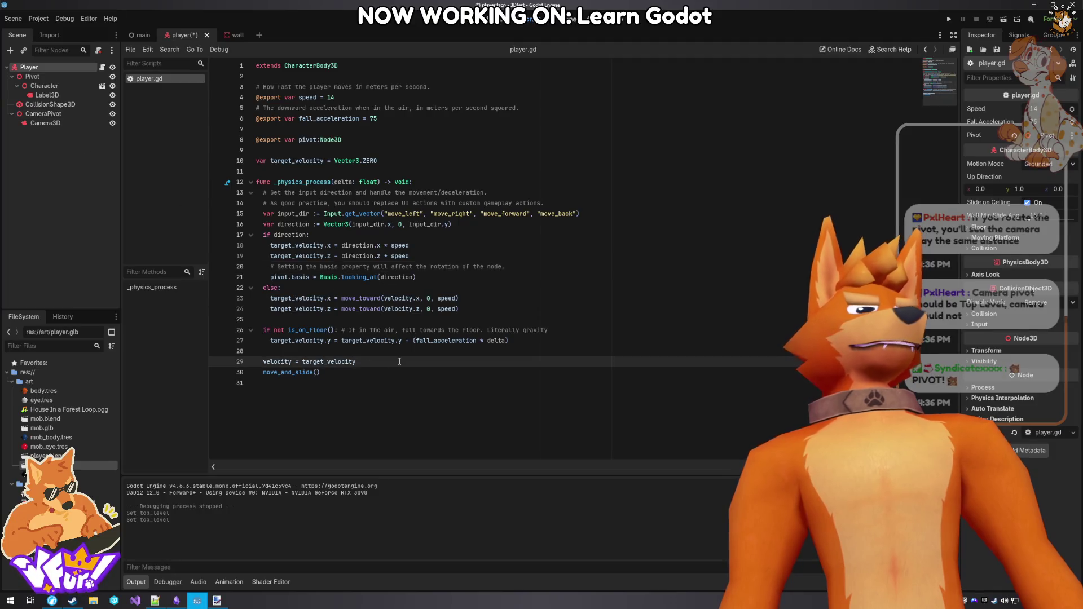
text(\)
key(Return)
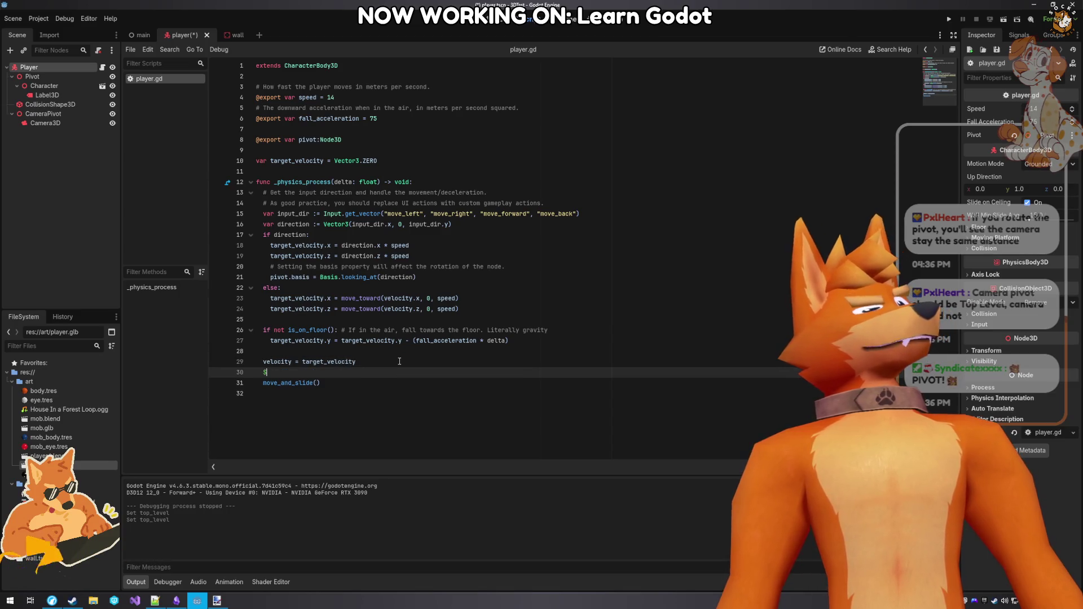
text(Camera)
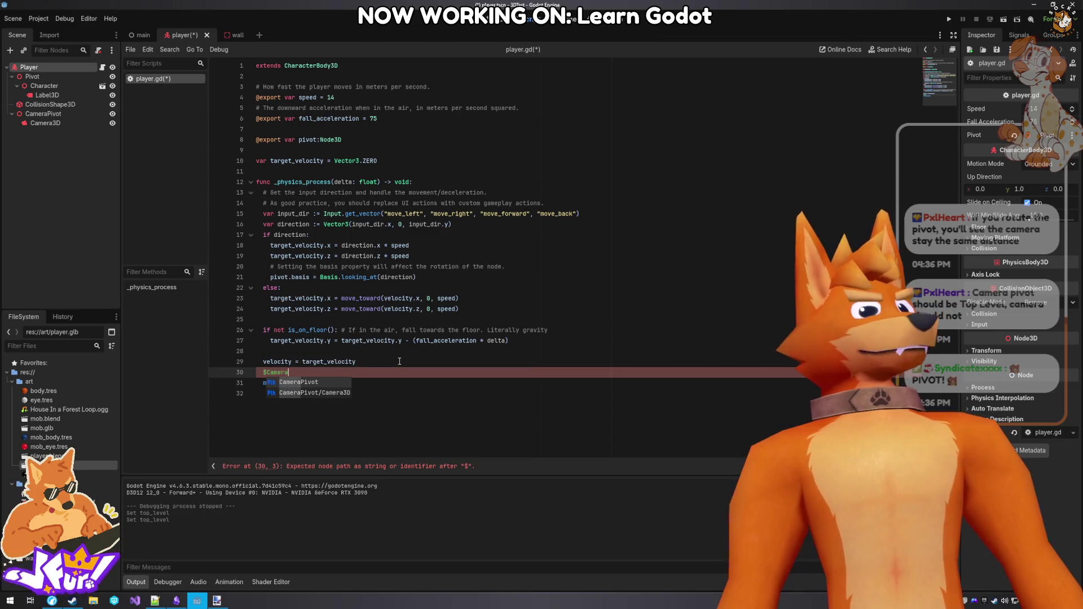
key(Return)
text(.)
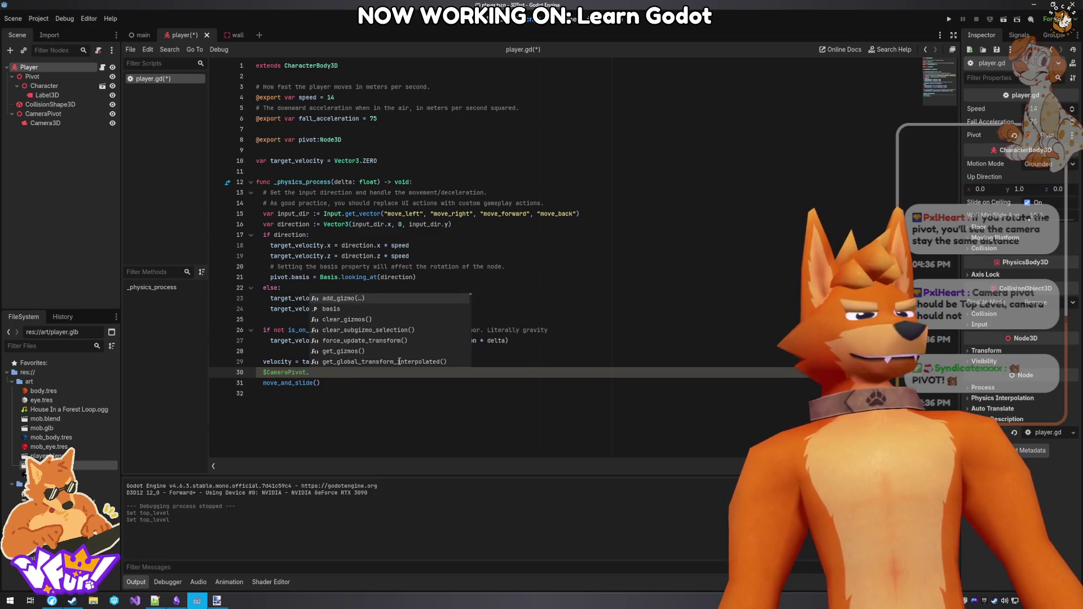
text(locat)
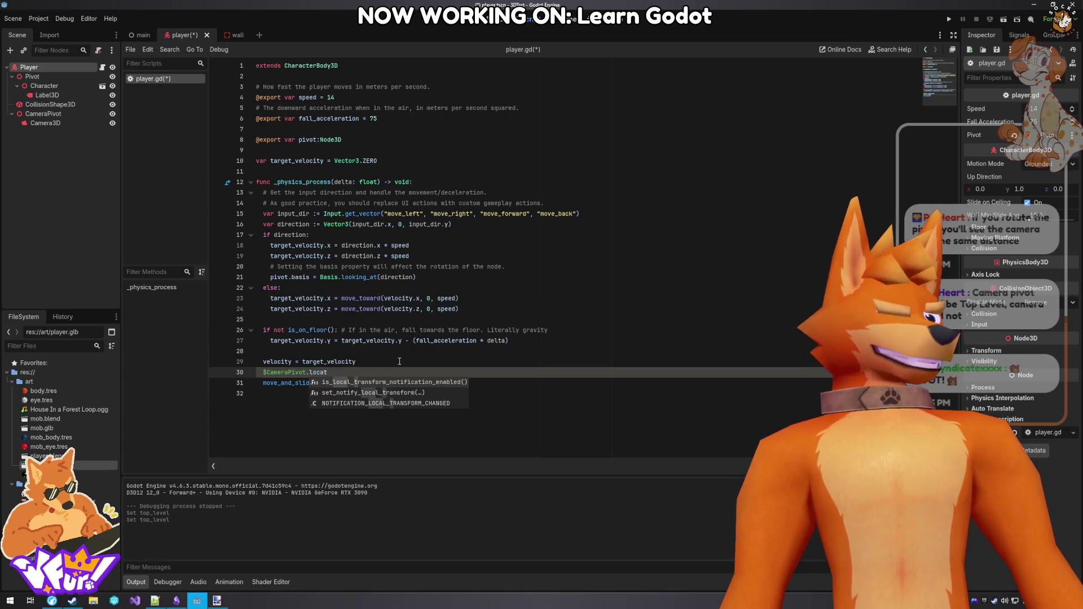
text(ion)
key(BackSpace)
key(BackSpace)
key(BackSpace)
text(tran)
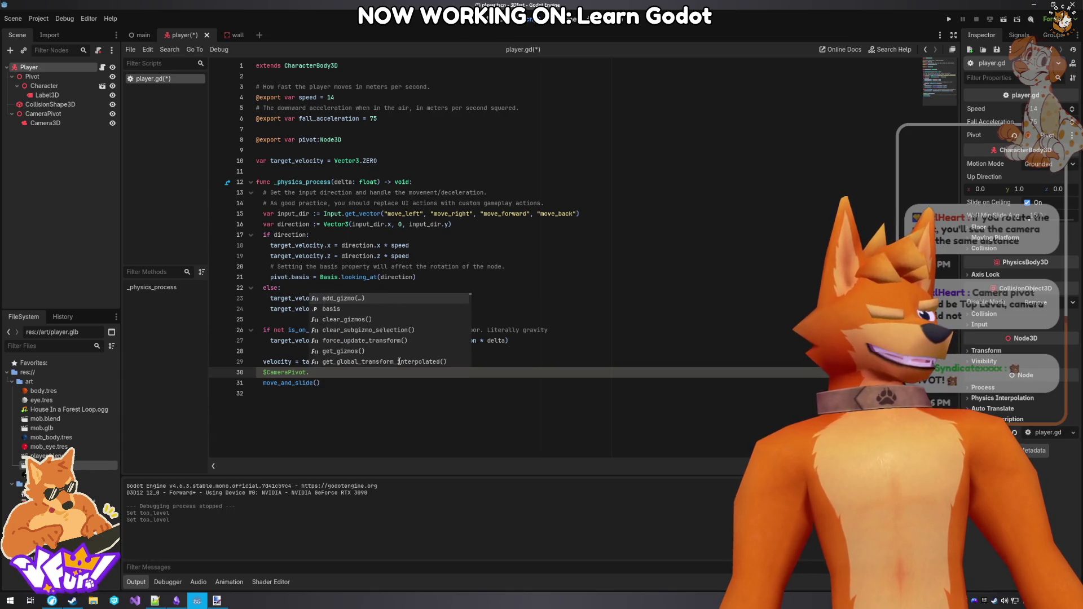
text(sofmr)
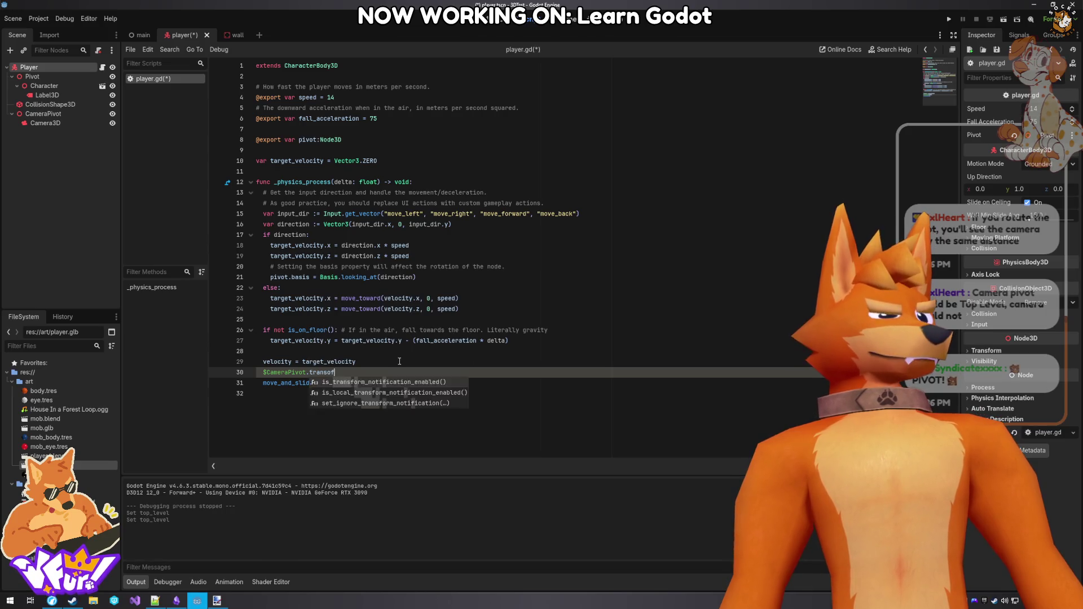
key(BackSpace)
key(BackSpace)
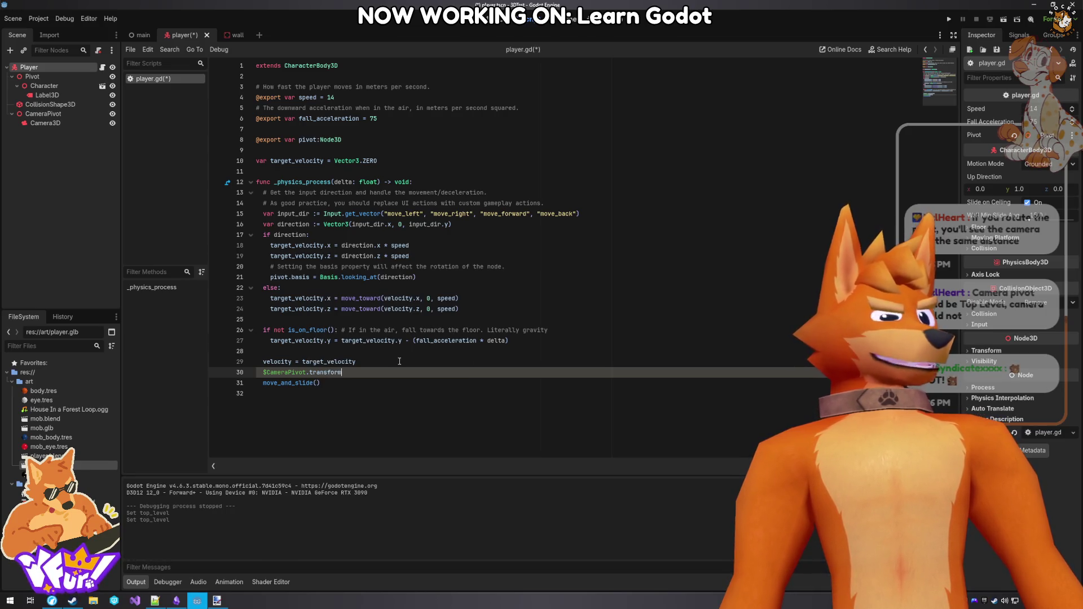
text(.)
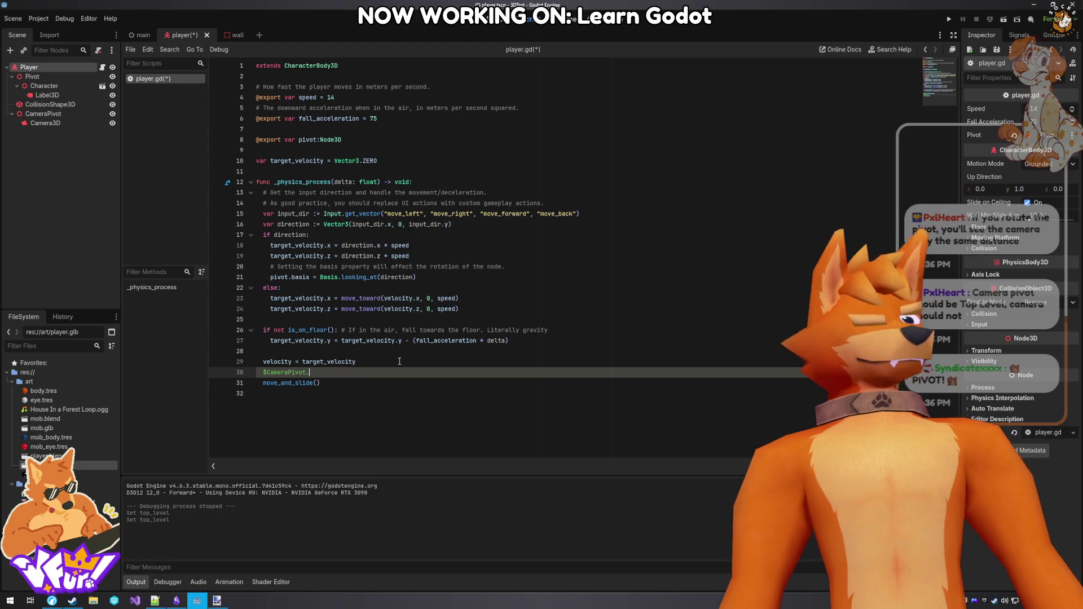
text(set_positi)
key(BackSpace)
key(BackSpace)
key(BackSpace)
key(BackSpace)
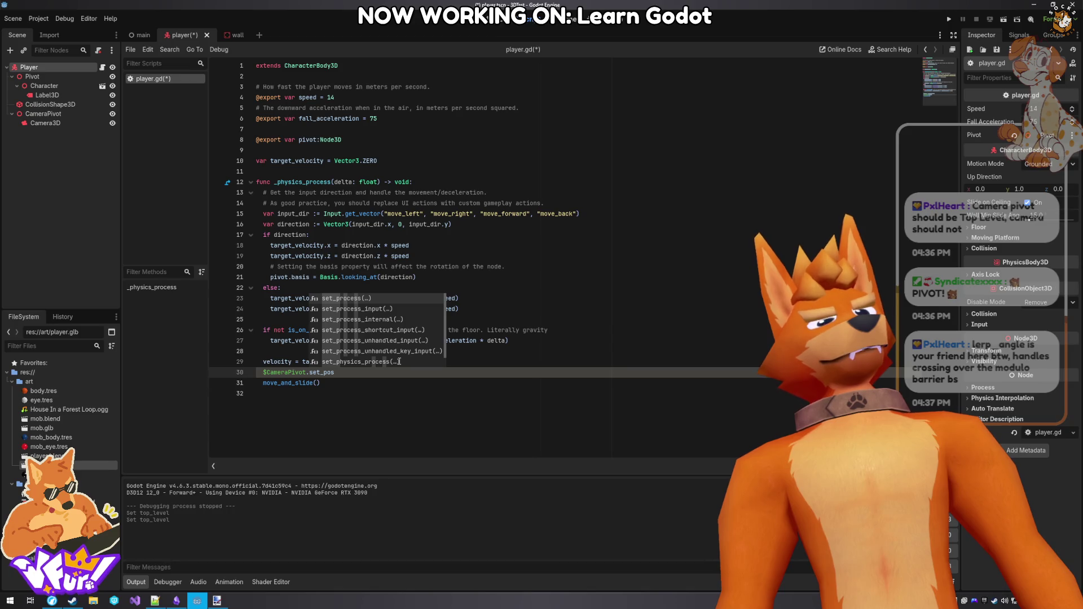
text(position)
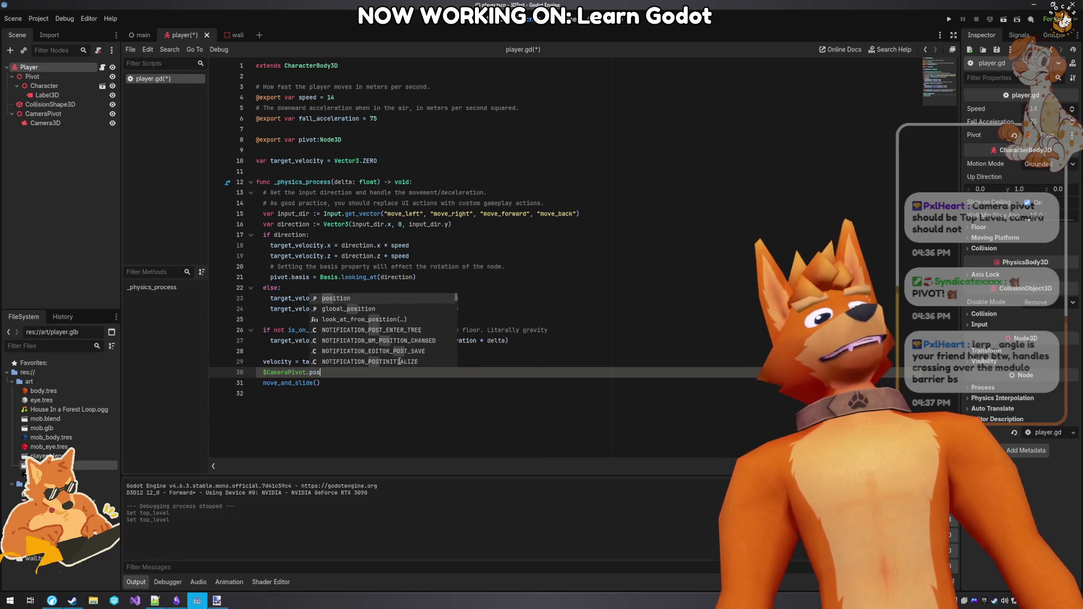
text( =)
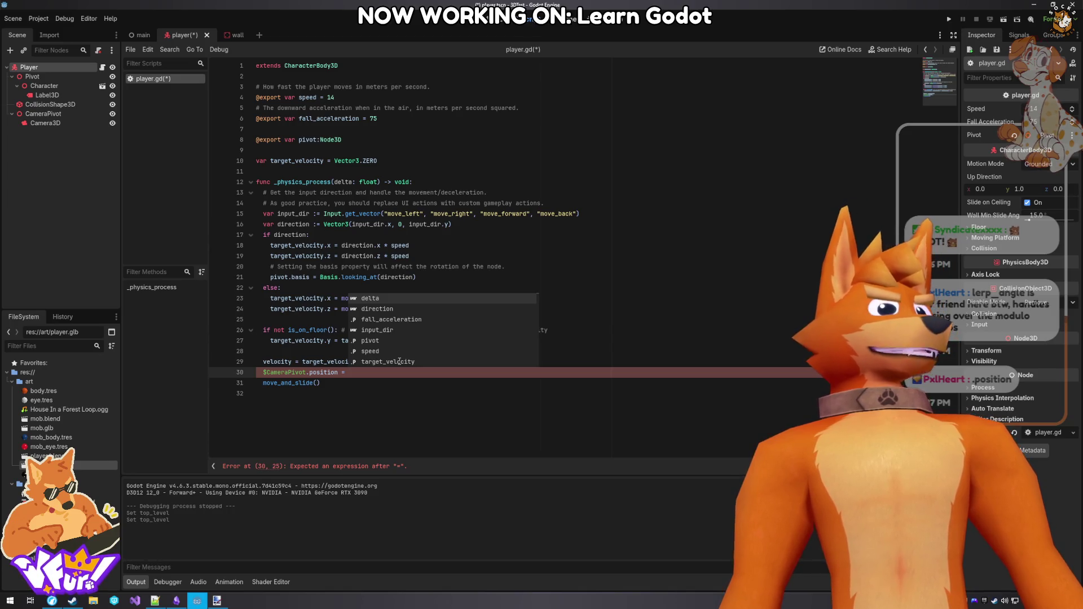
- Complete the line as '$CameraPivot.position = self.position' and save the script
text(this.position)
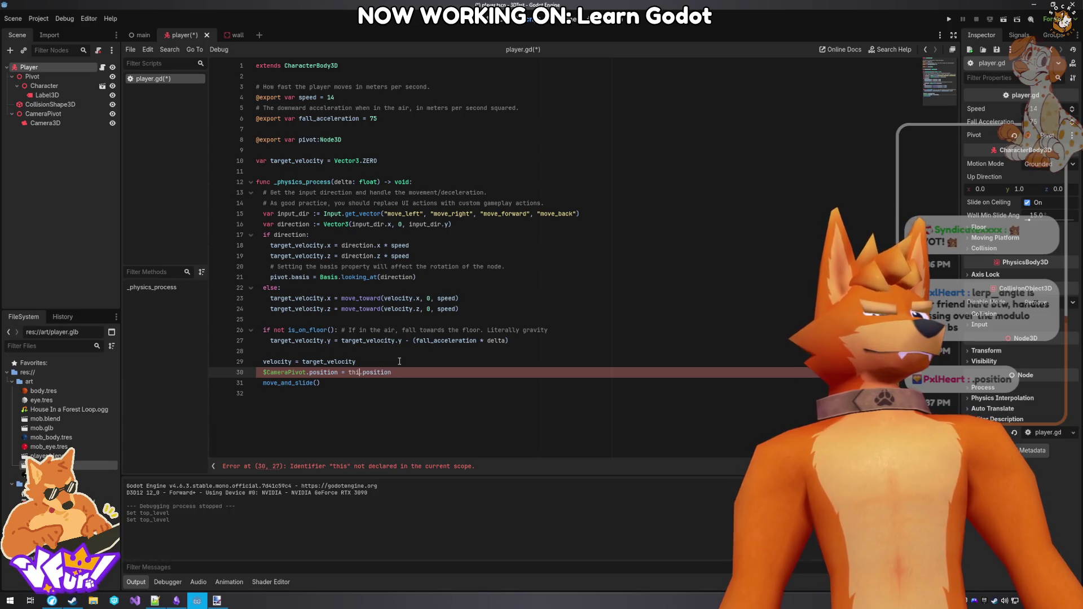
text(lf)
key(End)
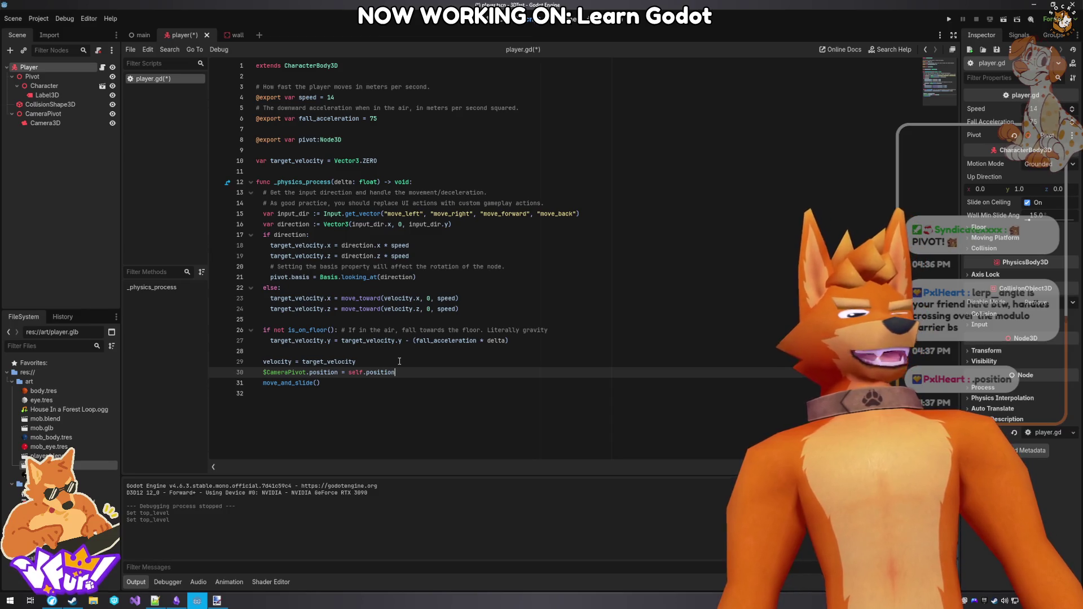
key(Down)
key(Down)
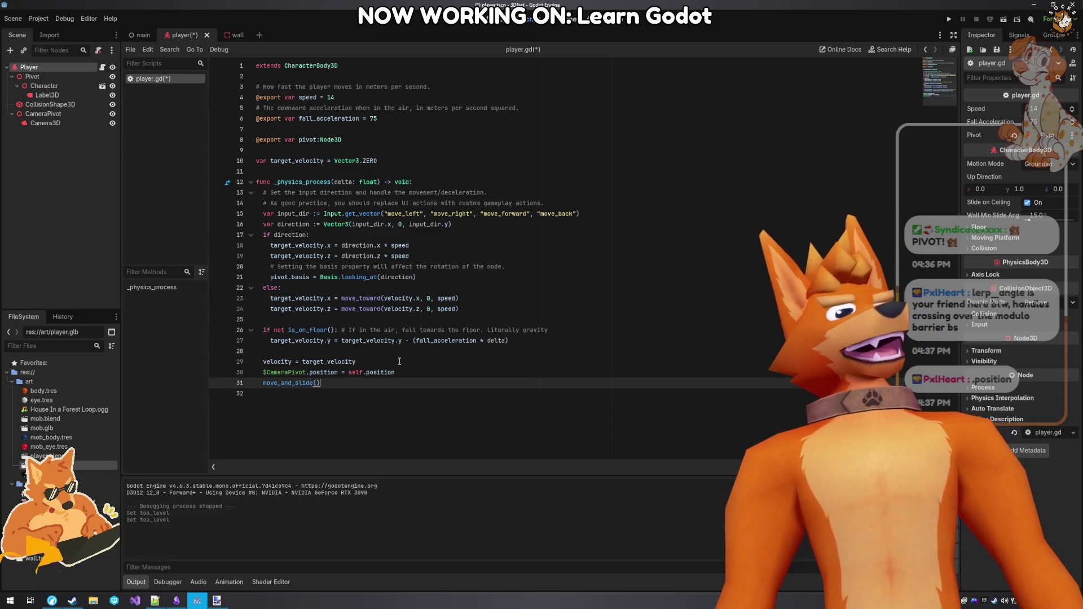
key(Return)
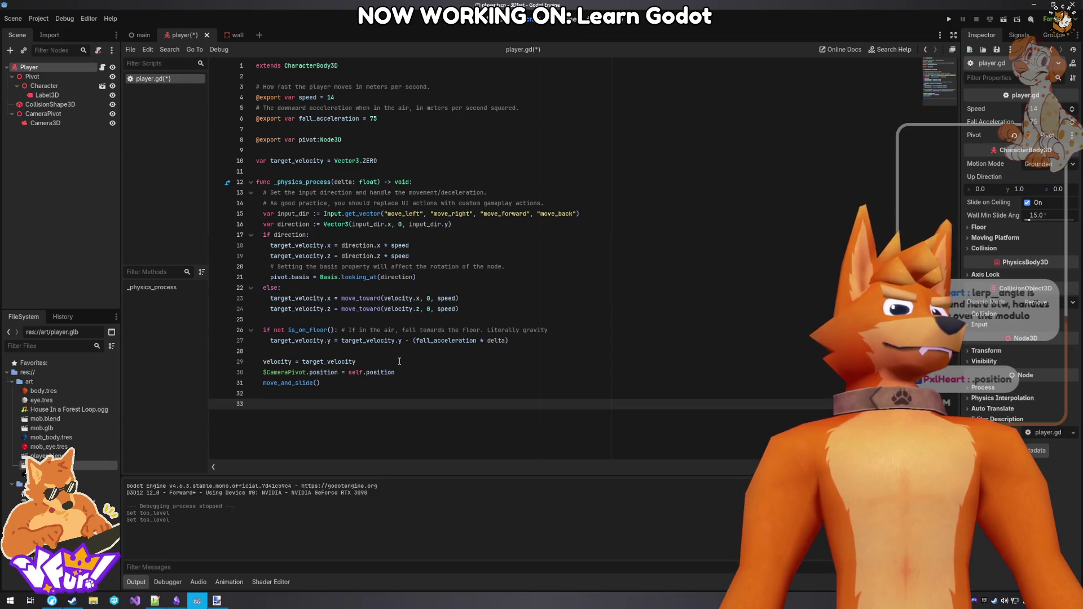
key(BackSpace)
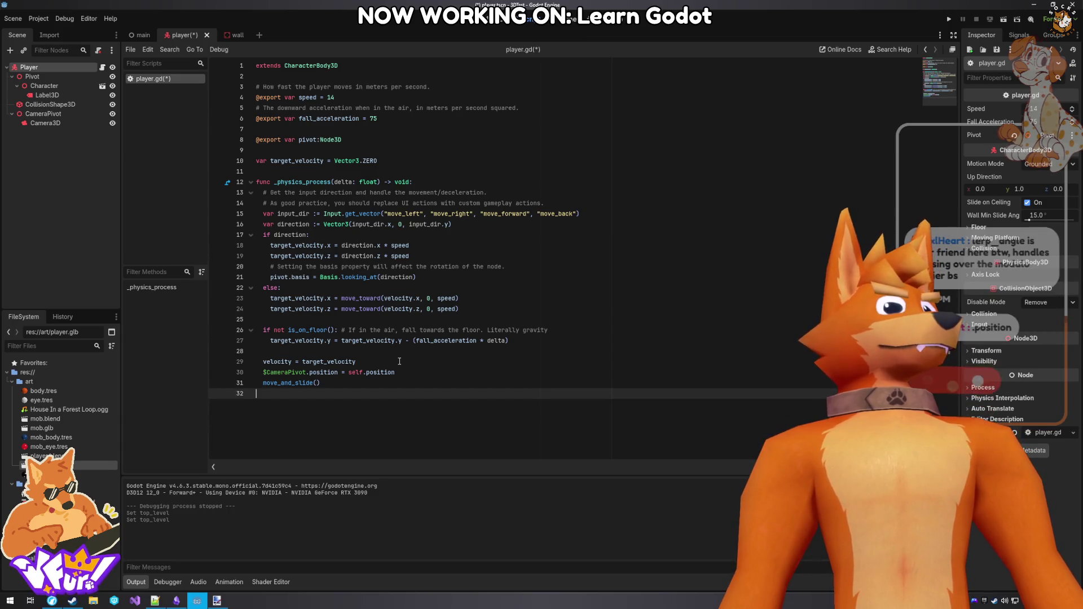
key(ctrl+s)
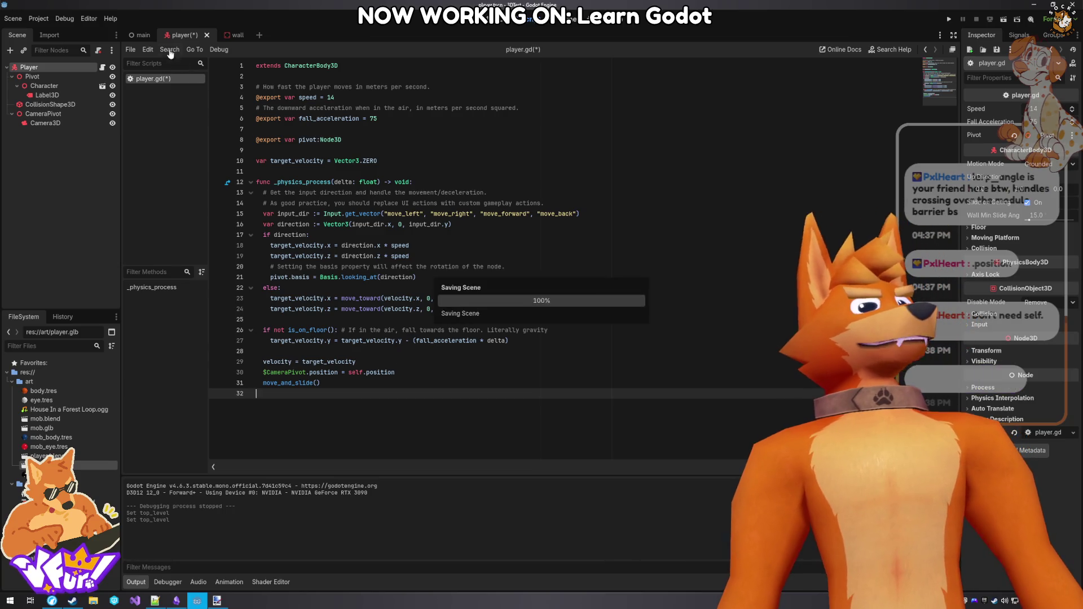
click(144, 35)
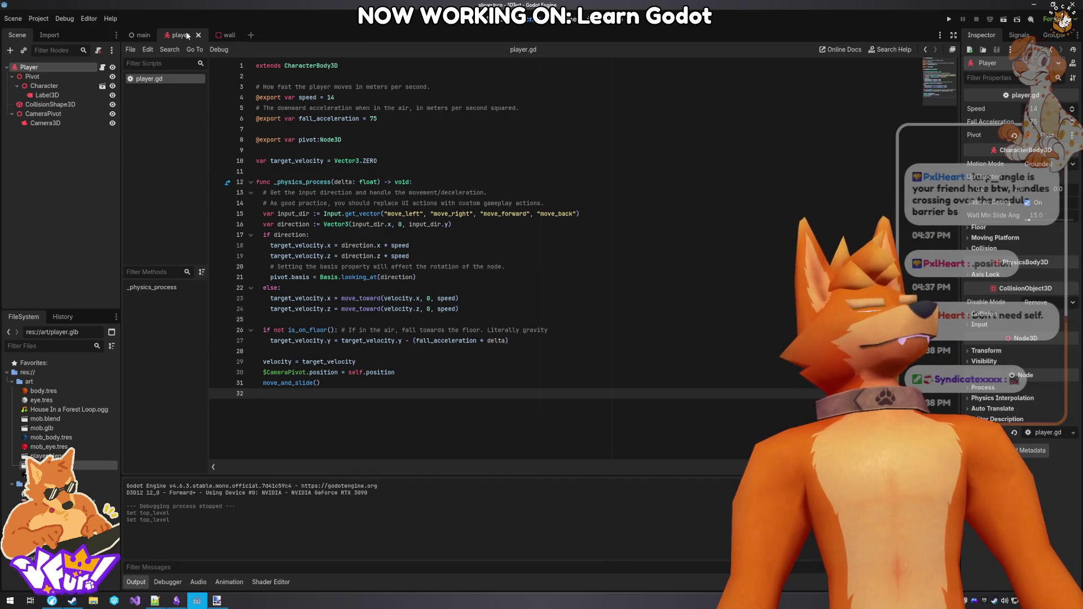
- Run the game, steer the character with WASD to check its turning, then stop the game
click(1004, 20)
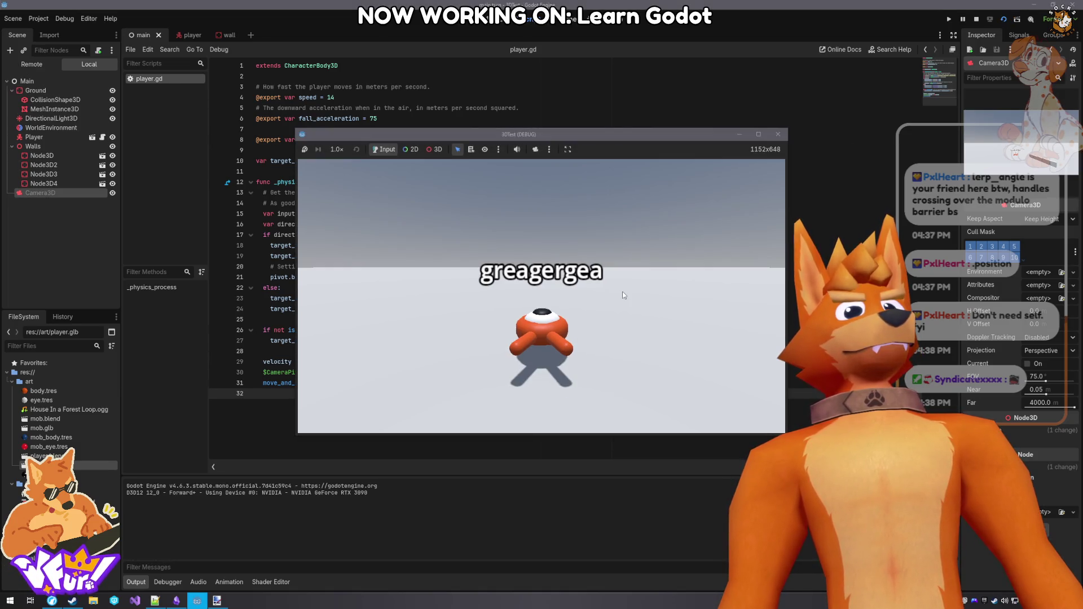
key(a)
key(d)
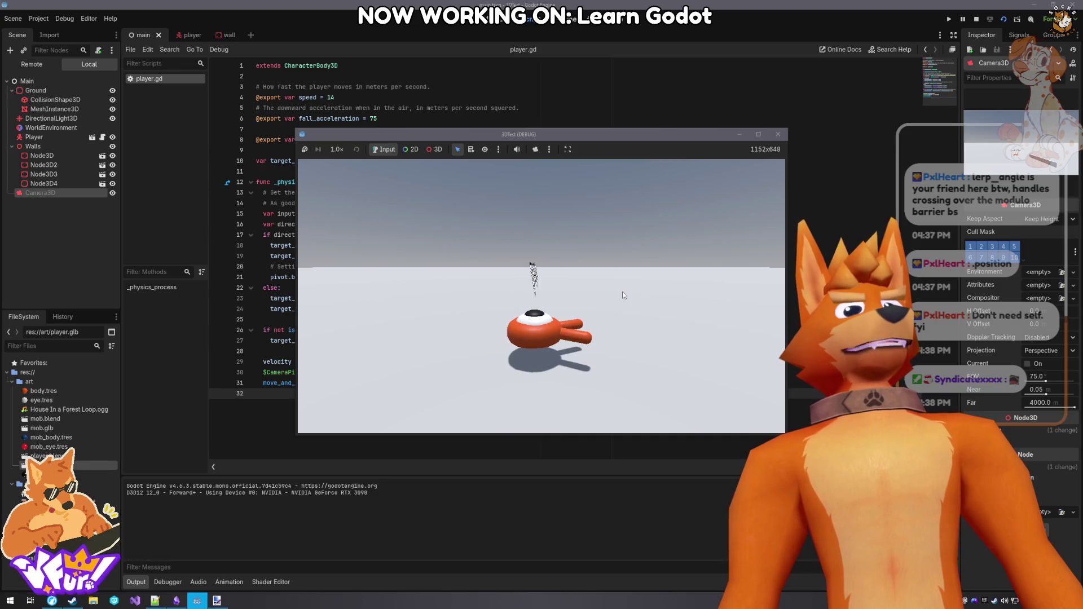
key(s)
key(a)
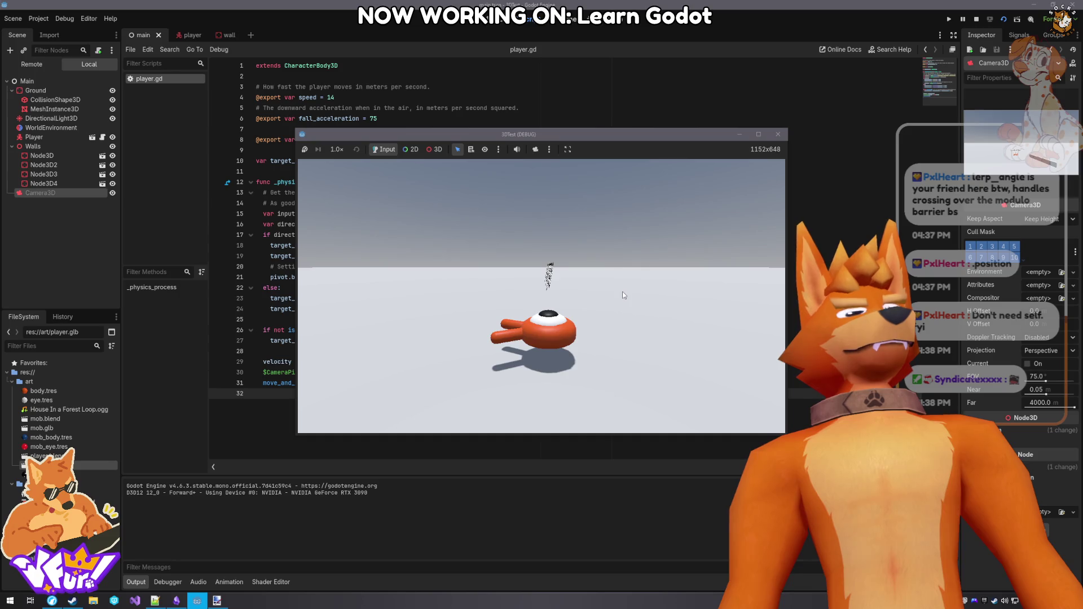
key(s)
key(a)
key(d)
key(a)
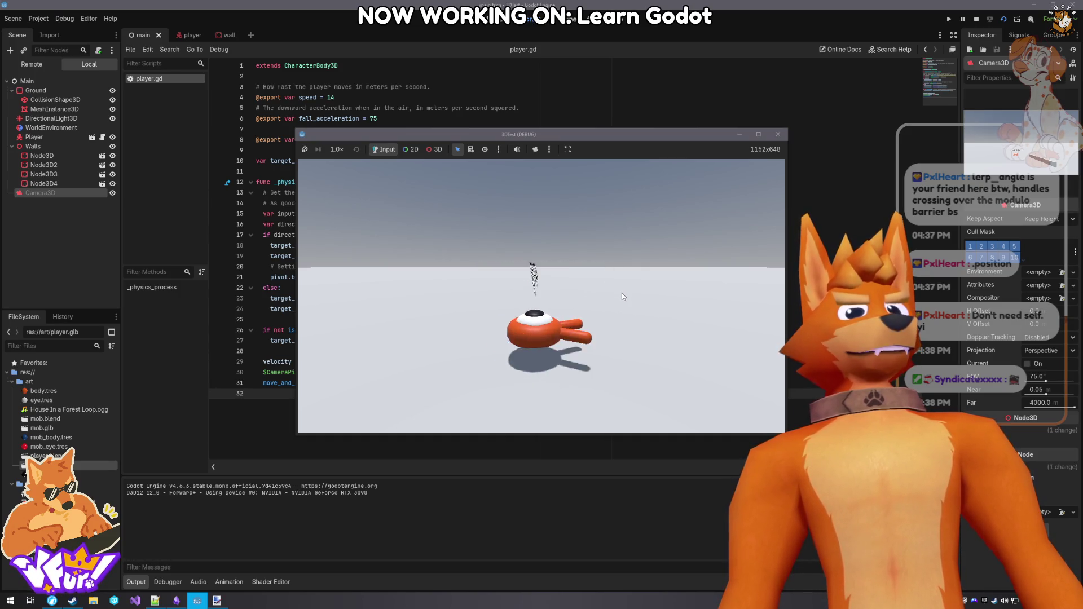
key(s)
key(a)
key(w)
key(s)
key(a)
key(s)
click(778, 135)
click(419, 287)
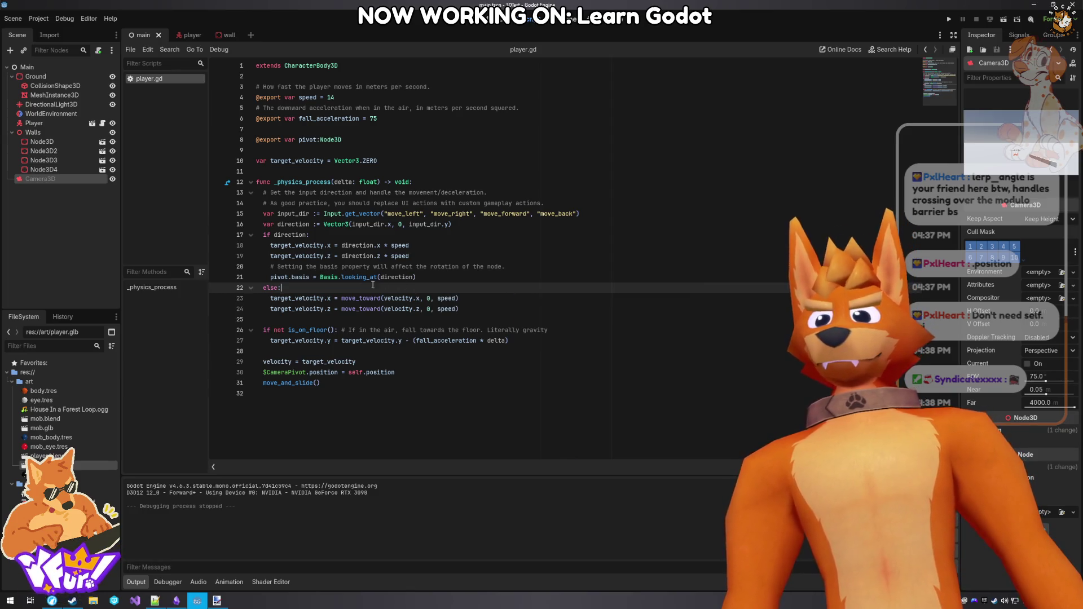
- Delete the 'self.' prefix from the CameraPivot position line on line 30
click(363, 372)
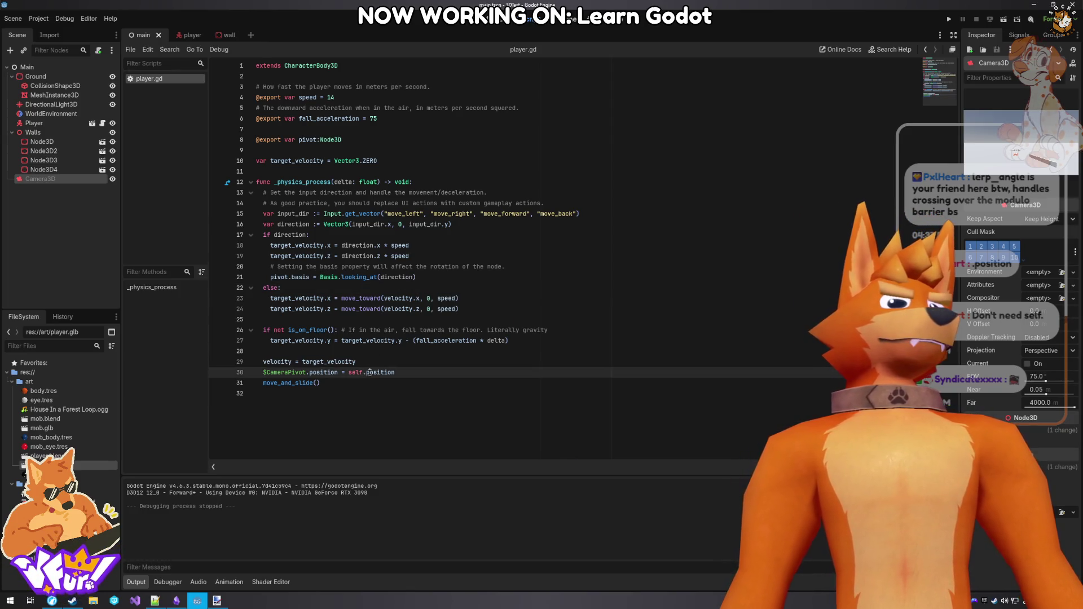
drag(367, 373, 348, 375)
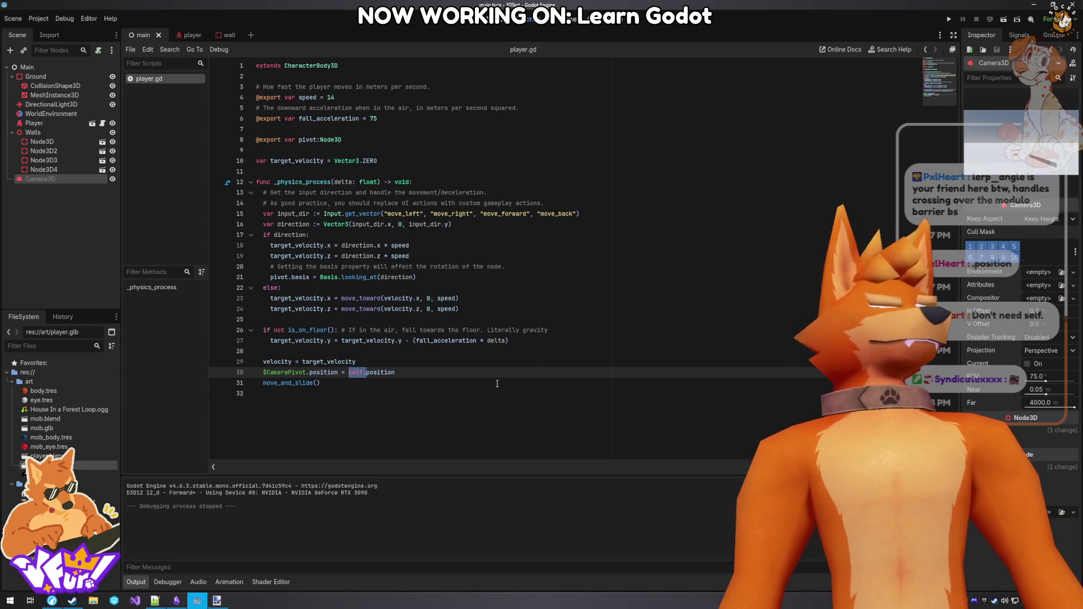
key(BackSpace)
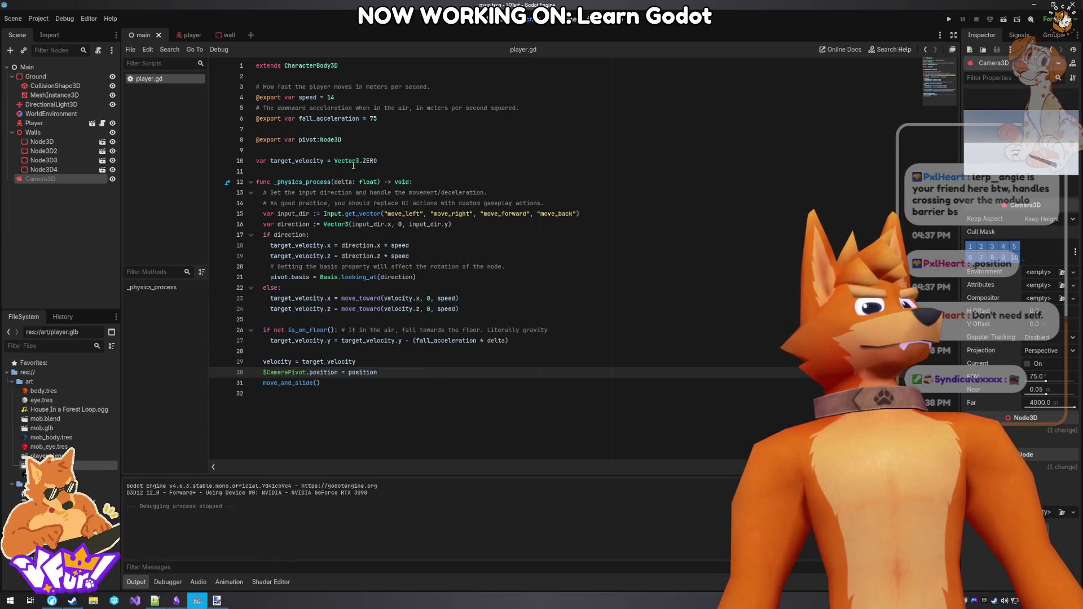
key(Return)
text(this.)
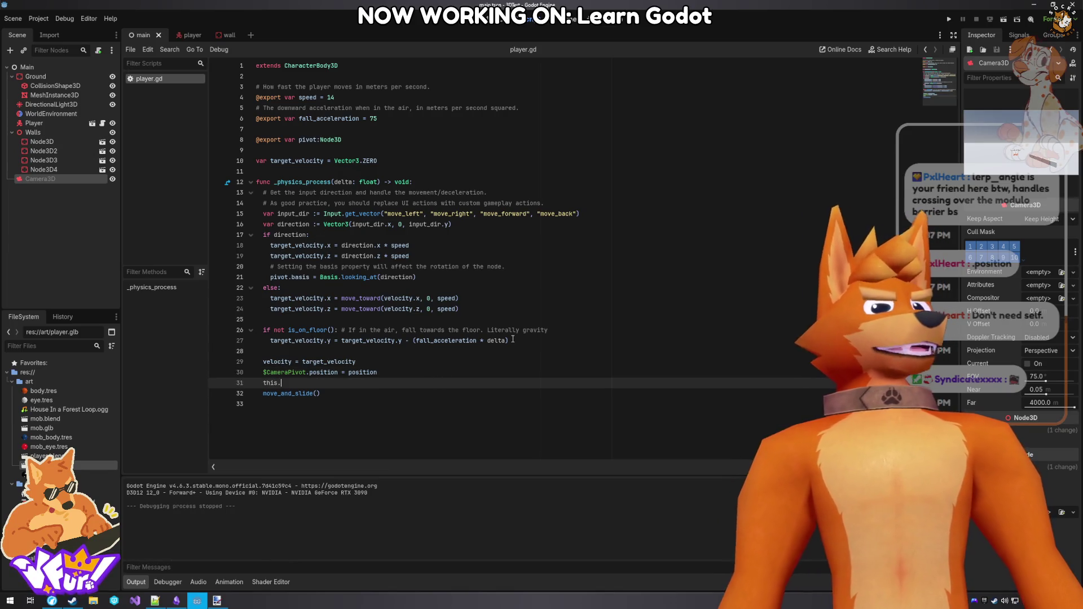
key(BackSpace)
key(BackSpace)
key(BackSpace)
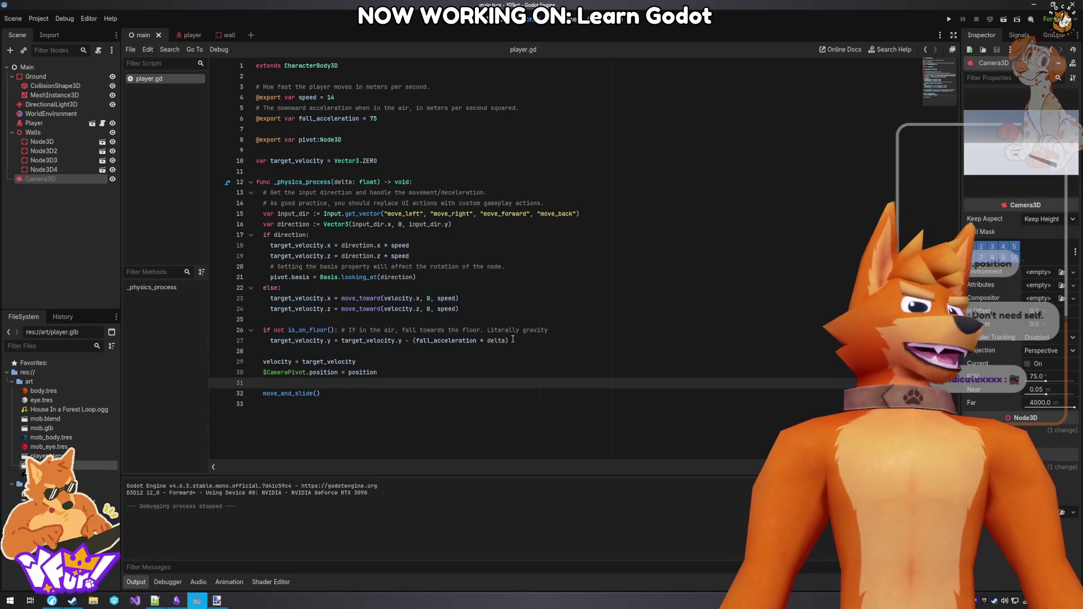
text(this)
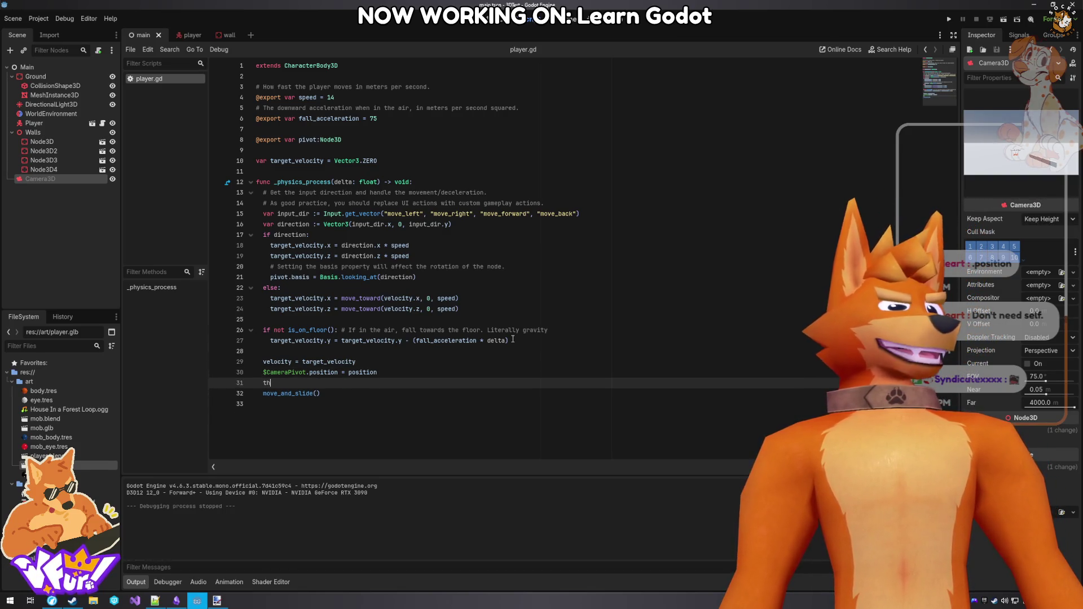
key(BackSpace)
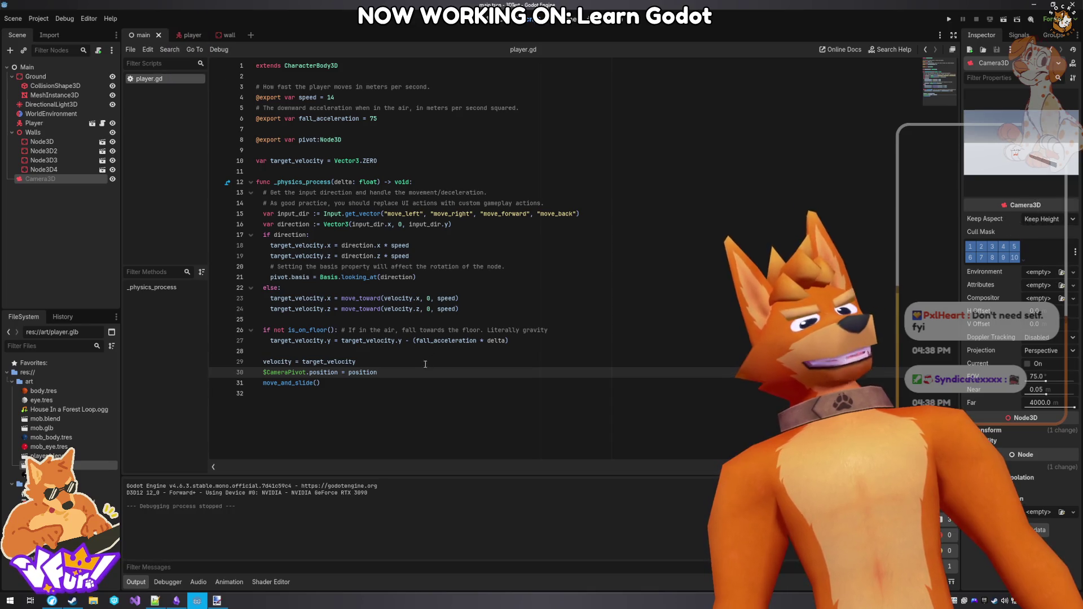
- Add 'func _process(delta: float) -> void:' at the end of the script via autocomplete
click(360, 418)
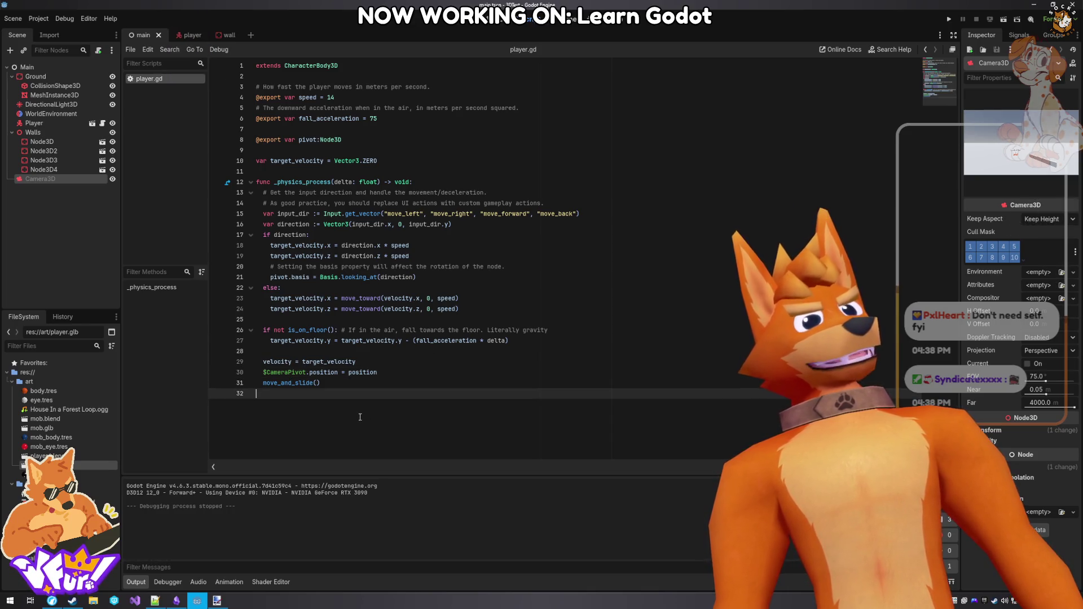
key(Return)
text(func)
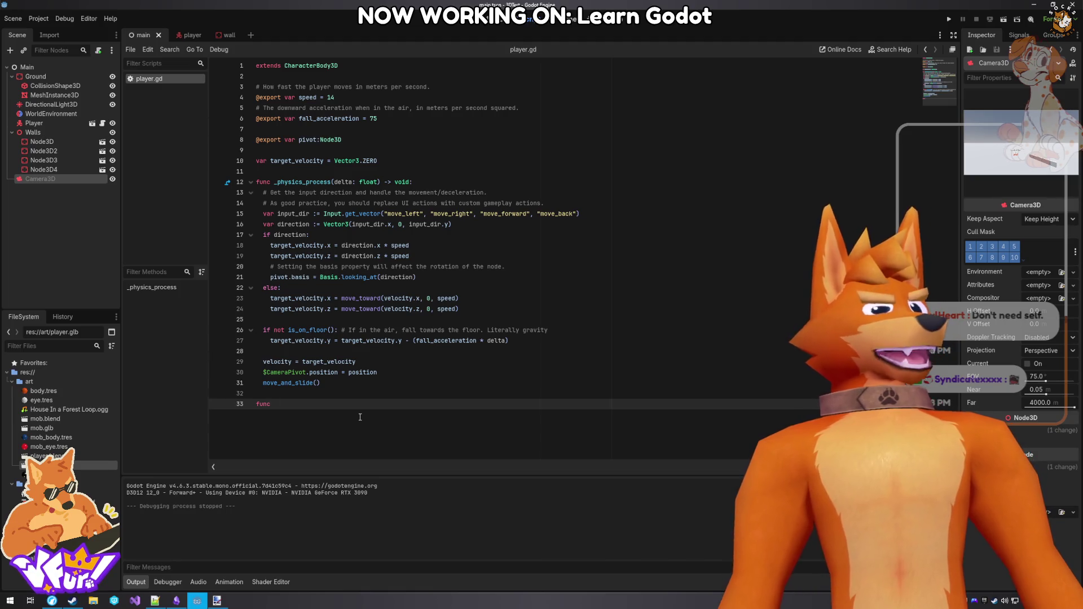
key(BackSpace)
key(BackSpace)
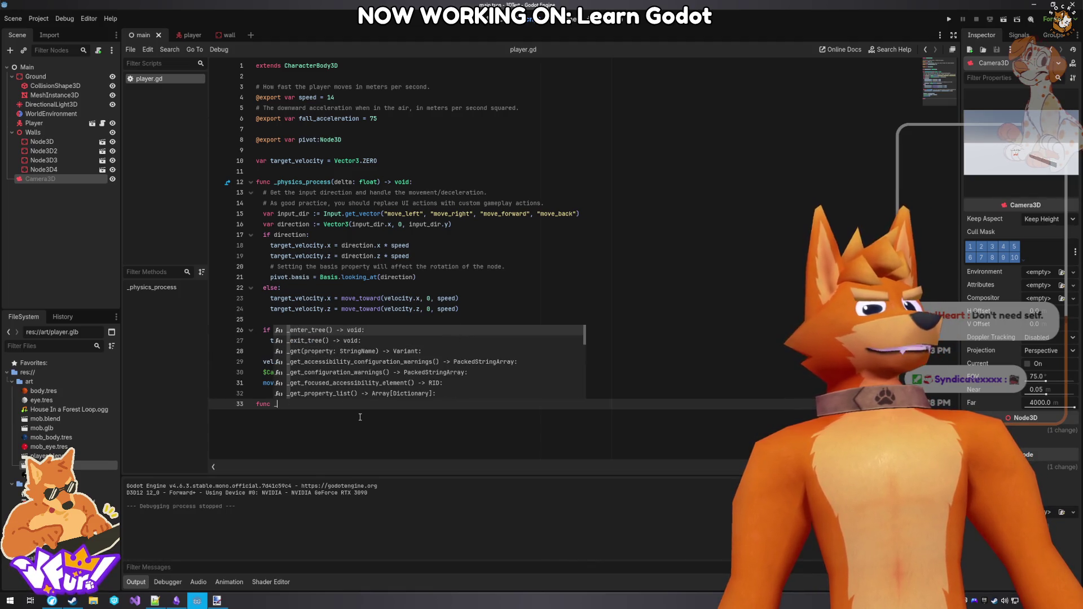
text(roces)
key(Return)
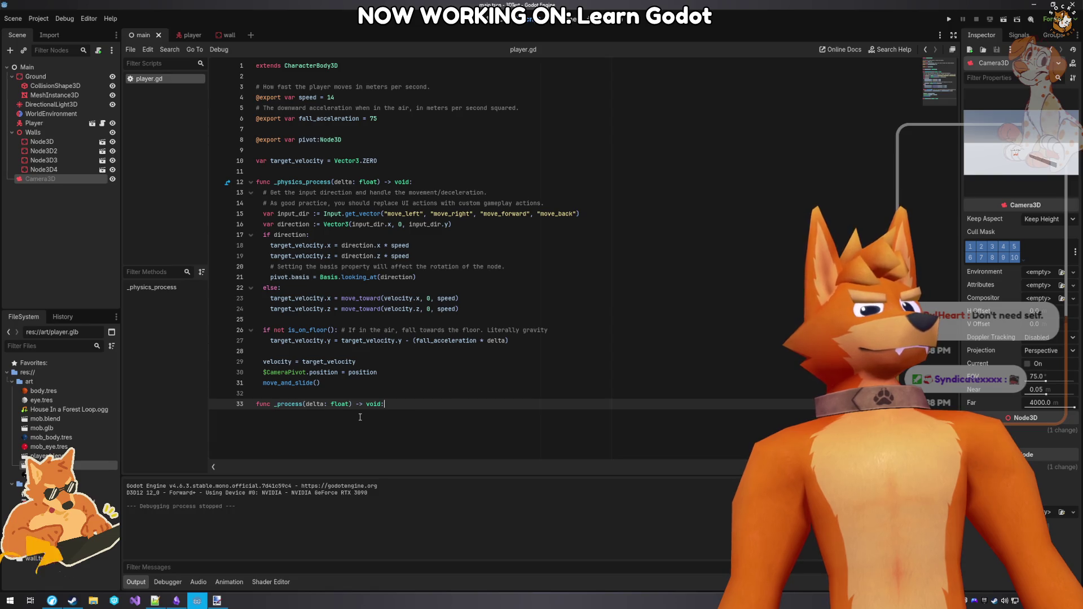
key(Return)
key(Return)
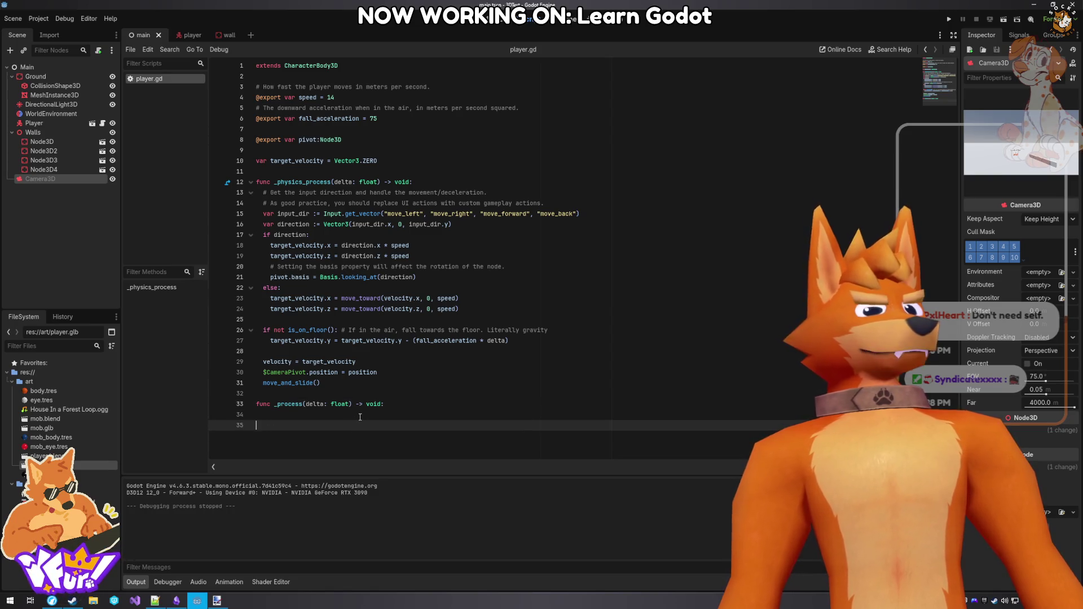
key(BackSpace)
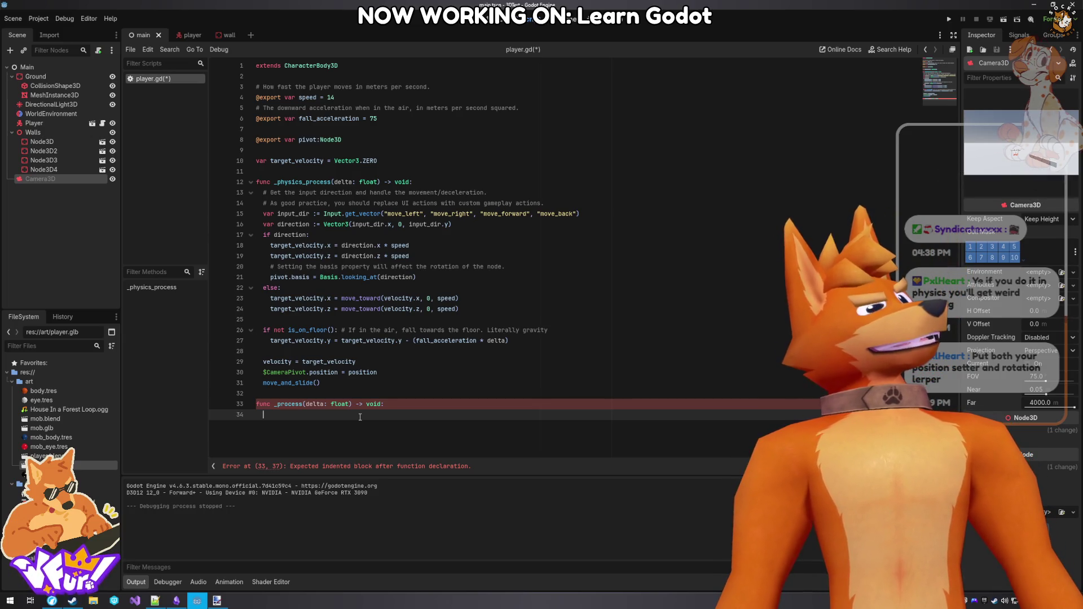
- Try writing a pivot look/basis statement inside _process, then clear the line
key(Tab)
text(pivot.)
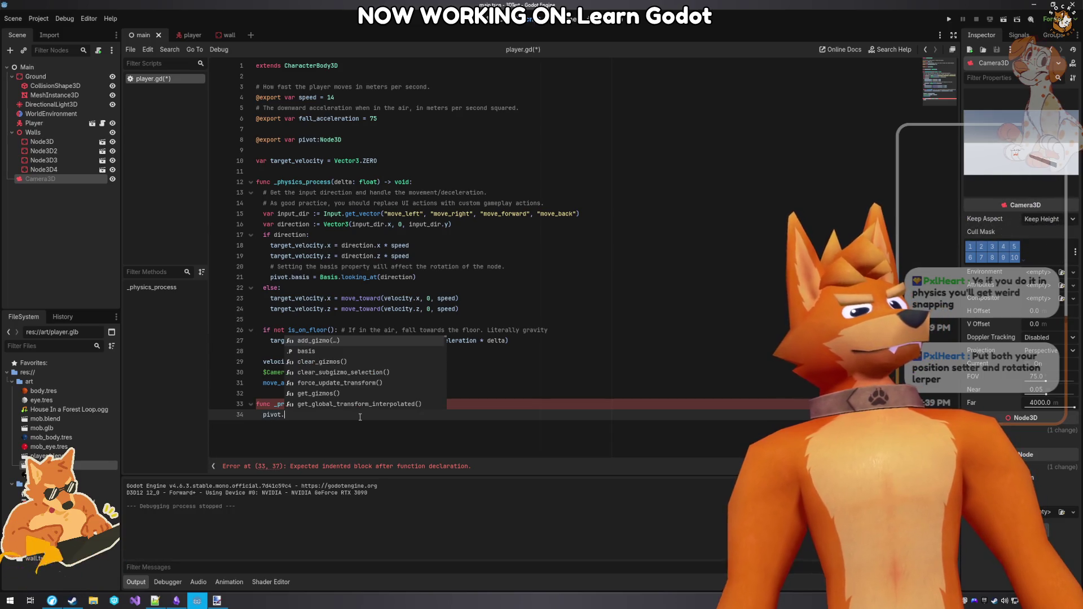
text(look)
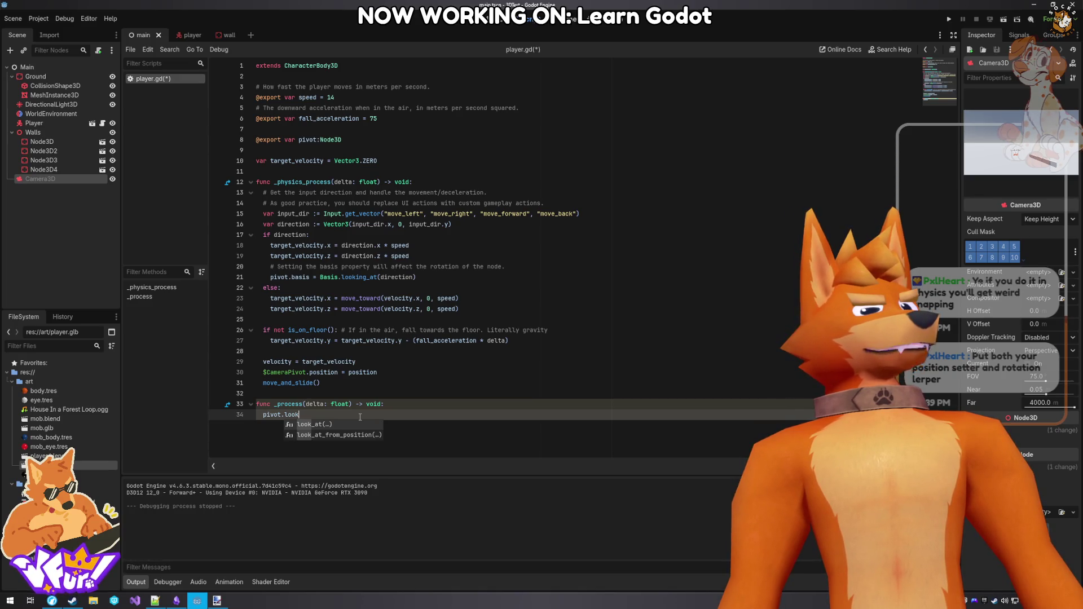
key(BackSpace)
key(BackSpace)
key(BackSpace)
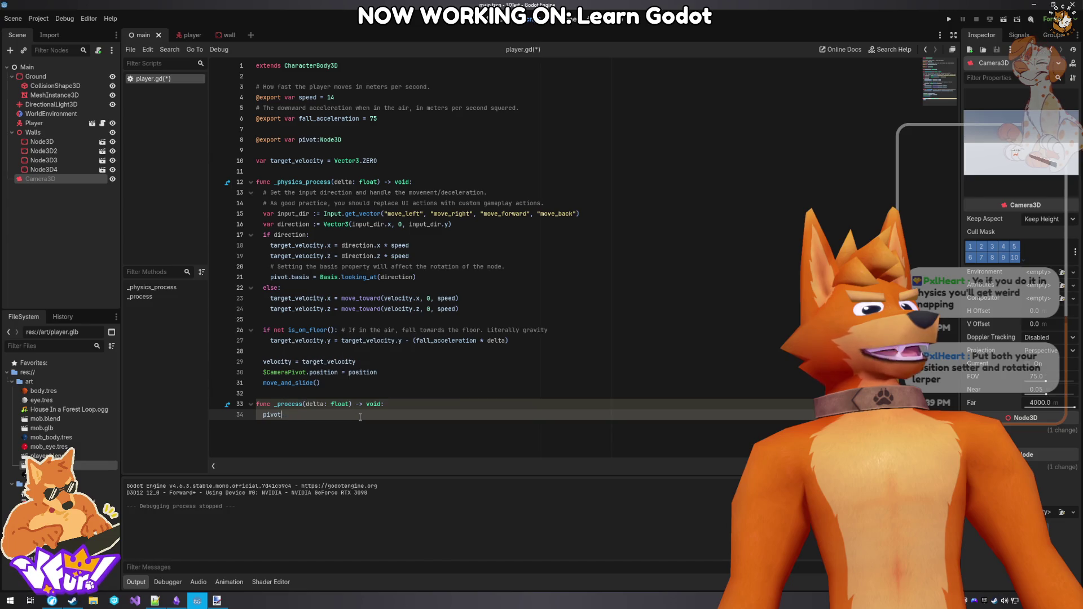
text(for)
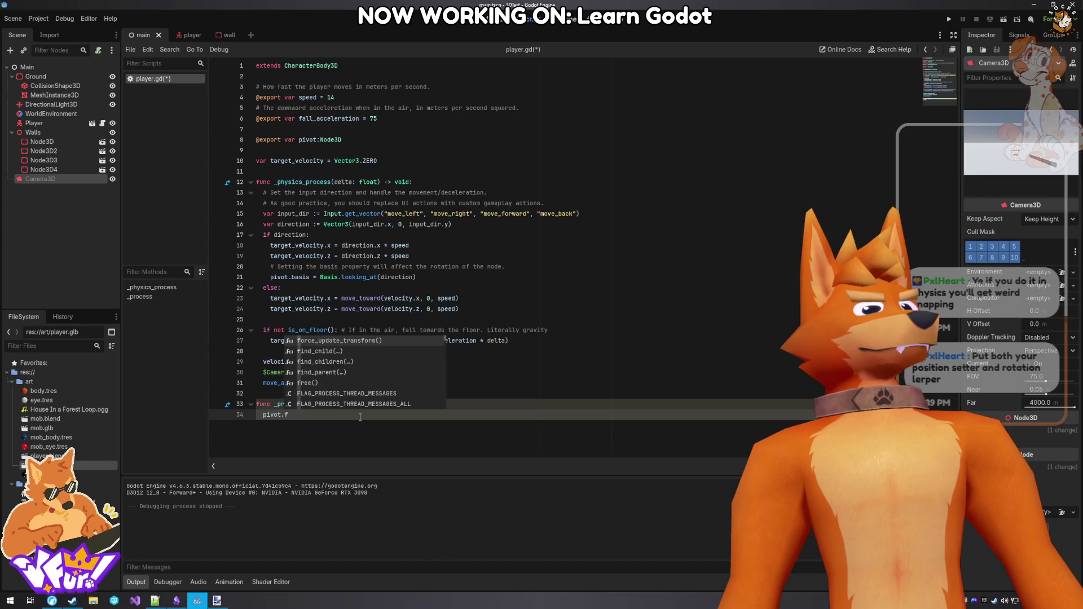
key(BackSpace)
key(BackSpace)
key(BackSpace)
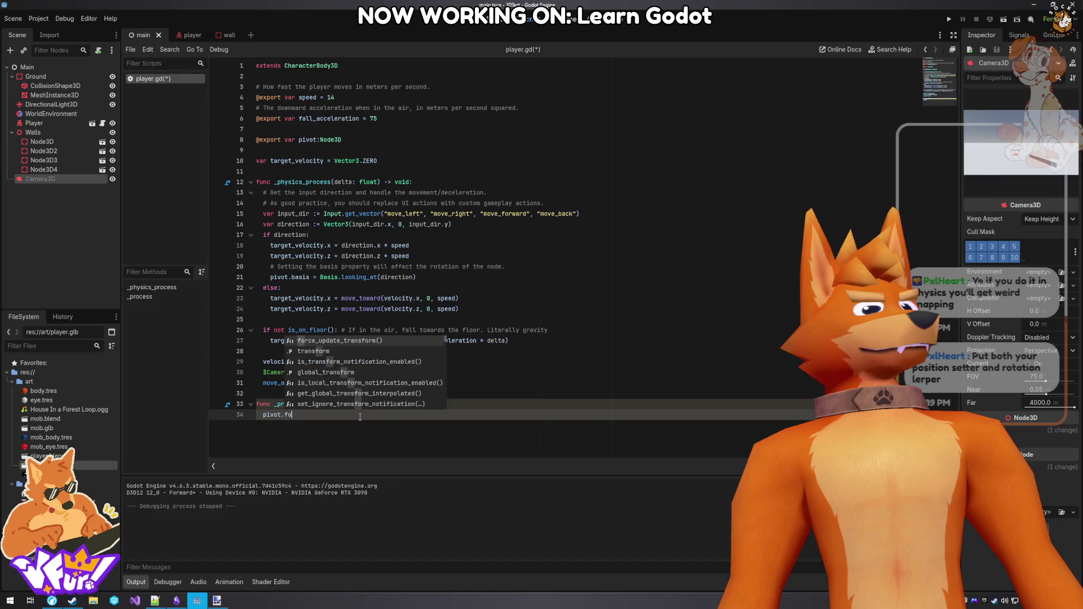
text(basis.)
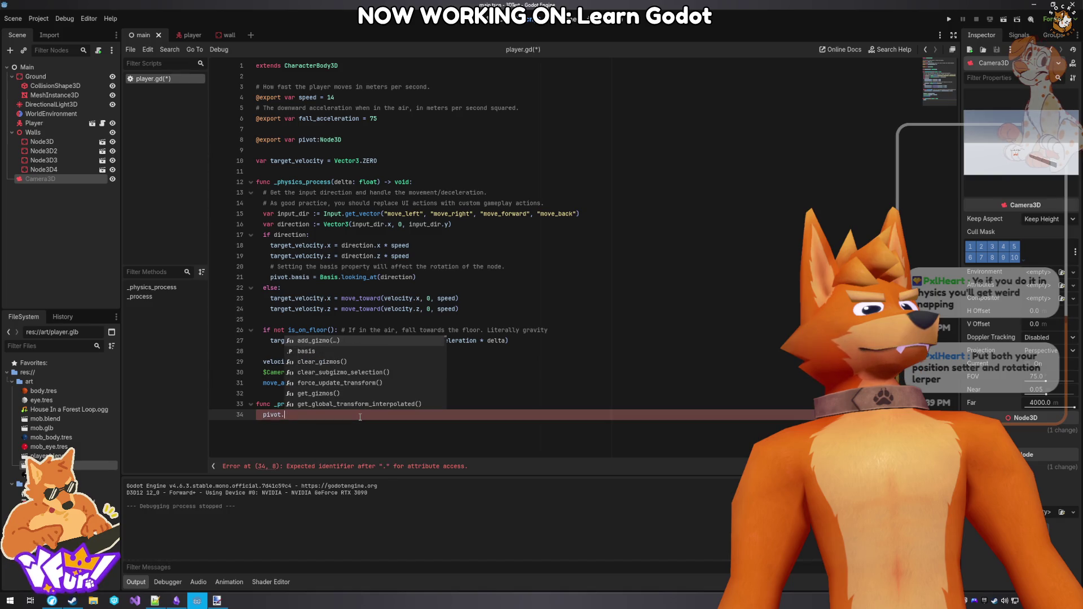
key(Down)
key(Down)
key(Down)
key(Down)
key(Down)
key(Down)
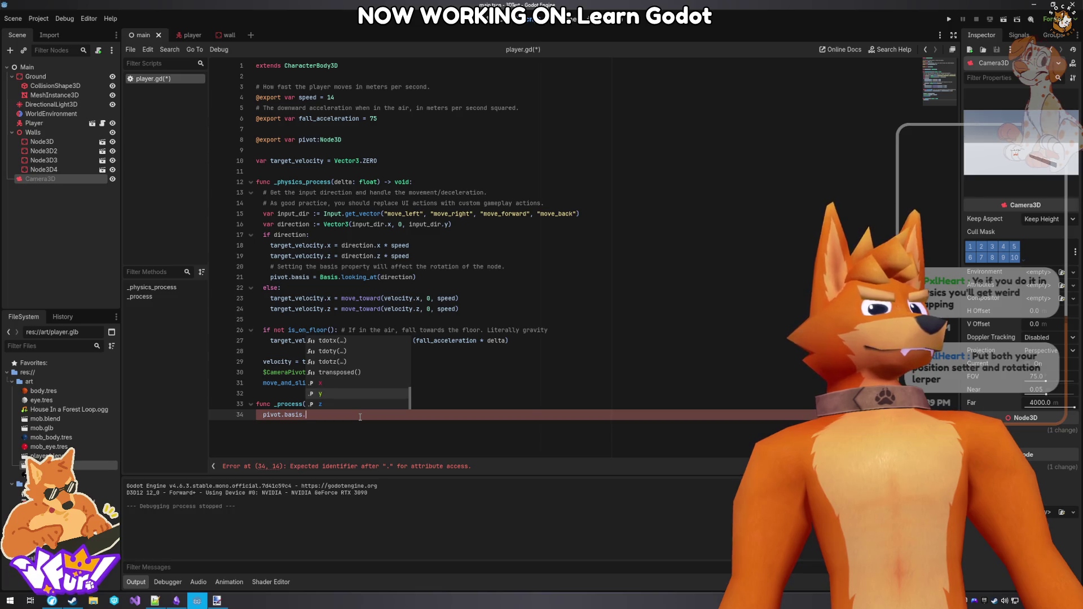
key(BackSpace)
key(BackSpace)
key(BackSpace)
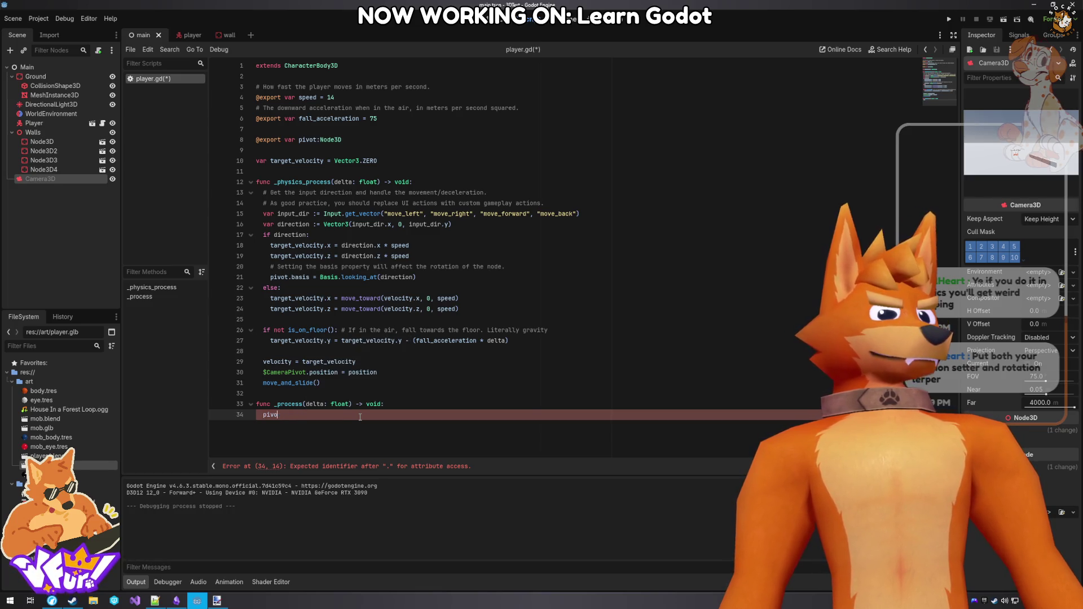
key(BackSpace)
key(BackSpace)
key(BackSpace)
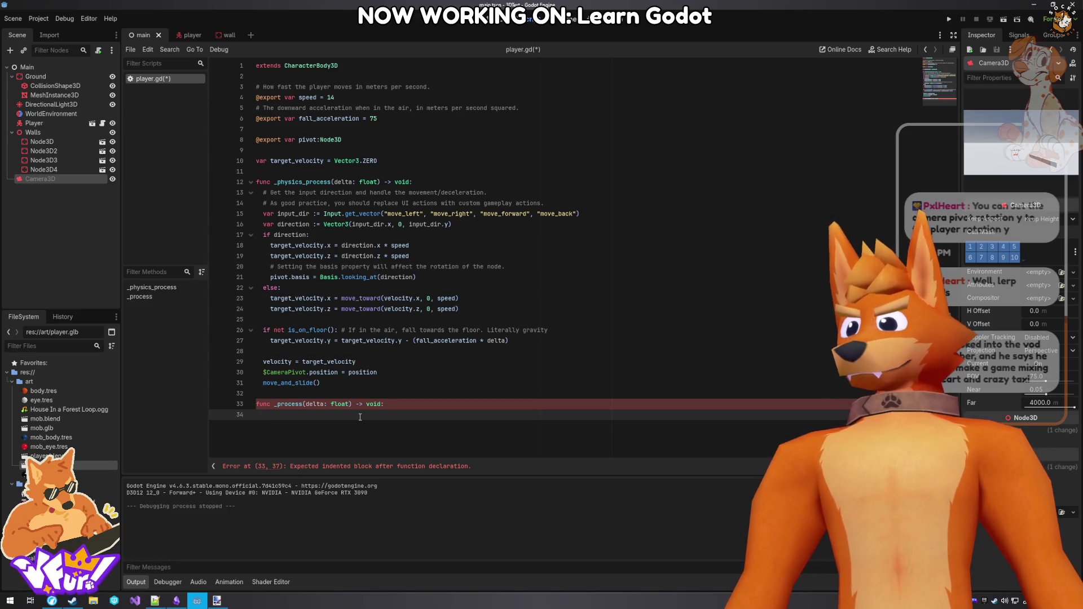
- Switch from Godot to the Notepad++ notes about number types
click(154, 600)
- Write the game developer's name in a new 'new 3' Notepad++ tab, then return to Godot's player.gd
ctrl+scroll(210, 74, down, 8)
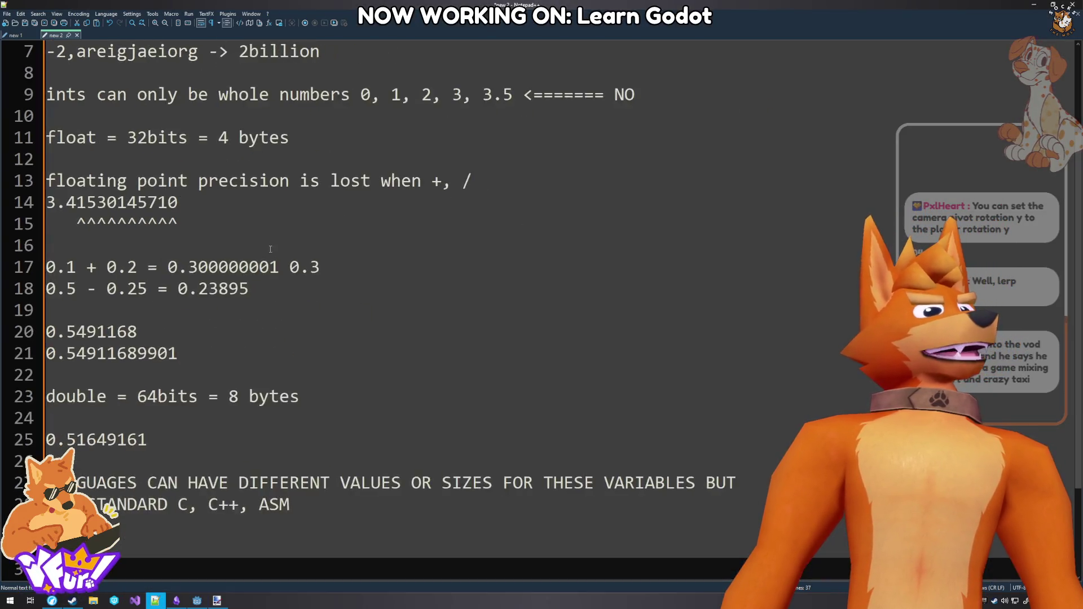
ctrl+scroll(100, 118, up, 3)
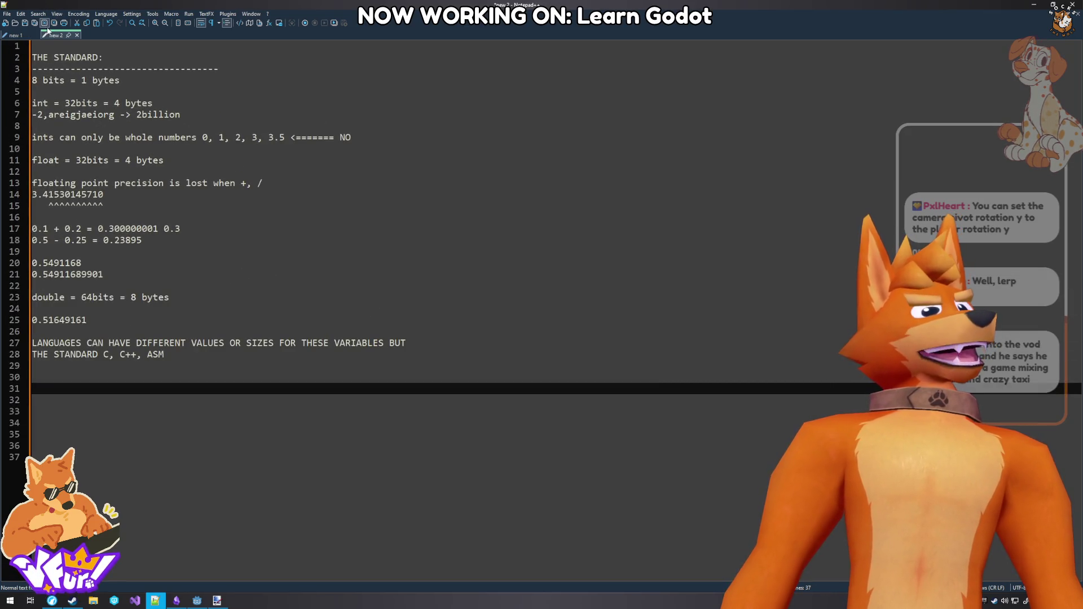
click(5, 22)
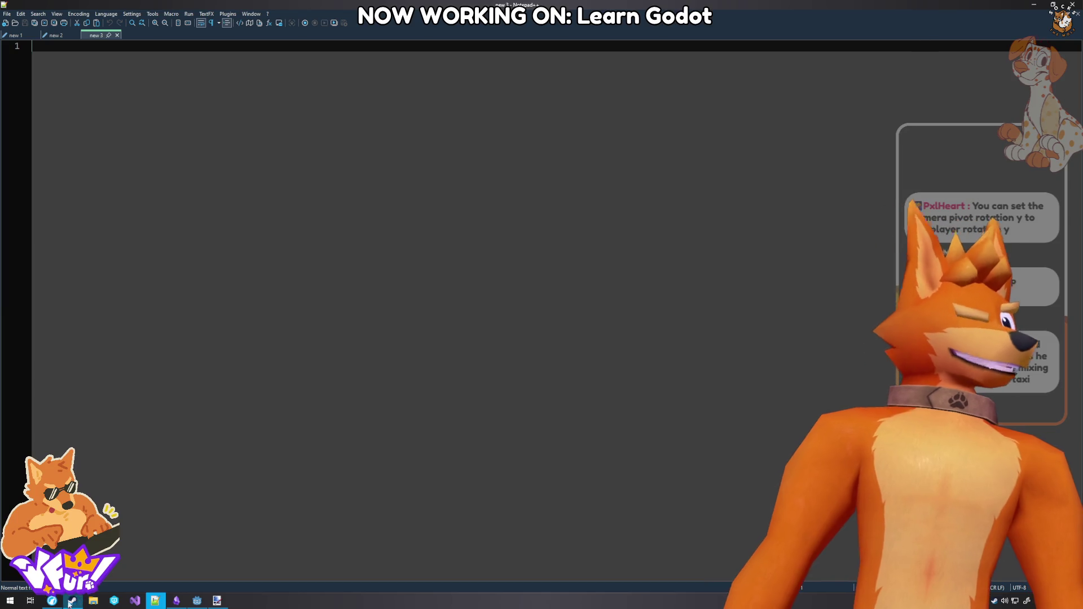
text(walaber)
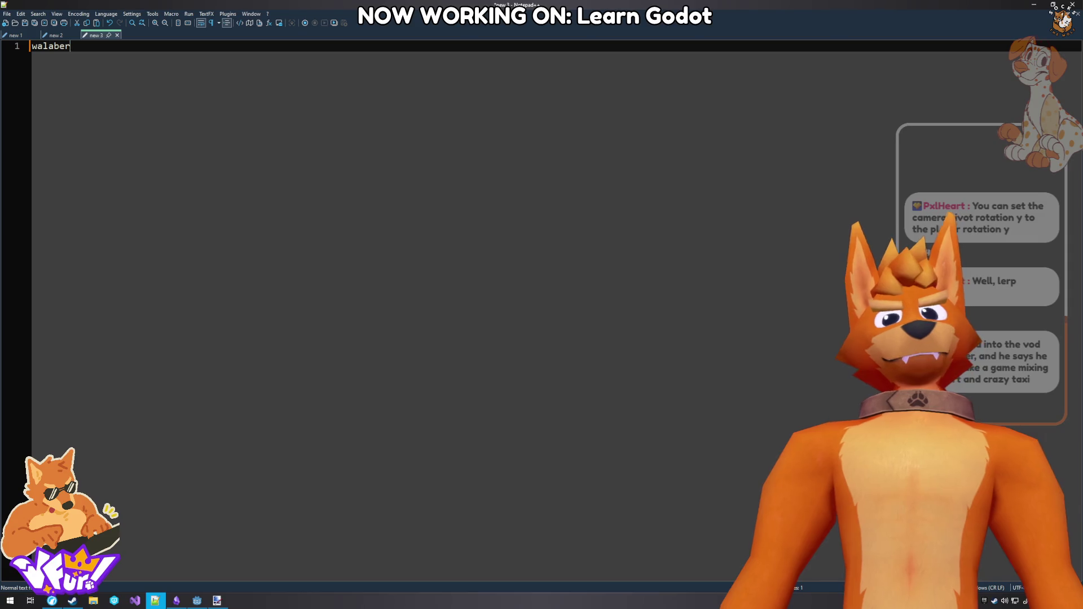
scroll(515, 267, up, 2)
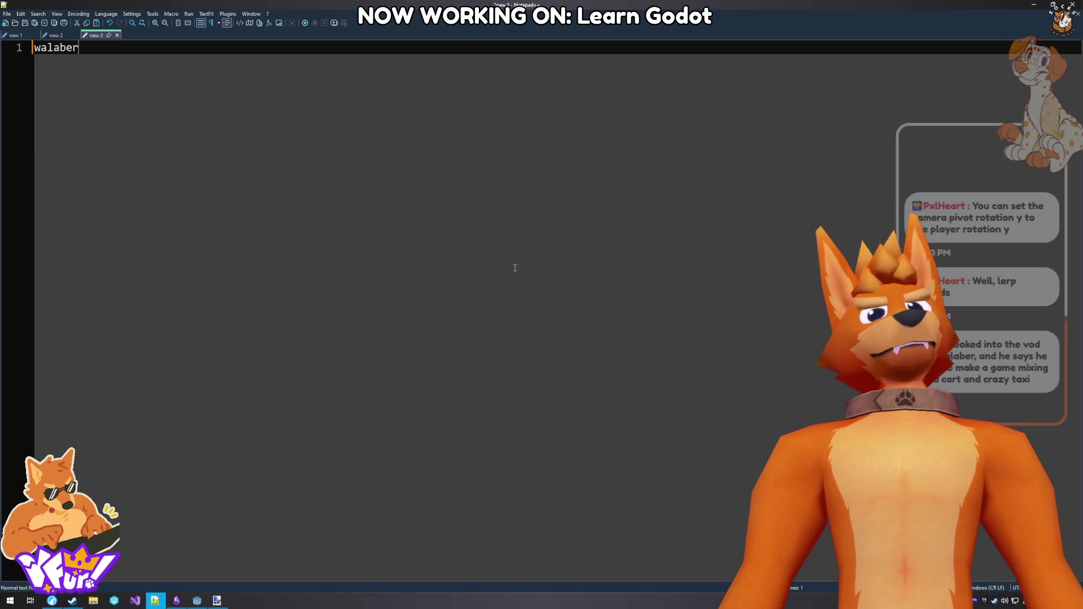
key(alt+Tab)
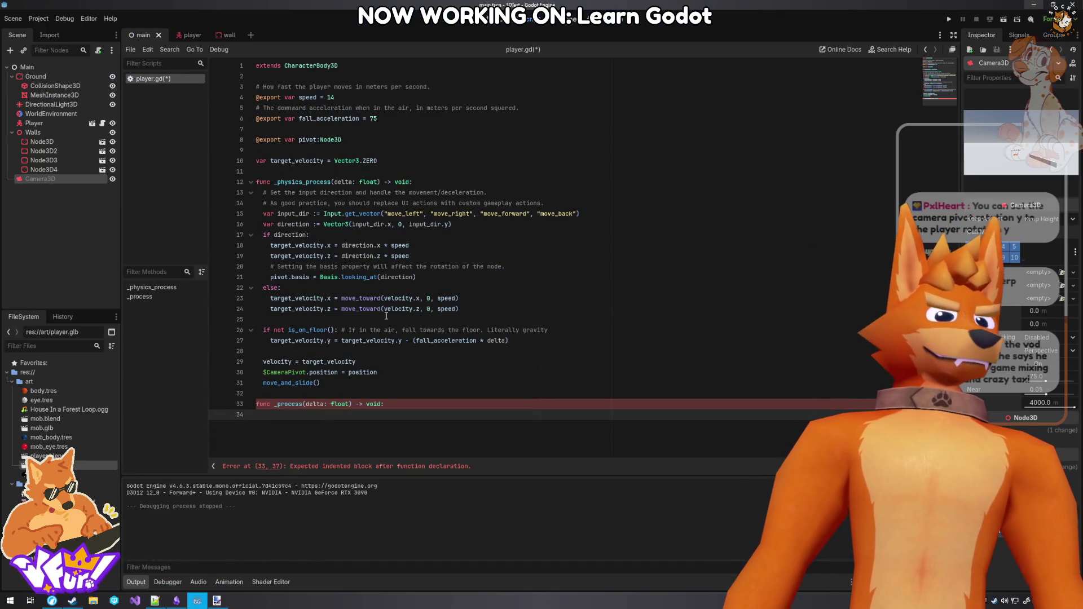
drag(377, 373, 263, 373)
click(273, 422)
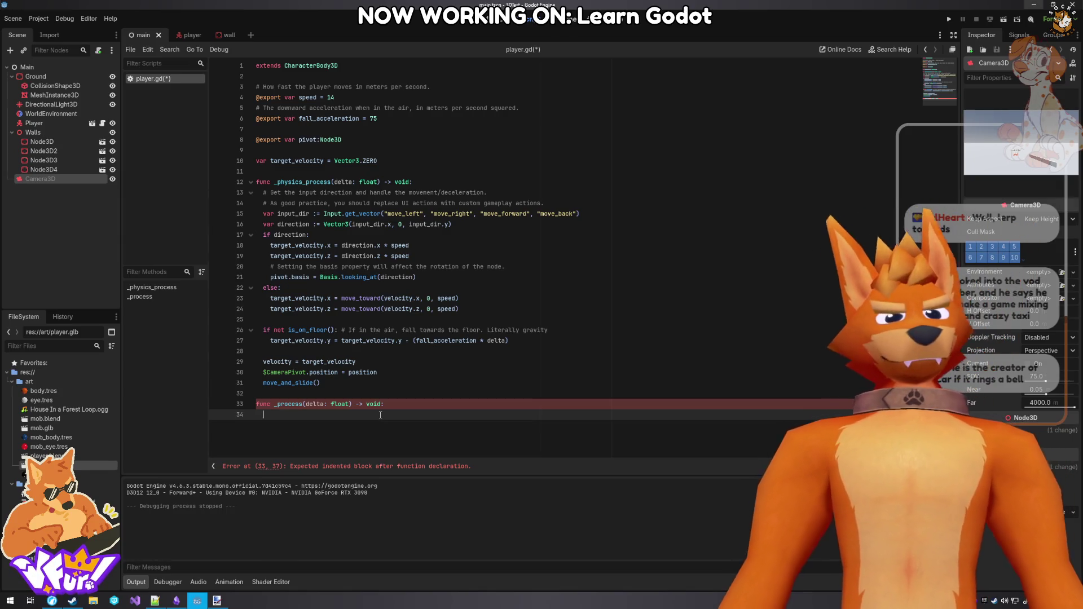
- Write a pivot.rotation line at the start of _process
text(g)
key(BackSpace)
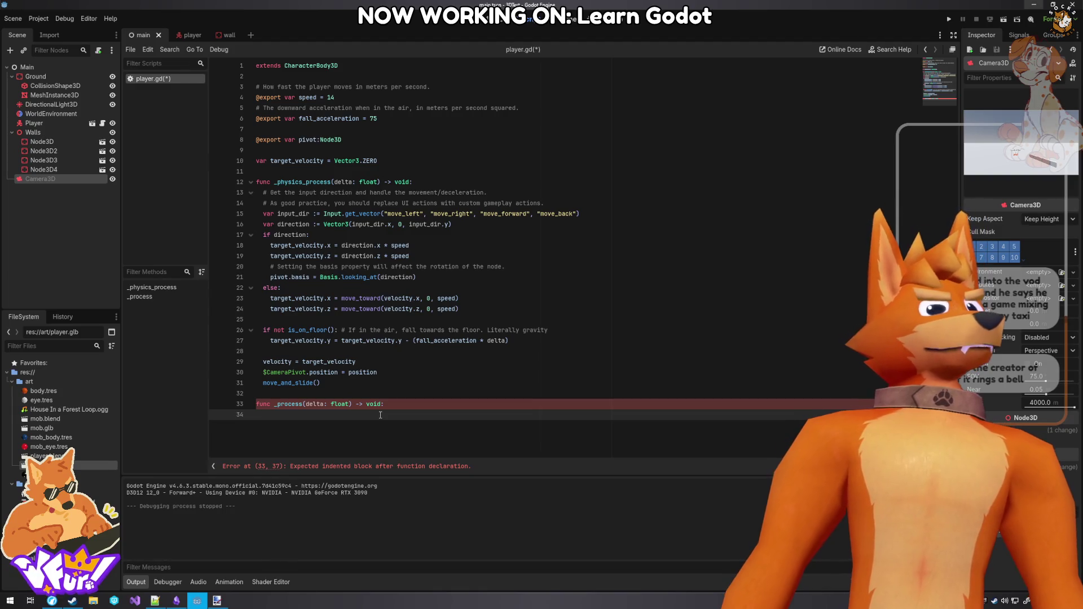
text(#)
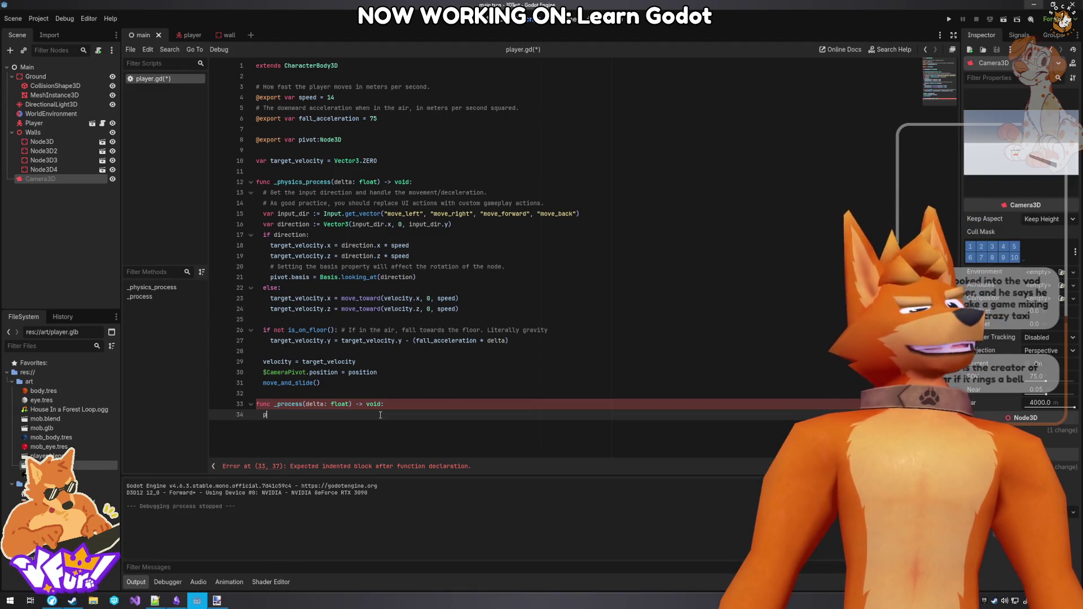
text(ivot.)
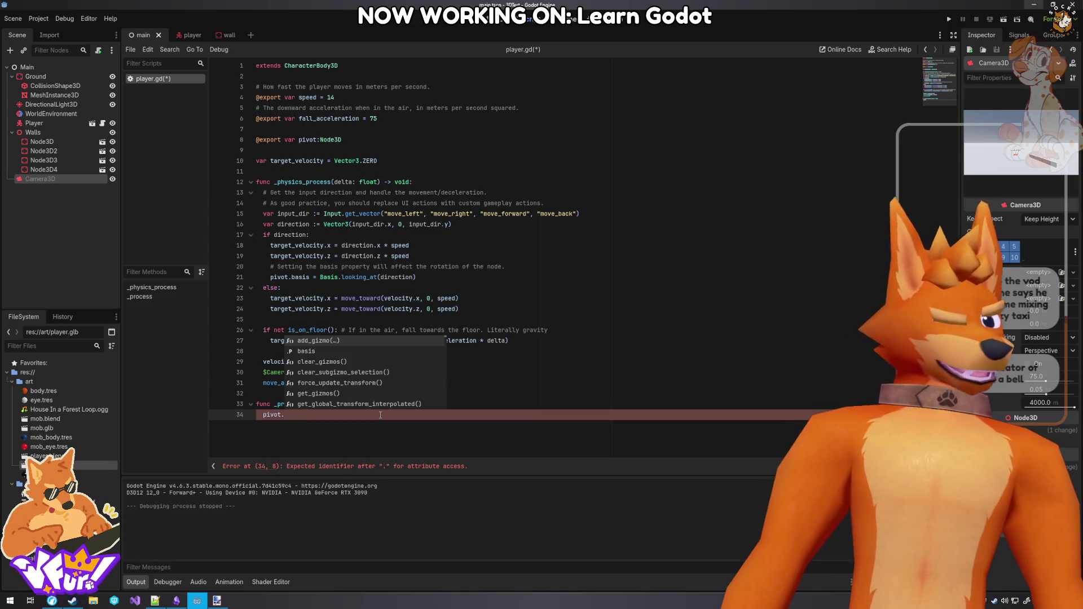
key(Down)
key(Down)
key(Down)
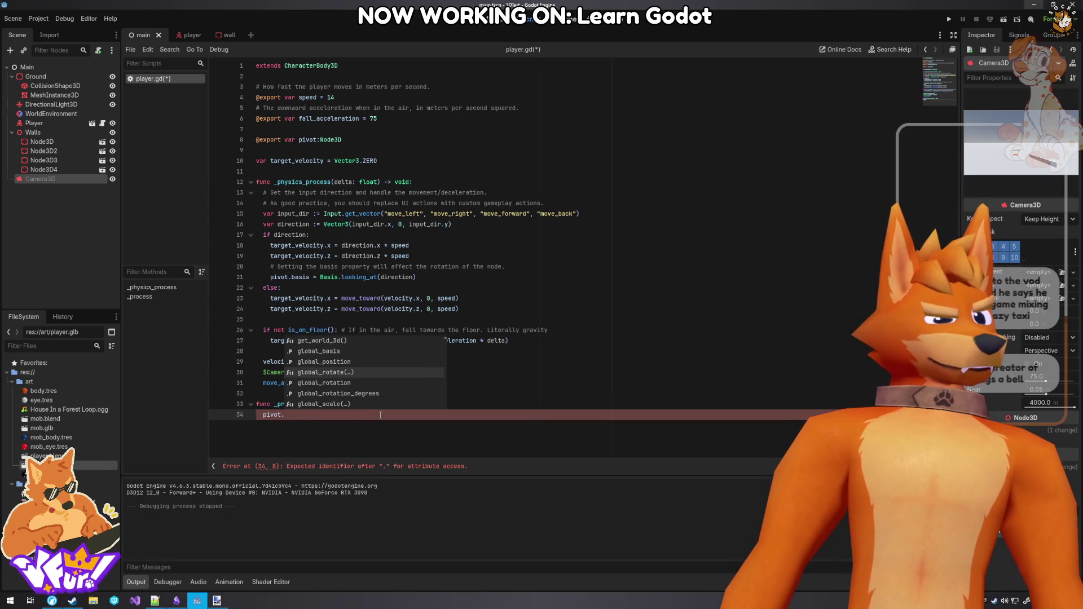
key(Down)
key(Down)
key(Down)
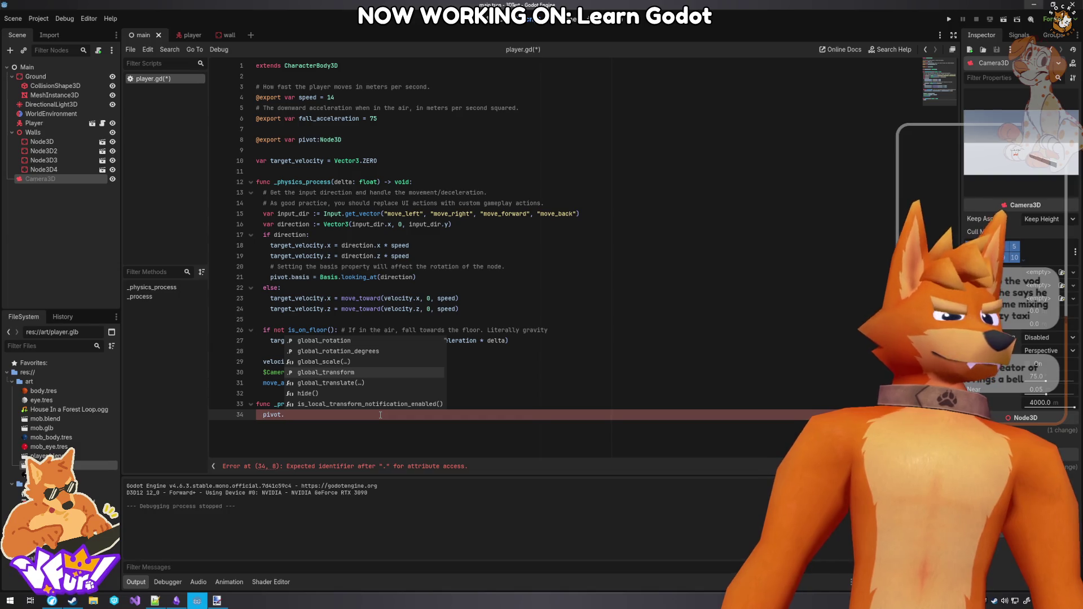
key(Up)
key(Up)
key(Up)
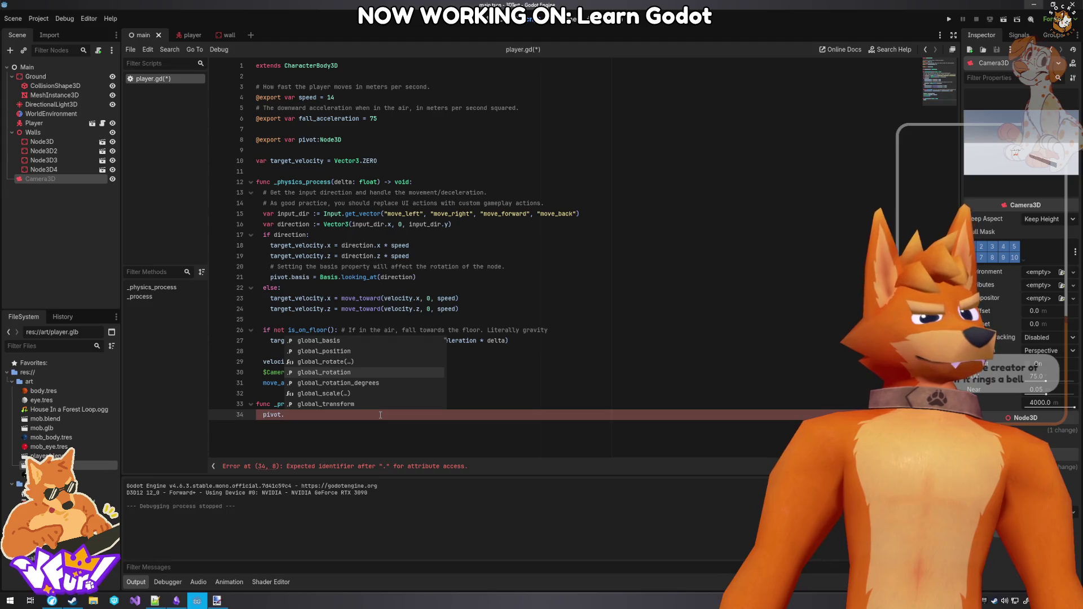
text(ro)
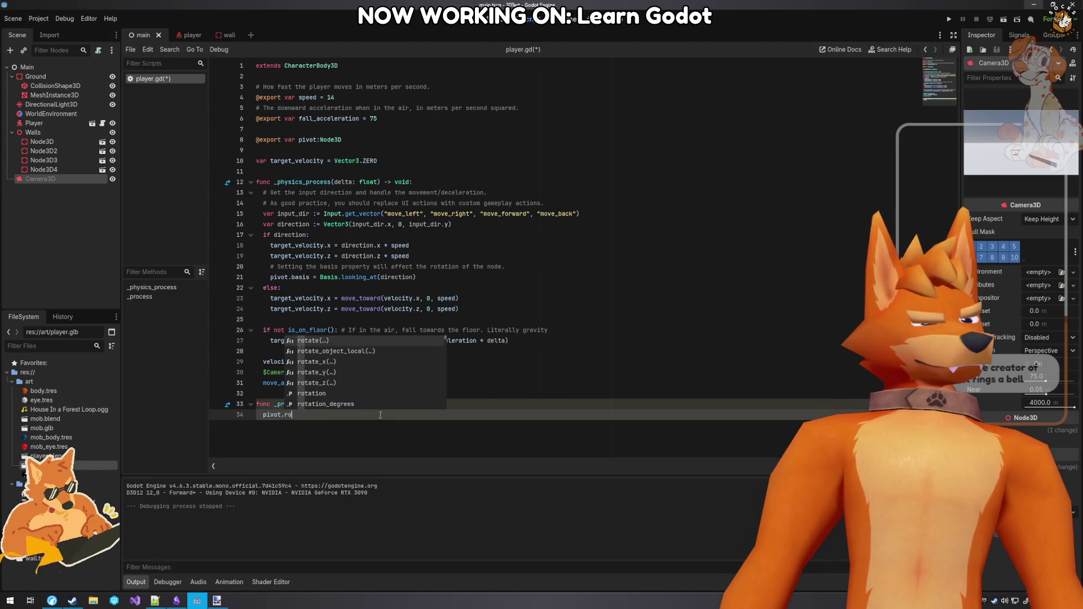
text(tation)
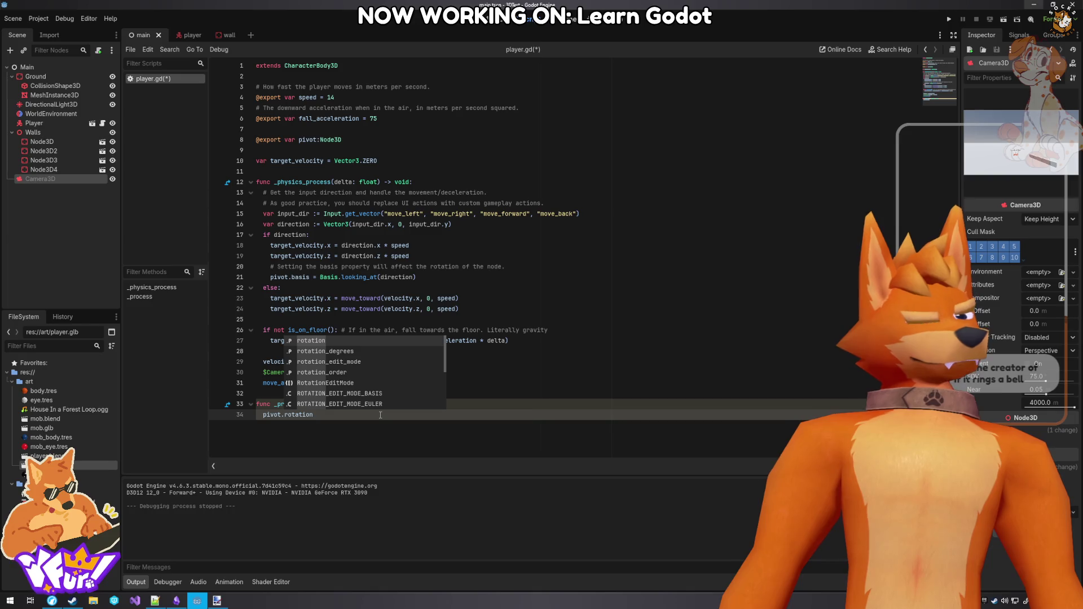
key(Down)
key(Up)
key(Escape)
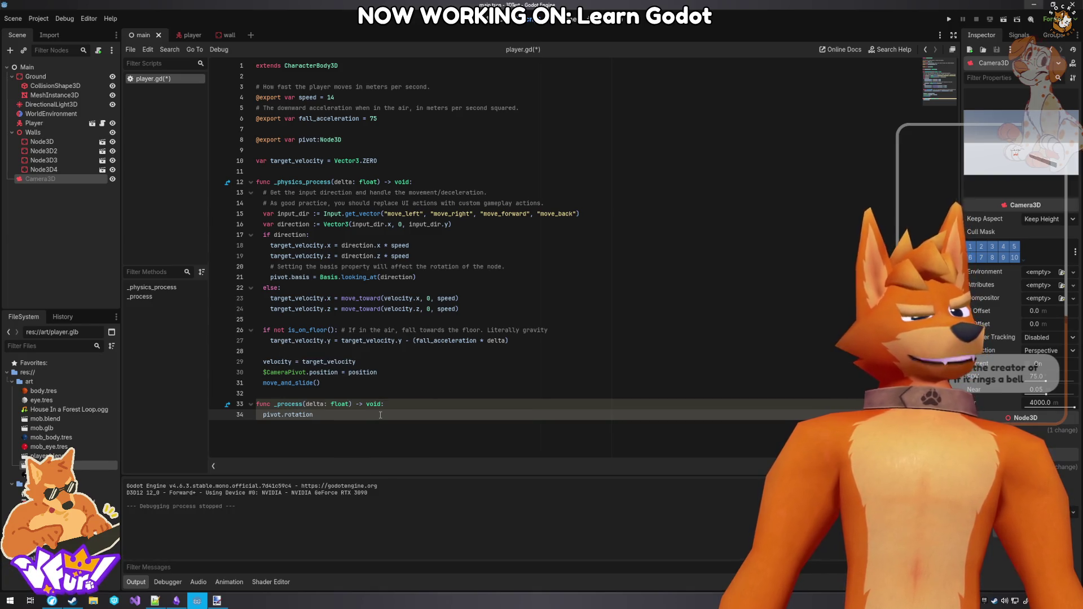
key(Return)
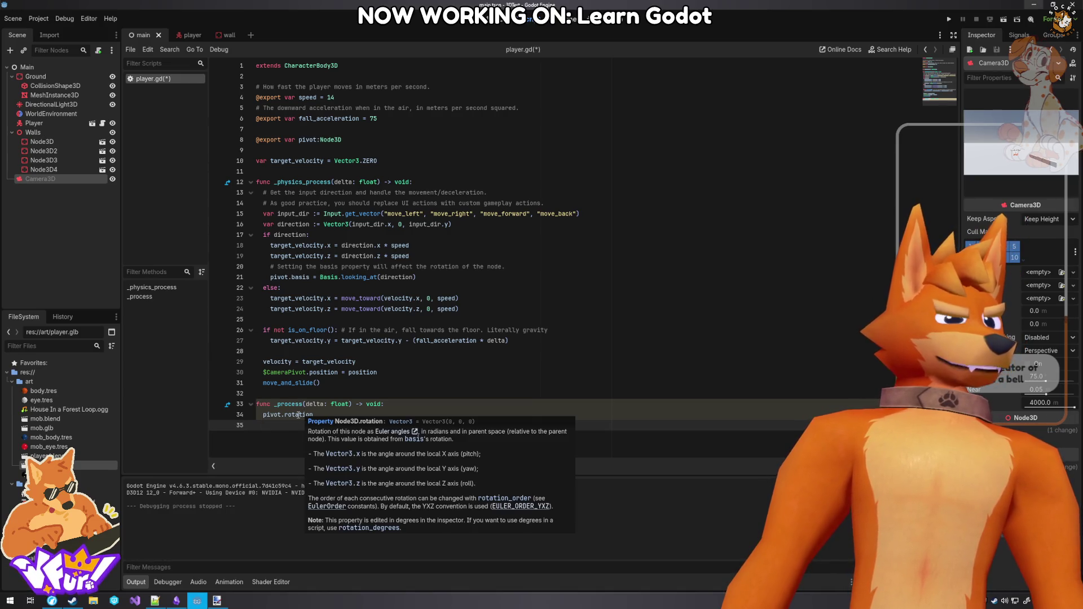
- Add a $CameraPivot line below it, leaving an empty line above it
mouse_move(300, 416)
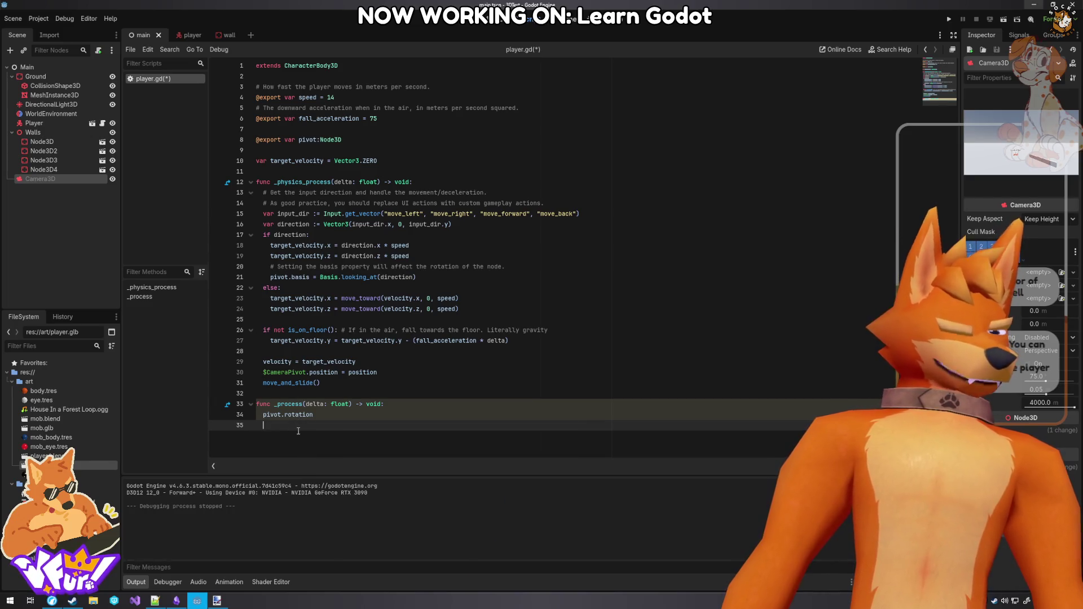
text($Ca)
key(Return)
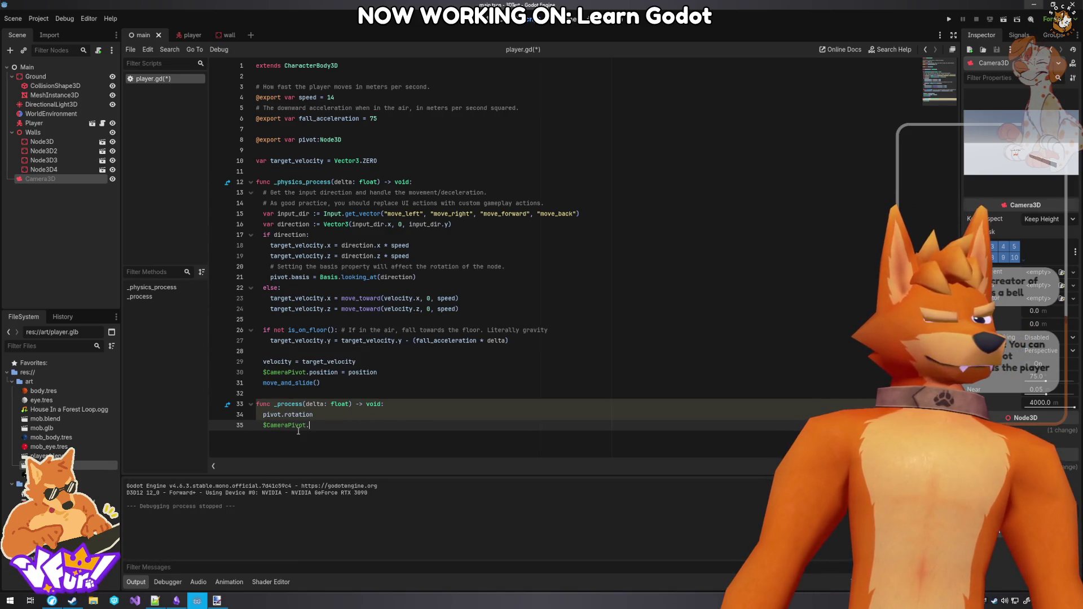
text(.rota)
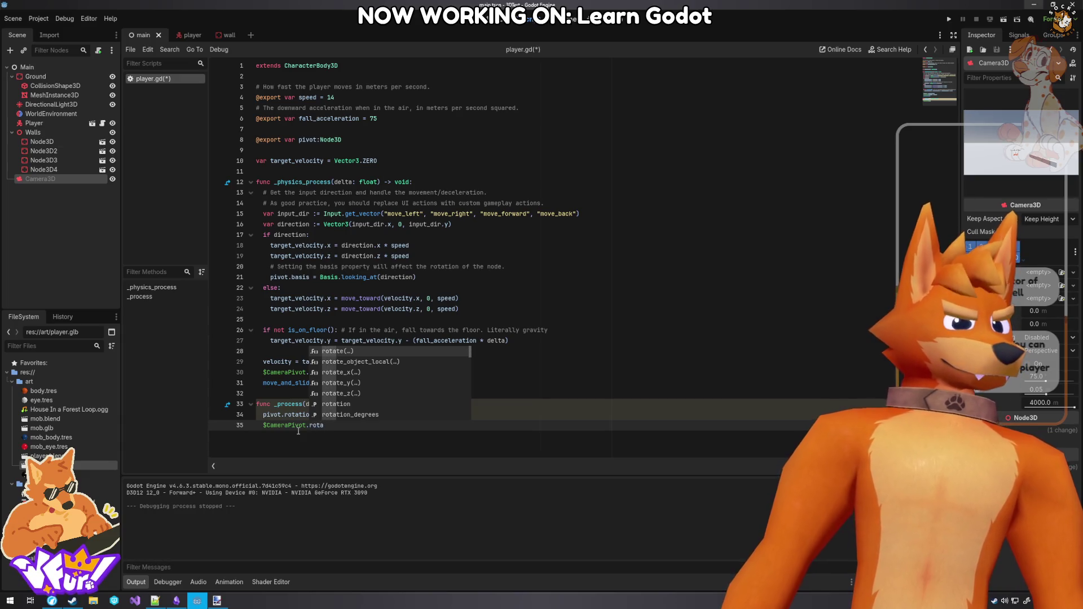
key(Down)
key(Down)
key(Down)
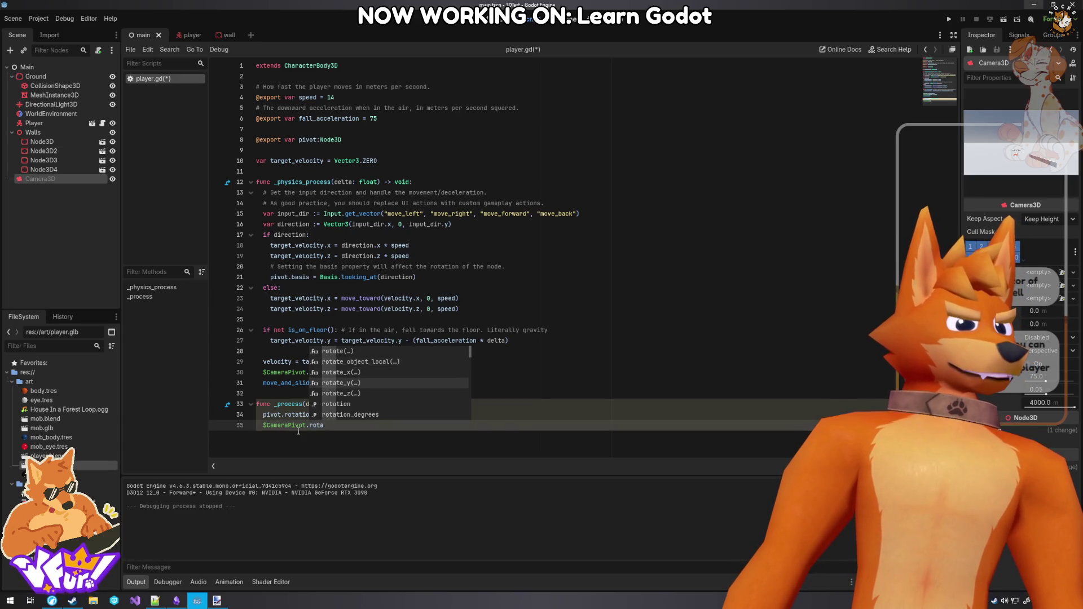
key(BackSpace)
key(BackSpace)
key(BackSpace)
key(Up)
key(End)
key(Return)
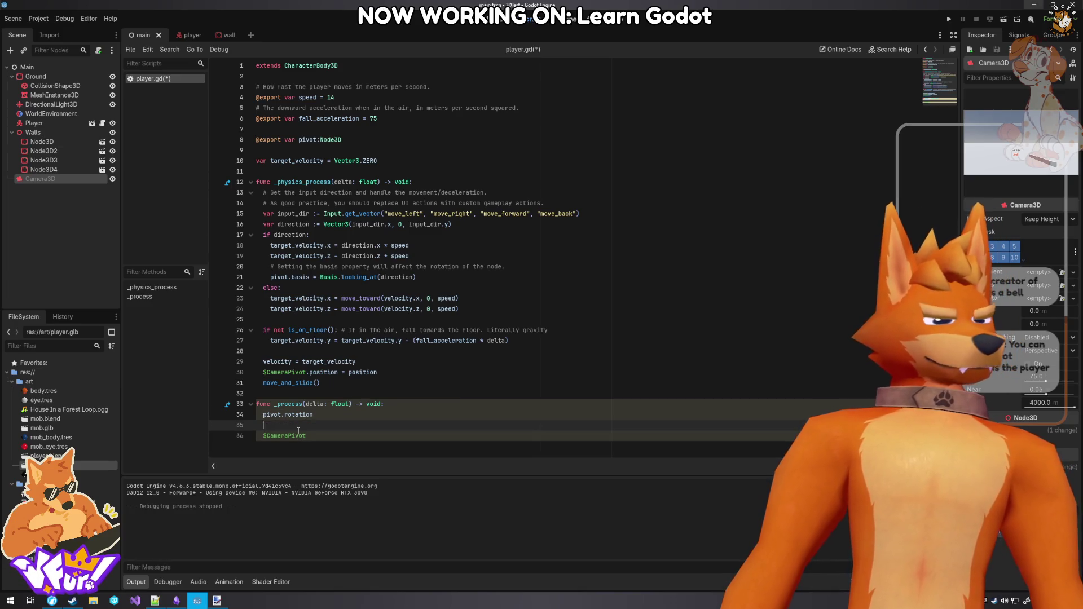
- Insert a lerp call on the empty line, trying lerpf and lerp_angle before settling on plain lerp
text(Lerp)
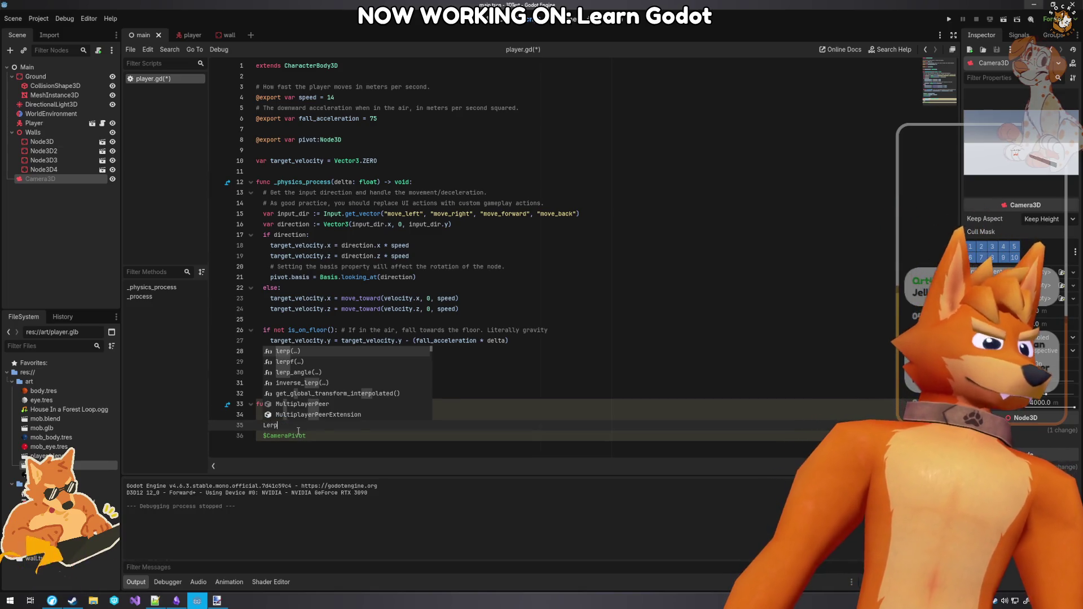
key(Down)
key(Down)
key(Down)
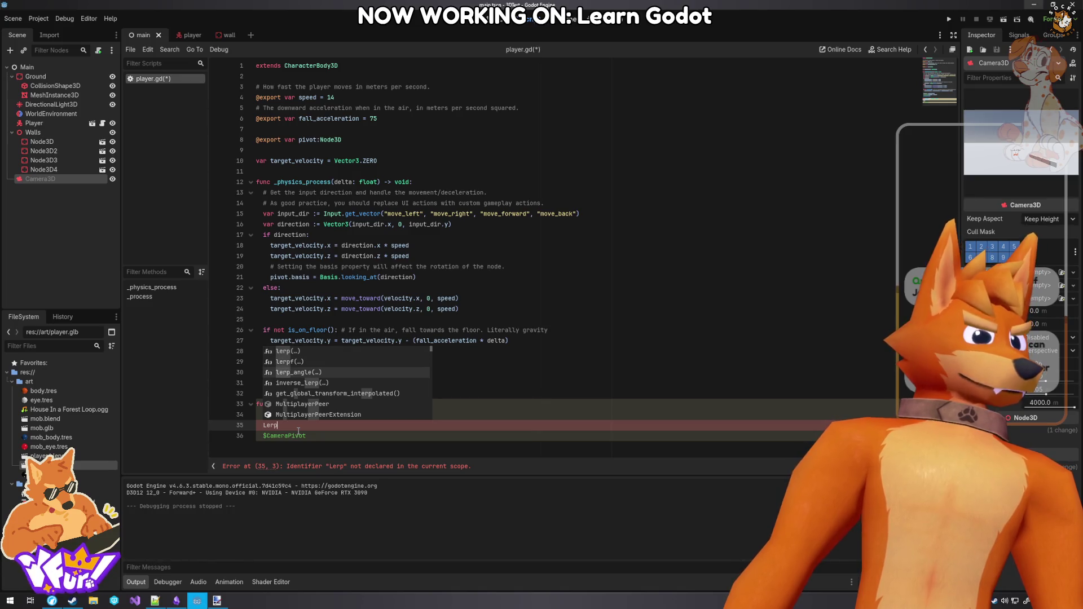
key(Up)
key(Up)
key(Up)
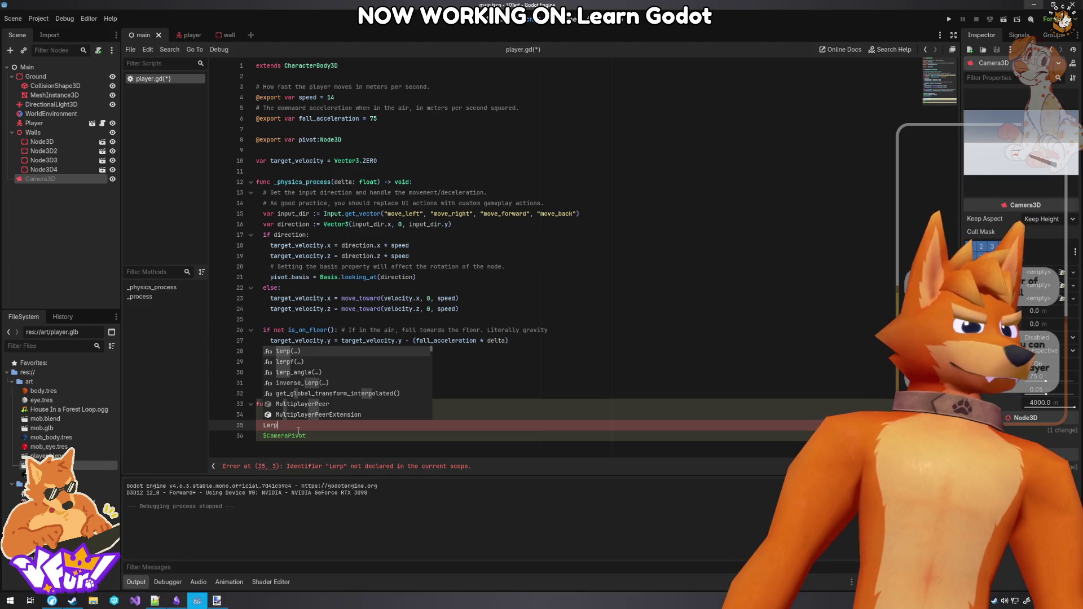
key(Return)
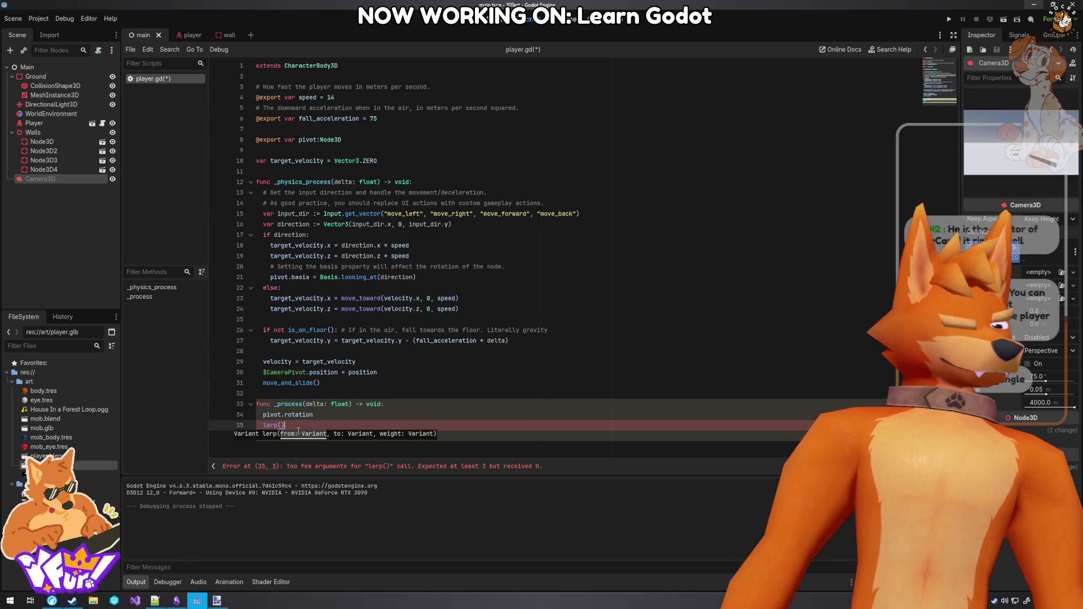
key(BackSpace)
key(BackSpace)
key(BackSpace)
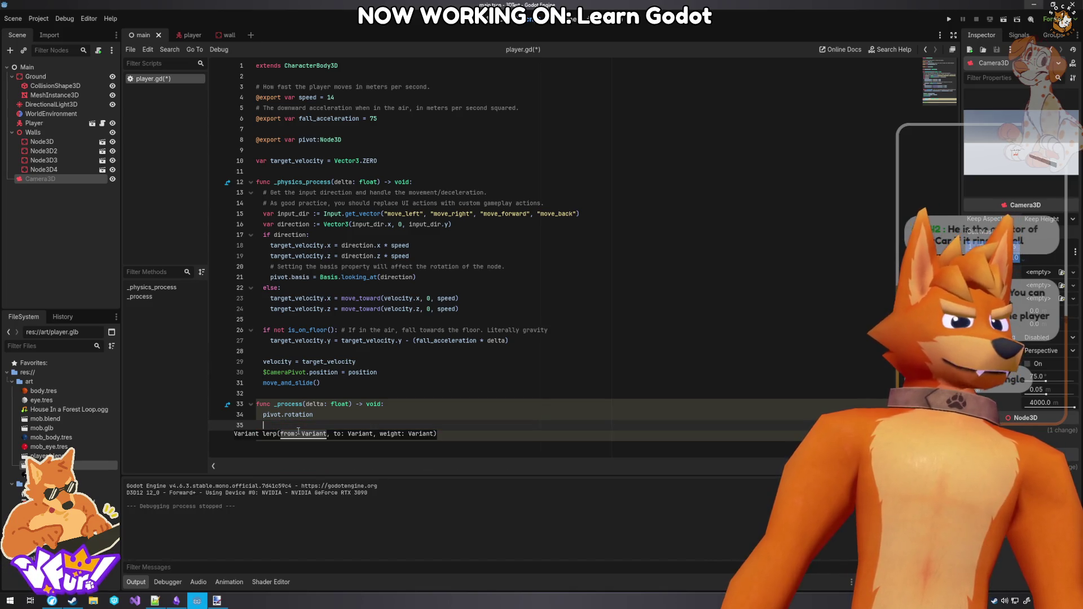
text(lerpf()
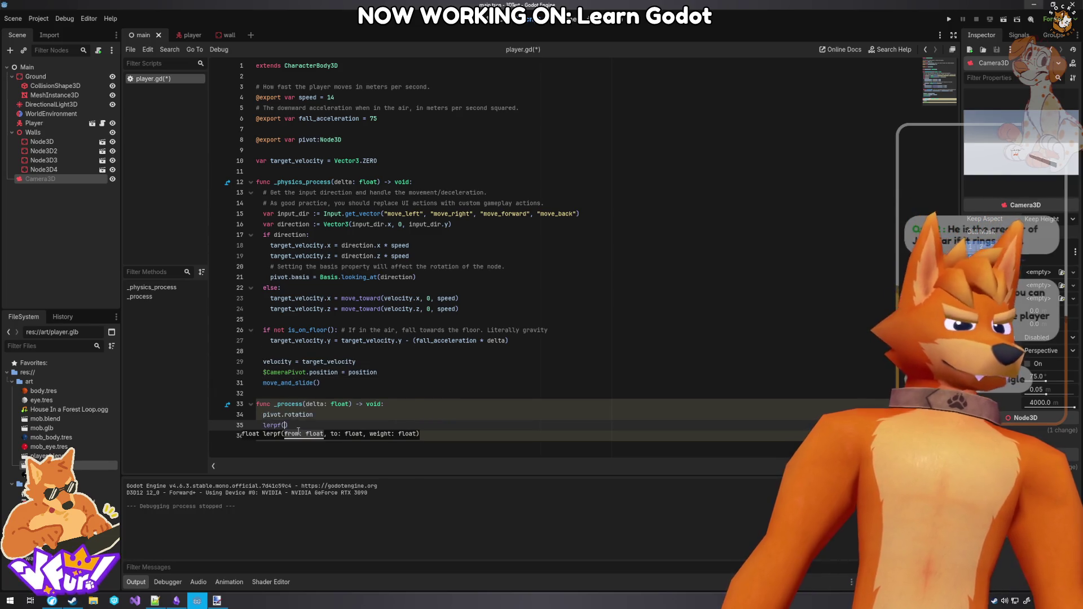
key(Return)
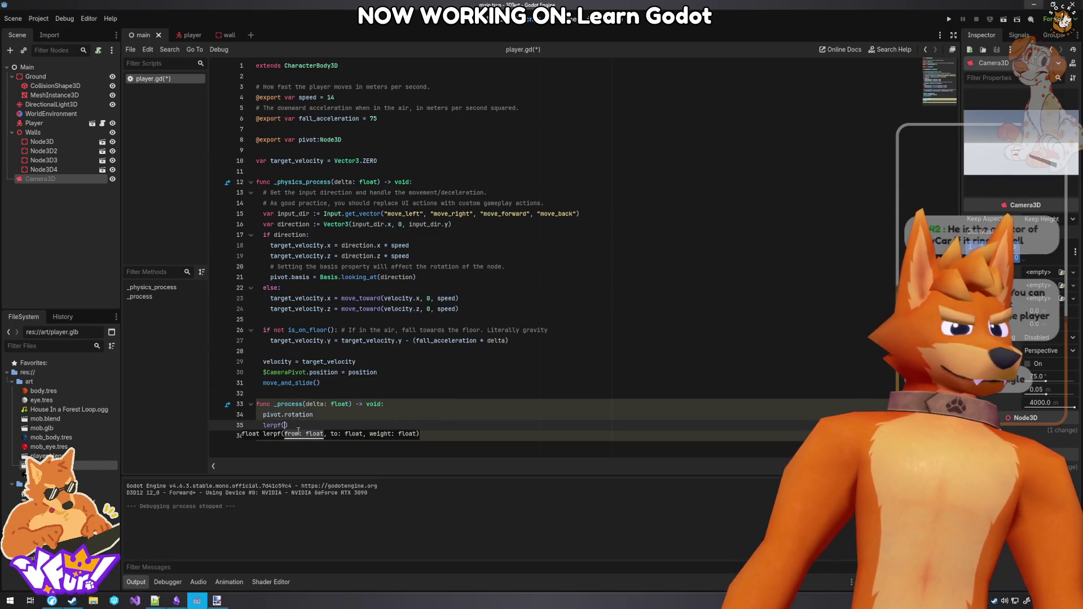
key(BackSpace)
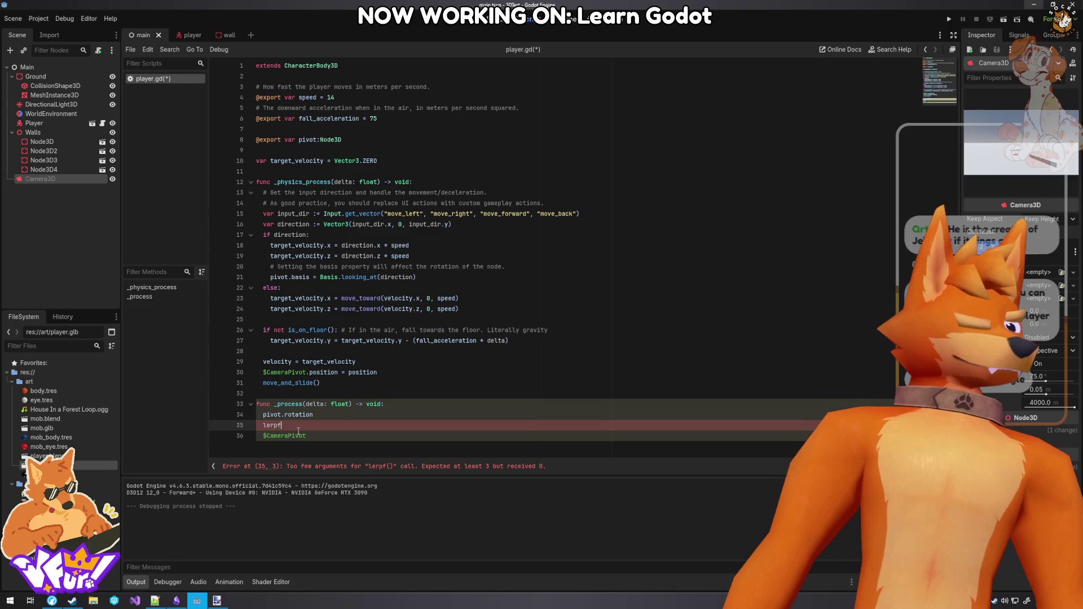
text(p)
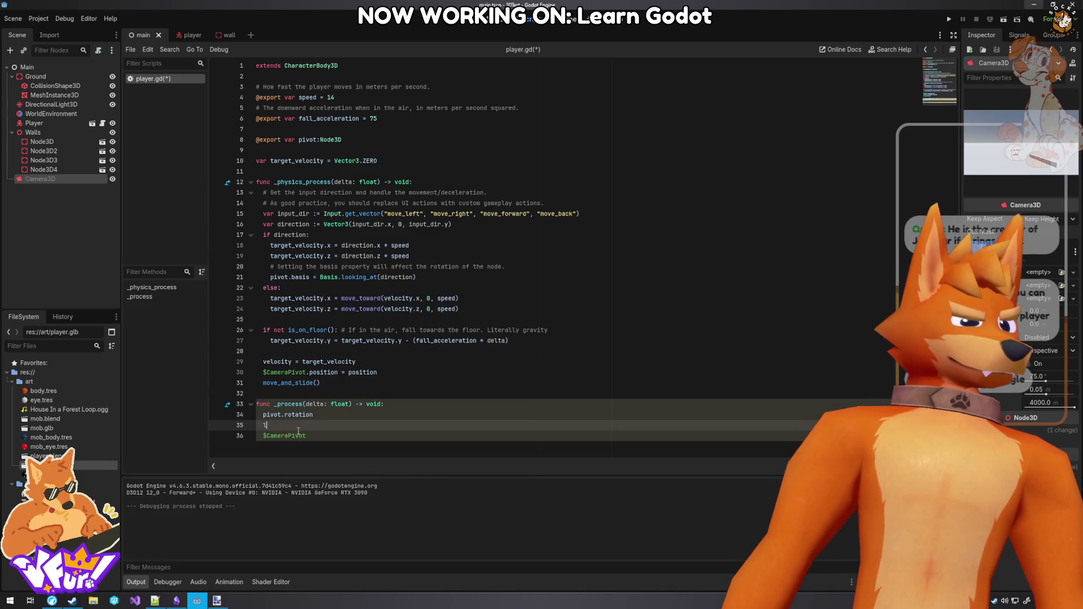
text(rp)
key(Down)
key(Down)
key(Down)
key(Up)
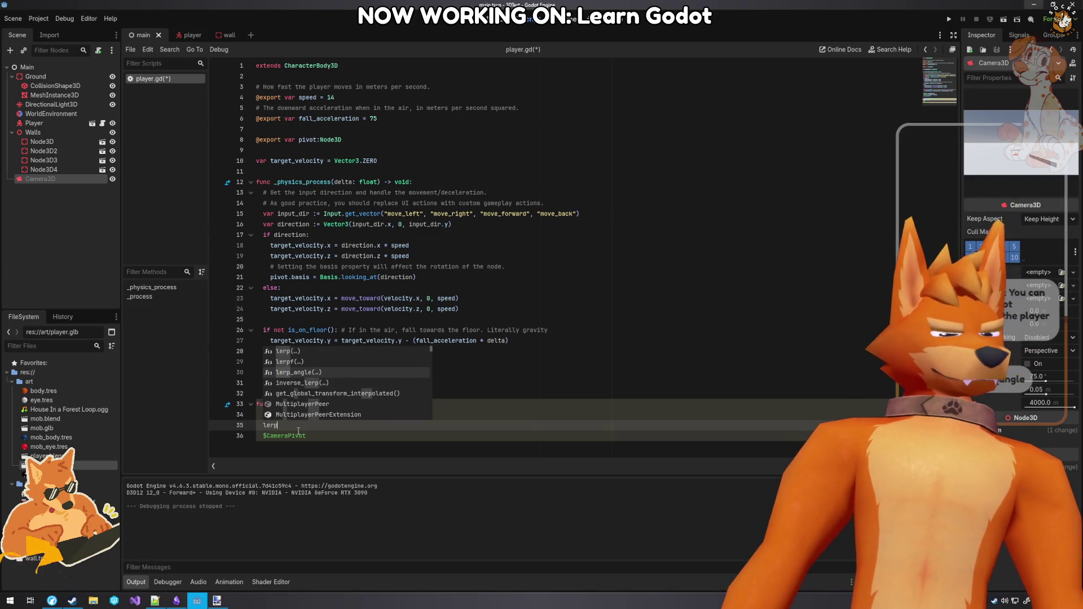
key(Return)
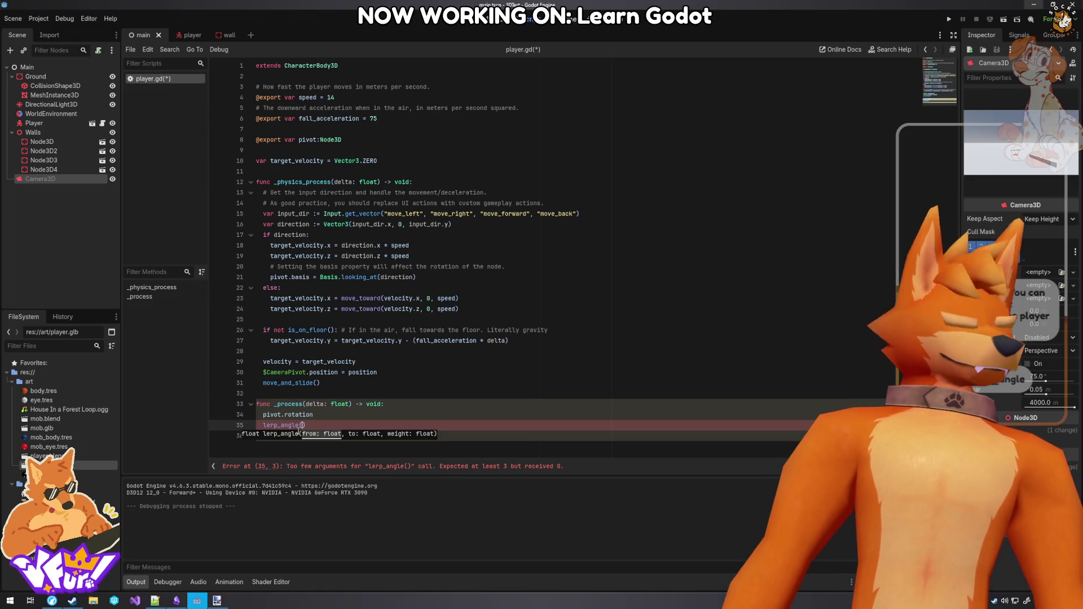
key(BackSpace)
key(BackSpace)
key(BackSpace)
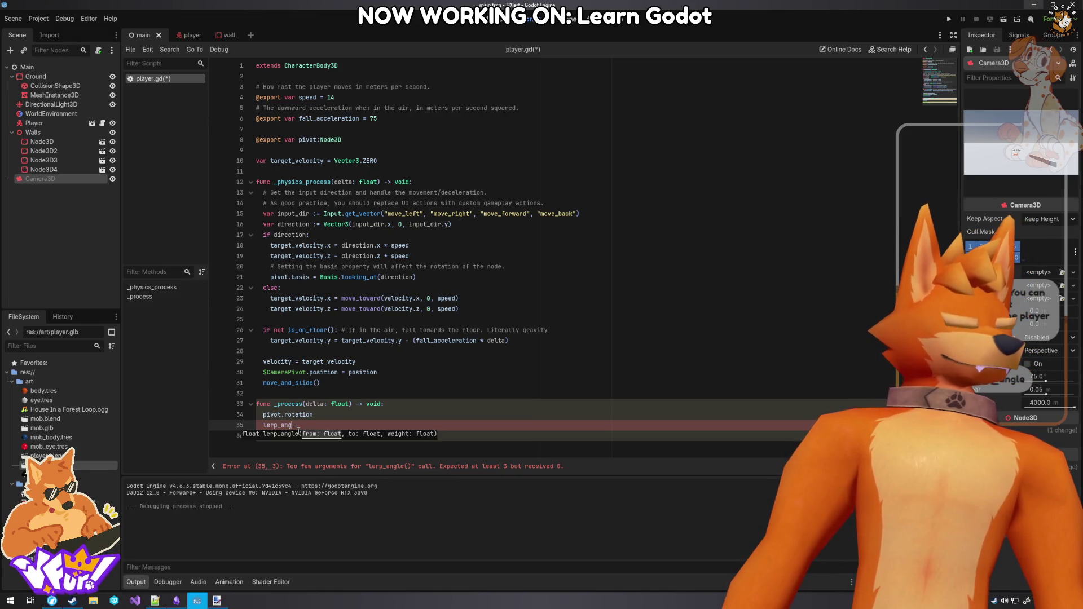
key(BackSpace)
- Fill in the lerp arguments with $CameraPivot, pivot and delta
text(()
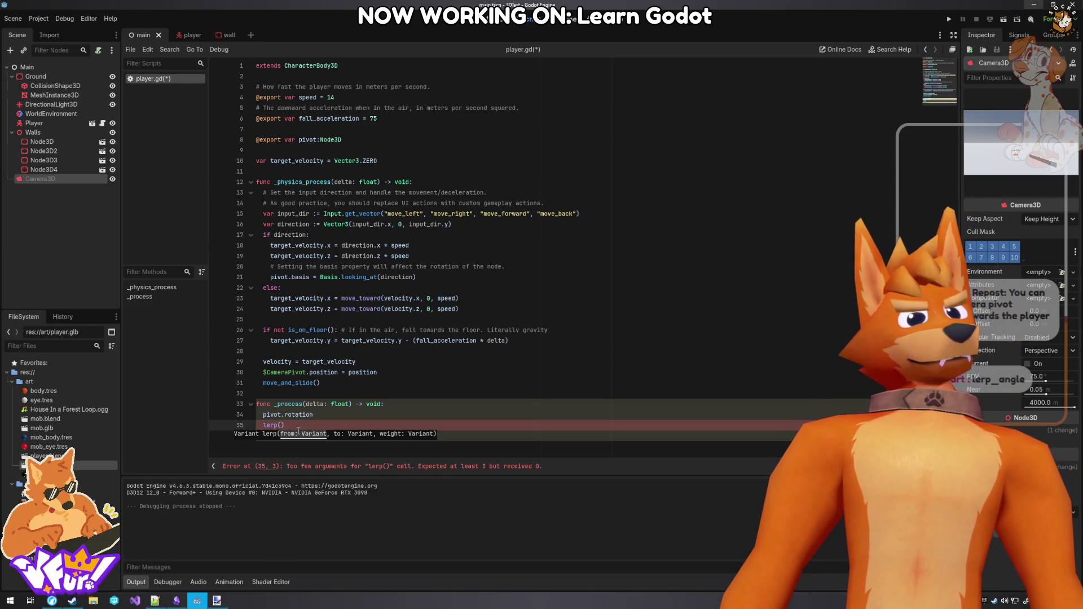
text(pi)
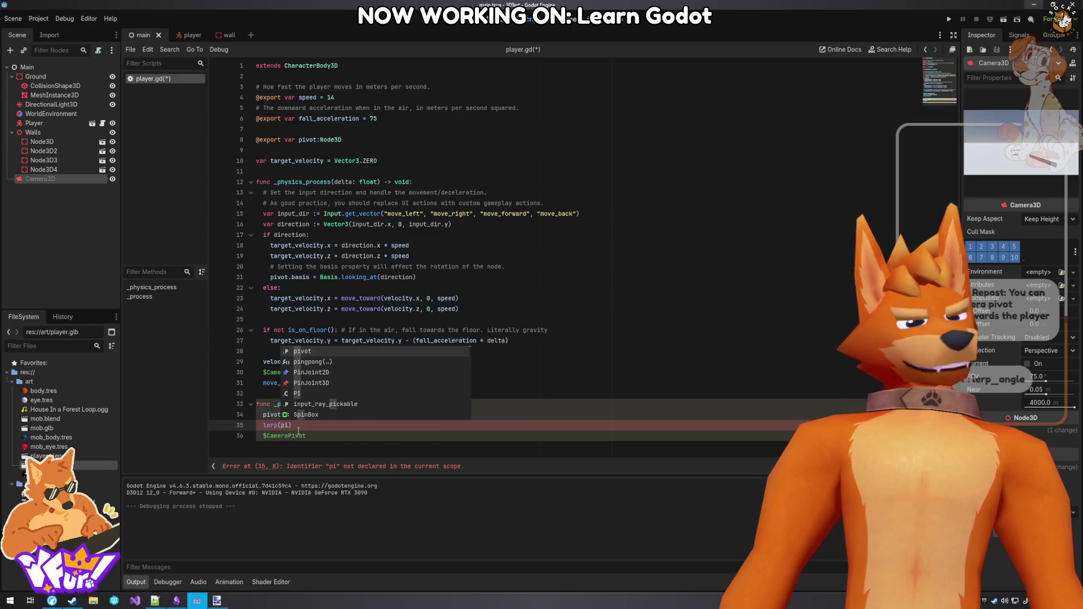
text($Camera)
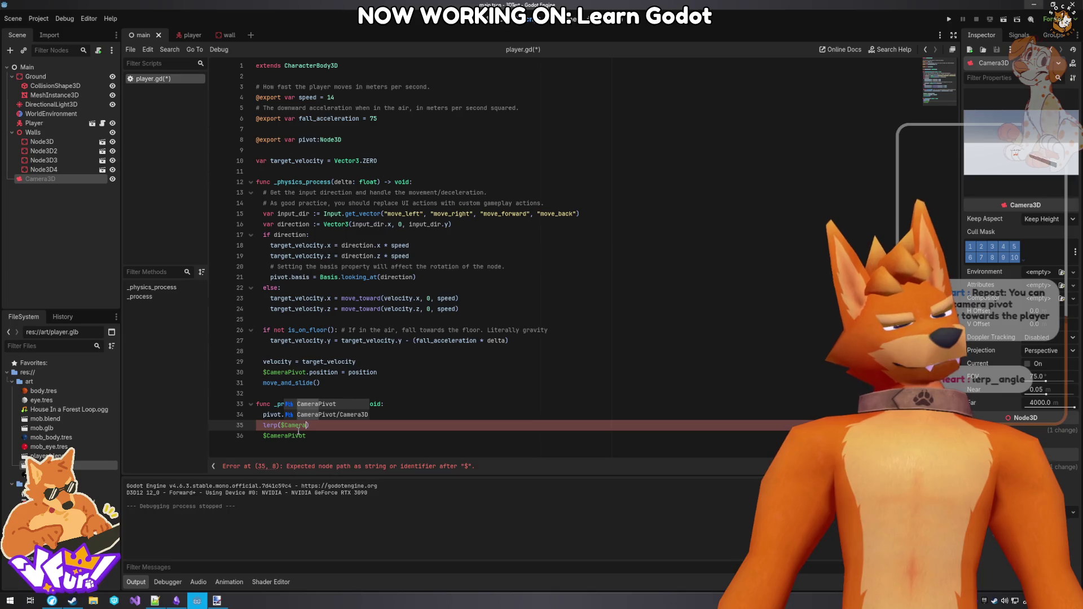
key(Return)
text(, )
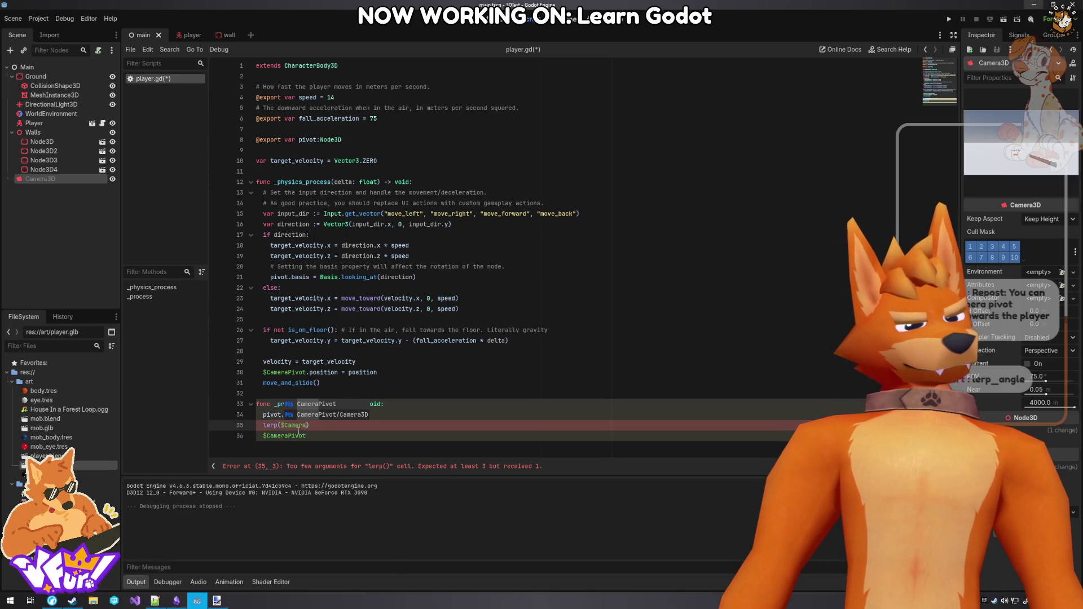
text(pivot)
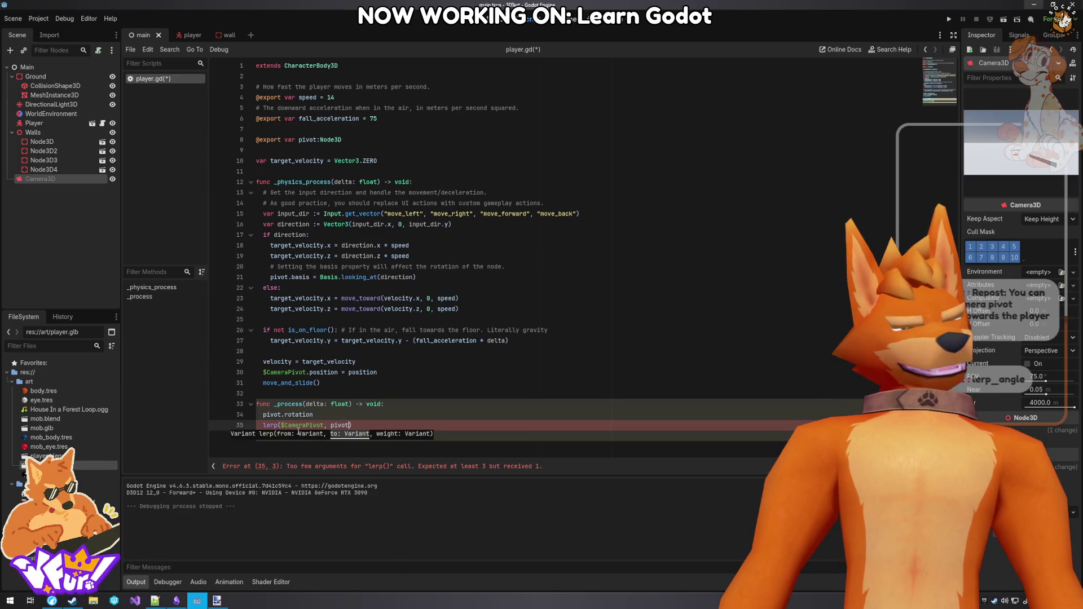
text(, d)
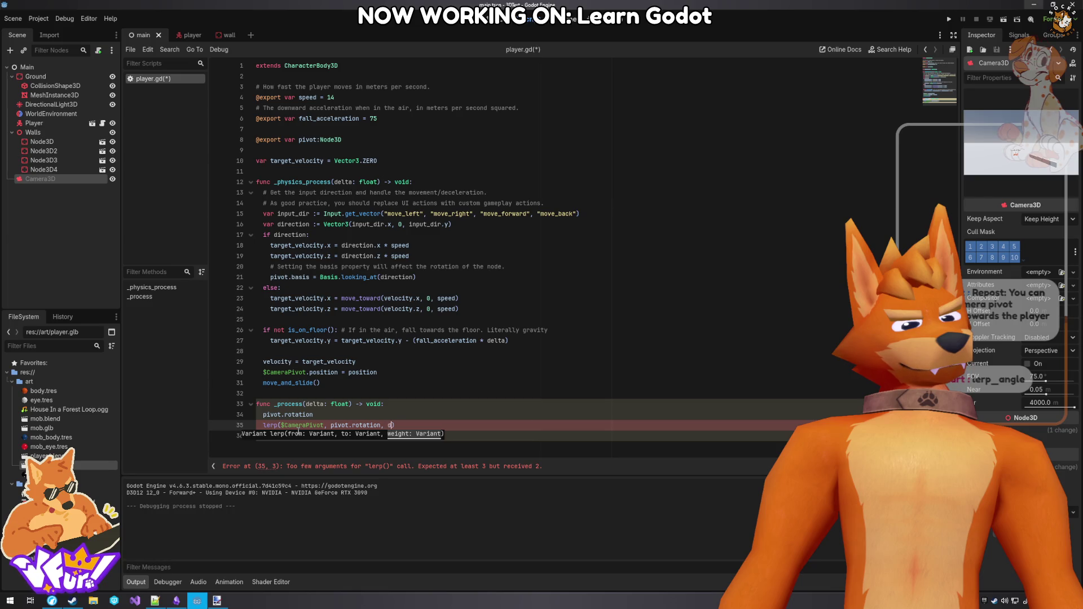
text())
key(Return)
text($CameraPivot)
key(Return)
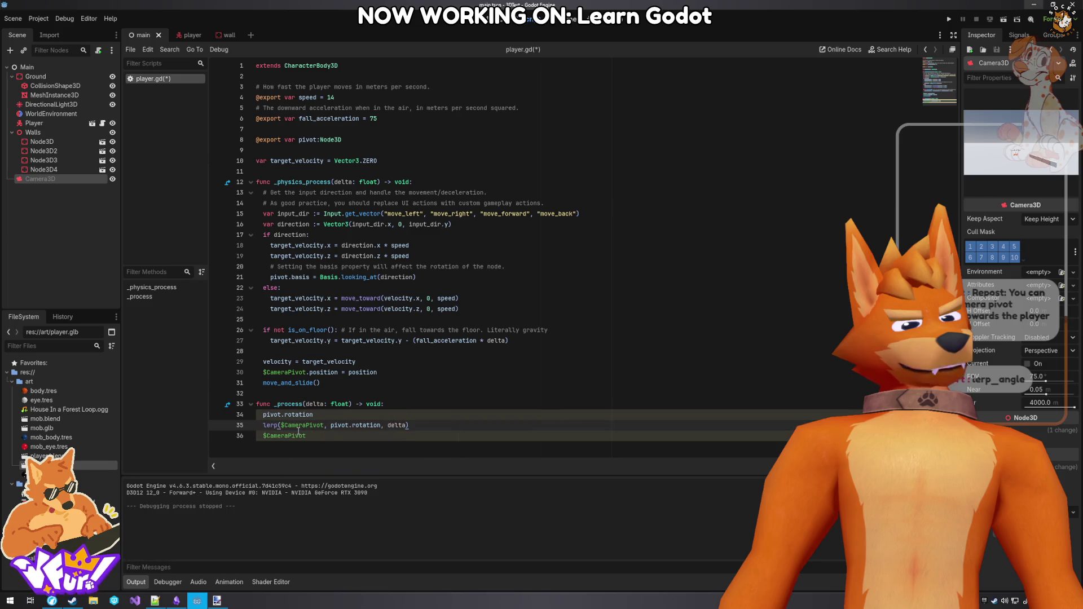
- Delete the leftover stray $CameraPivot and pivot.rotation lines
drag(317, 435, 218, 438)
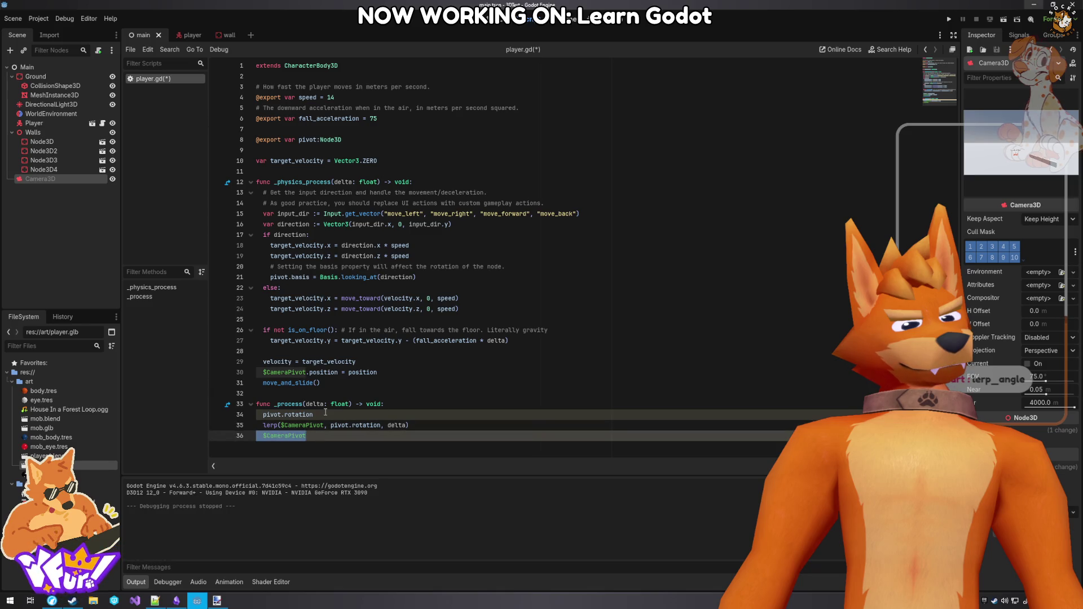
key(BackSpace)
key(BackSpace)
drag(326, 414, 261, 415)
key(BackSpace)
key(BackSpace)
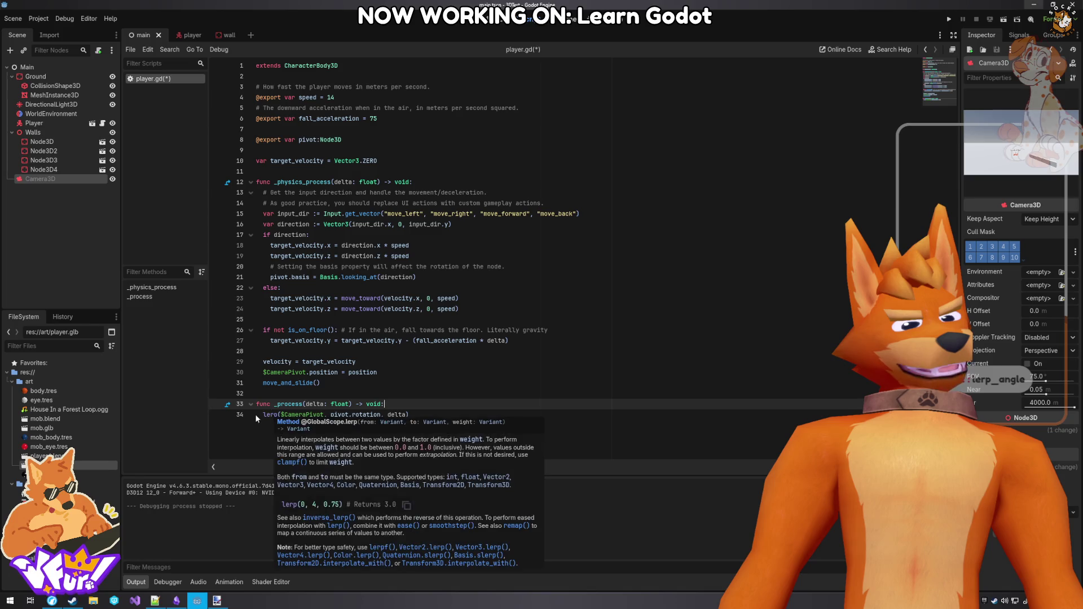
- Prefix the lerp line with '$CameraPivot.rotation =' and save the script
key(Down)
key(Home)
text($C)
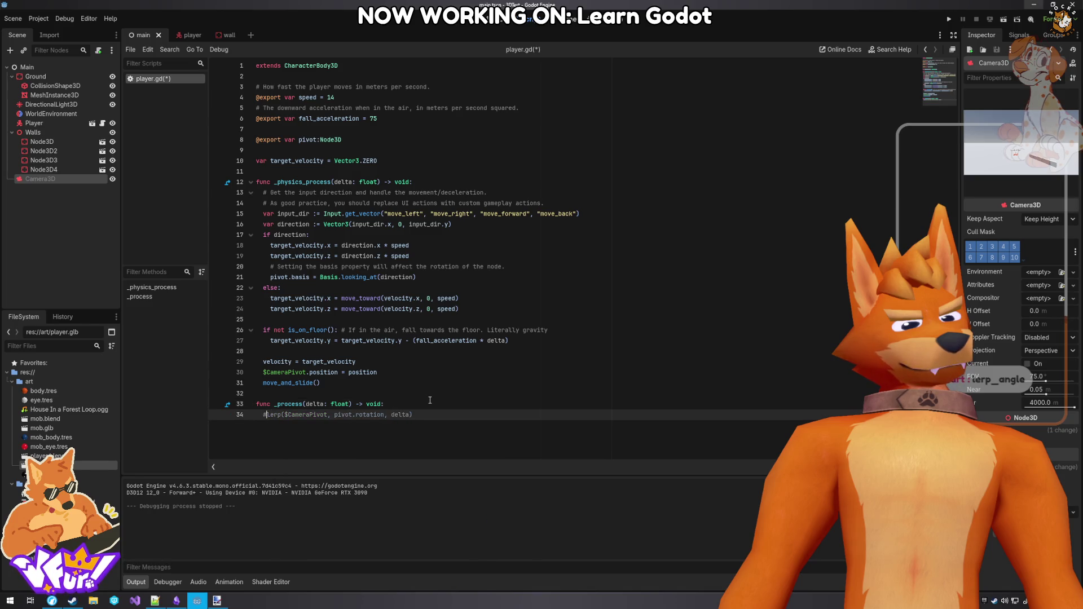
text(ameraPiv)
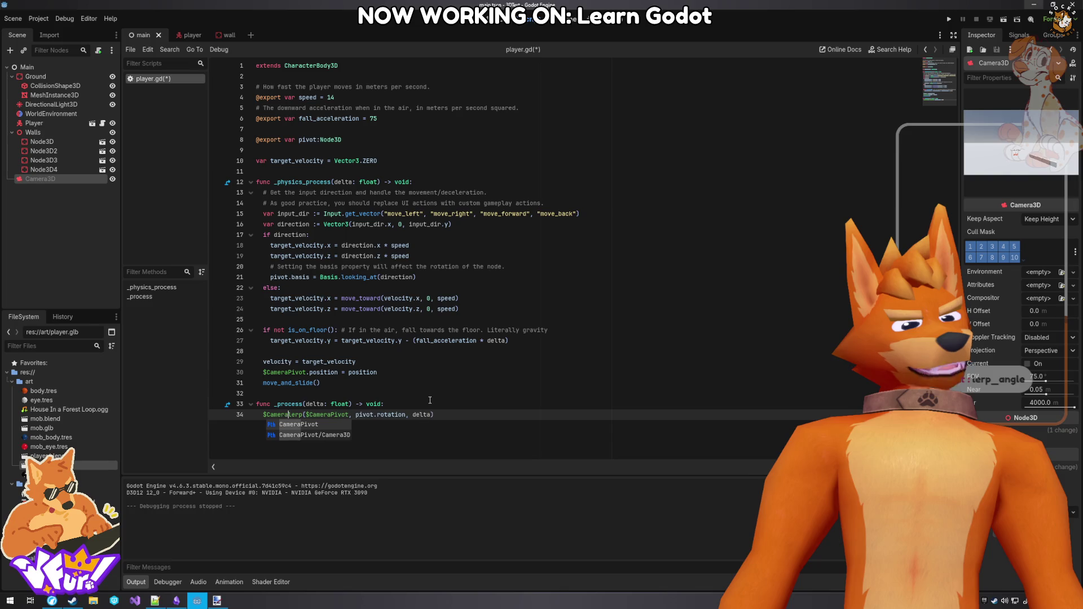
text(ot.rotation =)
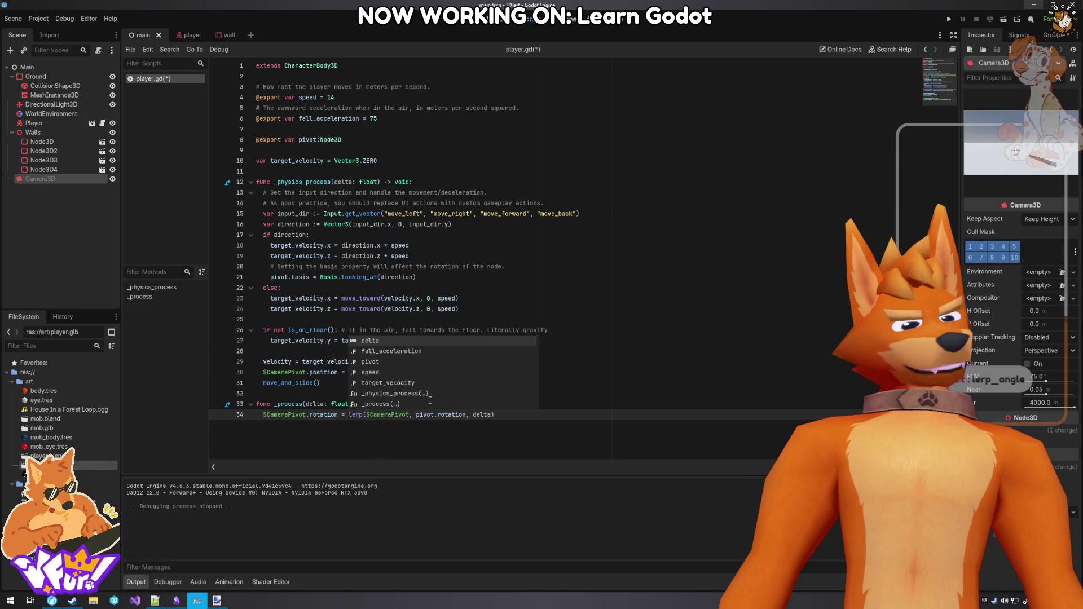
key(ctrl+s)
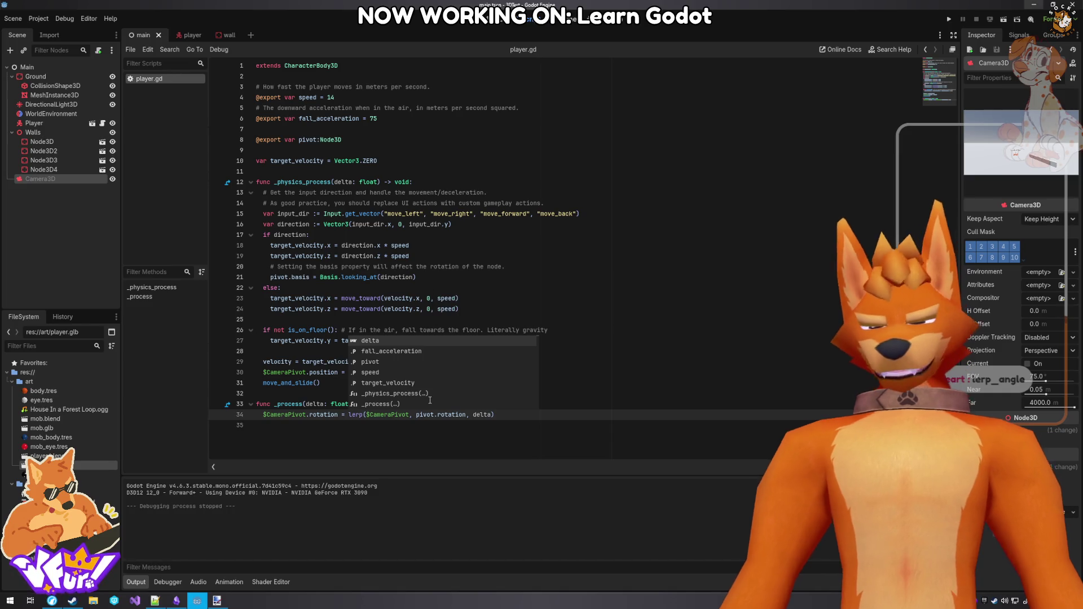
click(615, 396)
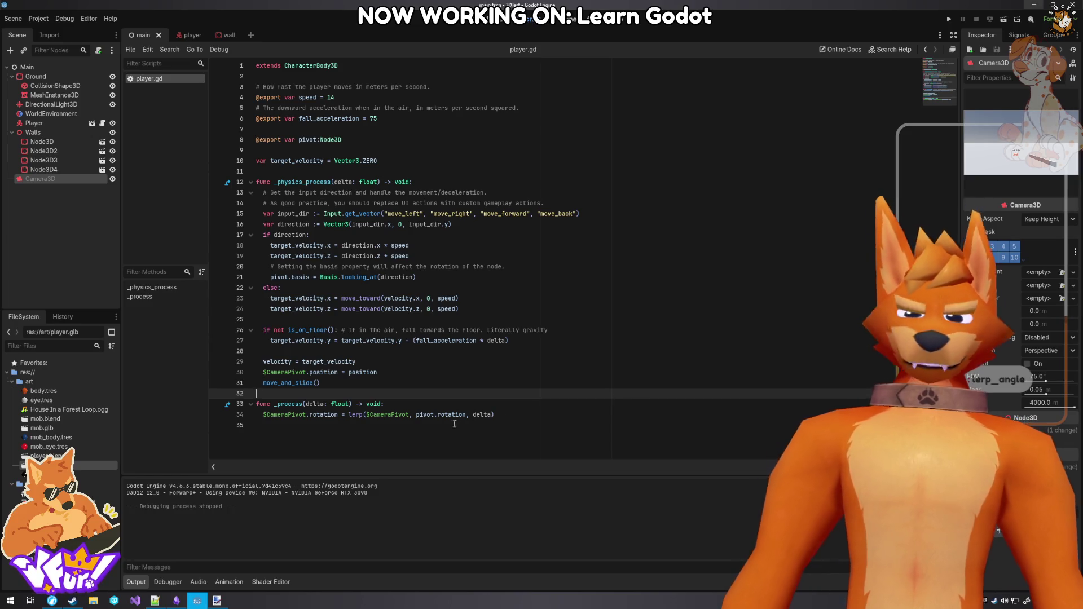
- Add a $CameraPivot.rotate_y() line at the top of _process, followed by a blank line
click(442, 406)
key(Return)
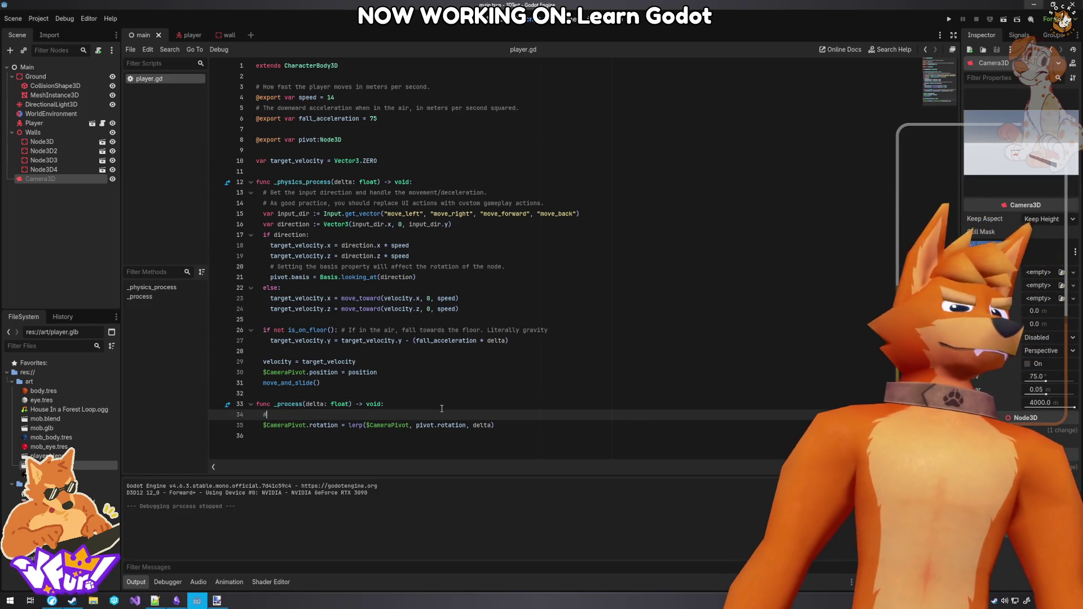
text($CameraPivot.)
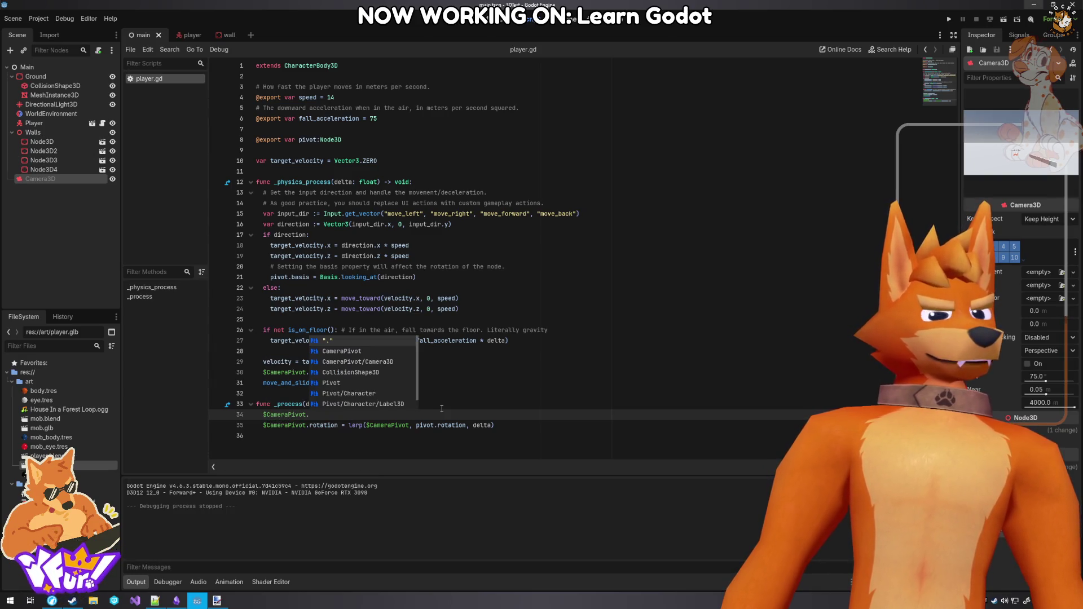
text(rot)
key(BackSpace)
key(BackSpace)
key(BackSpace)
text(rot)
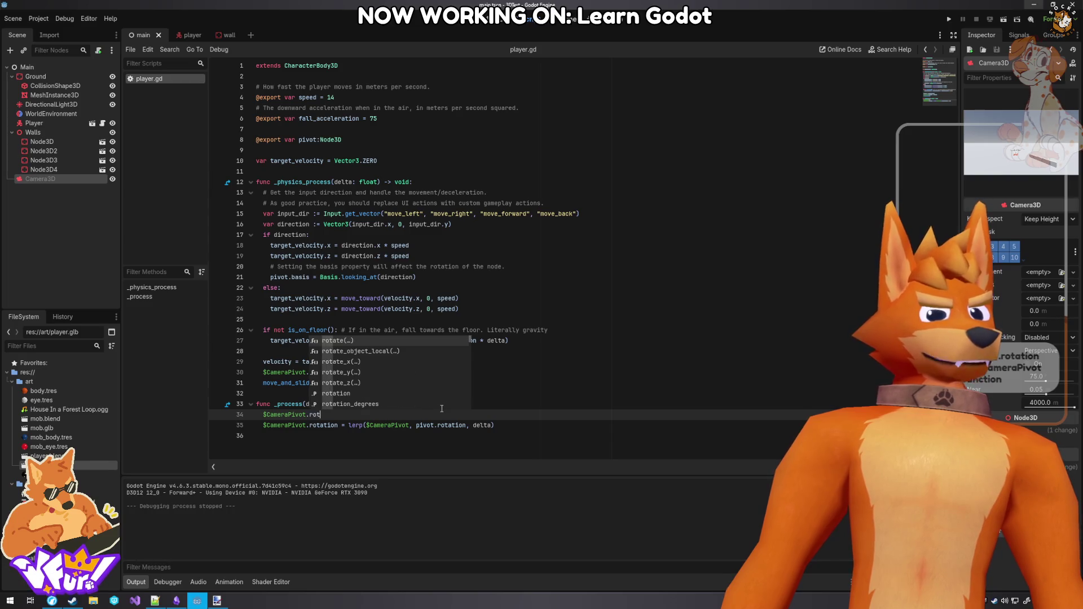
key(Down)
key(Down)
key(Down)
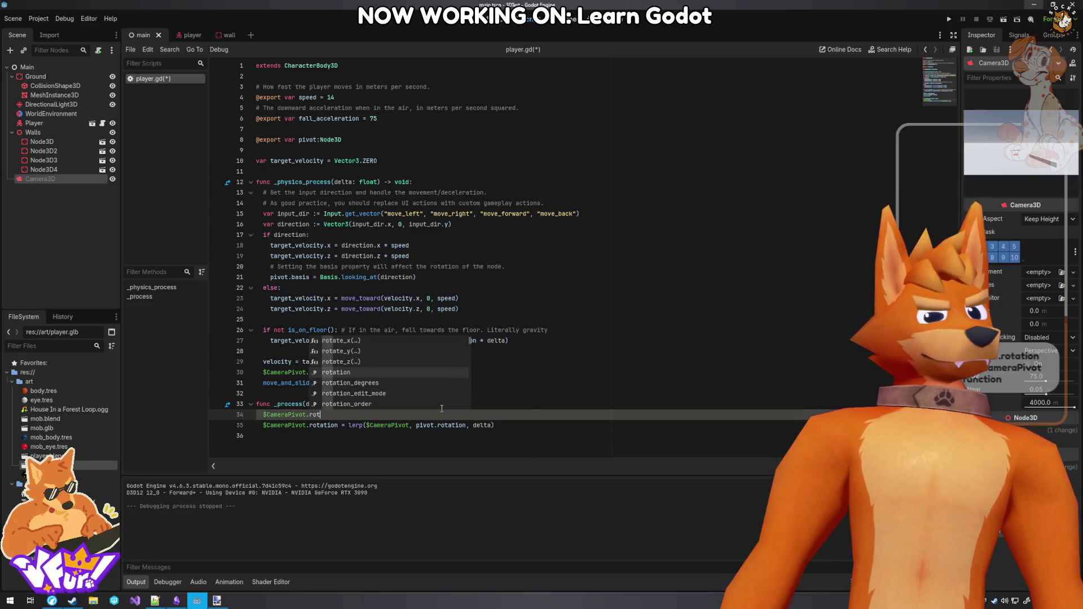
key(Up)
key(Up)
key(Up)
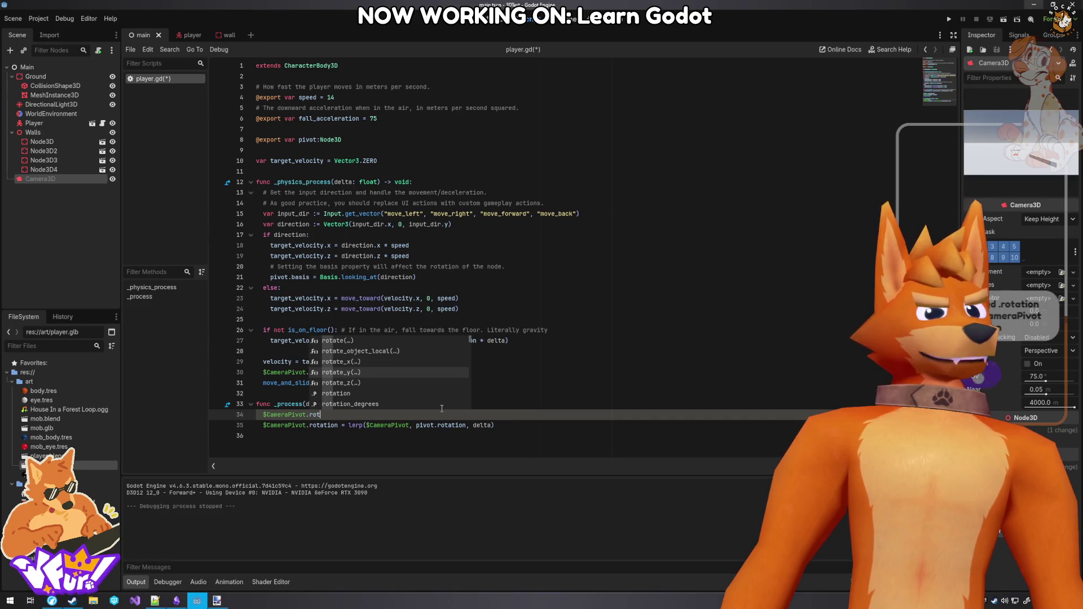
key(Return)
key(End)
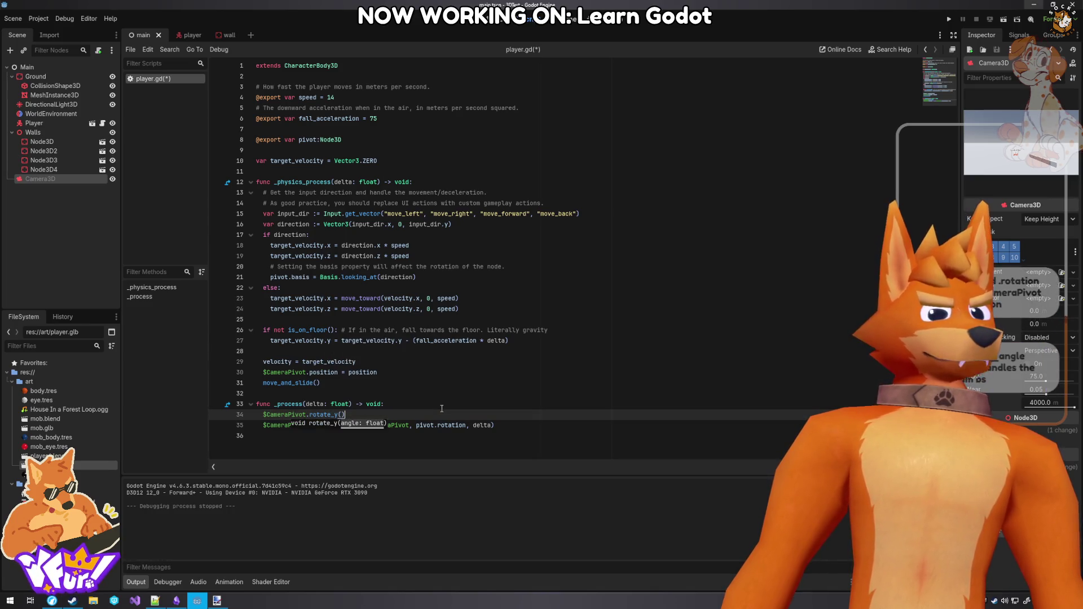
key(Return)
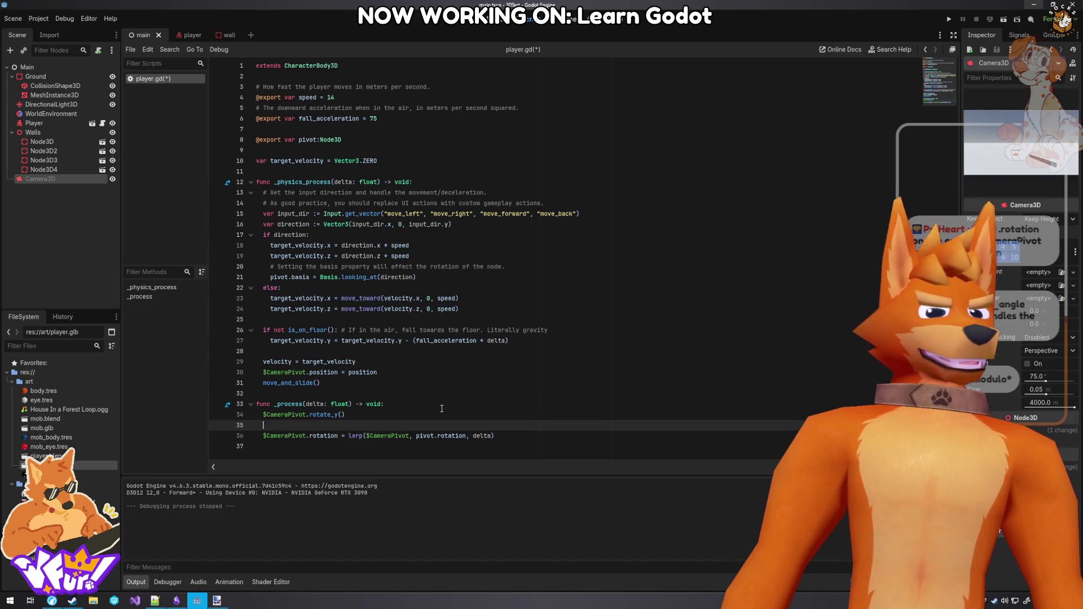
key(ctrl+space)
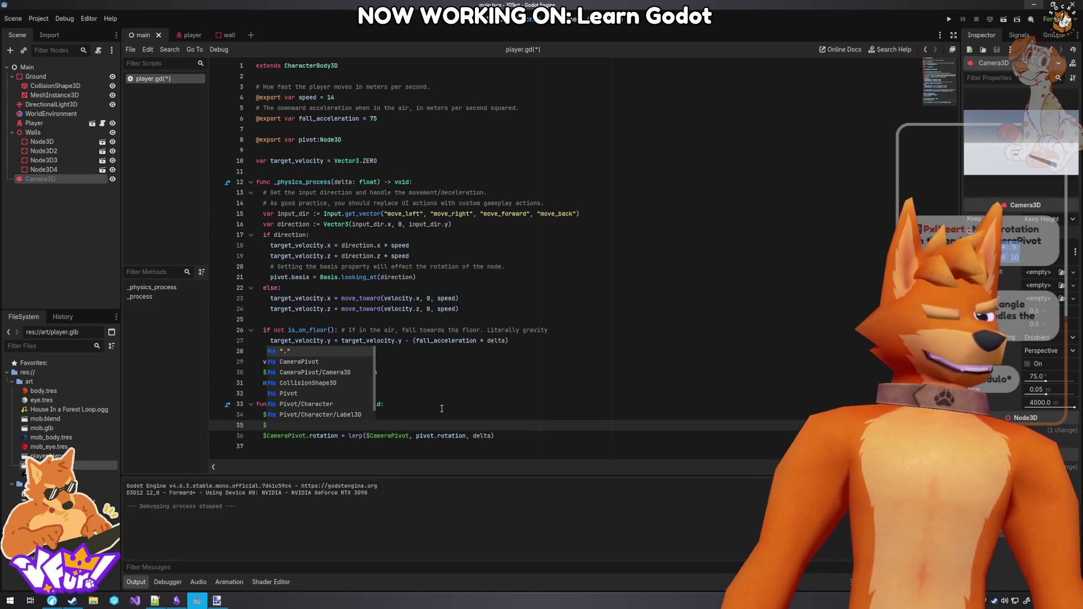
key(Escape)
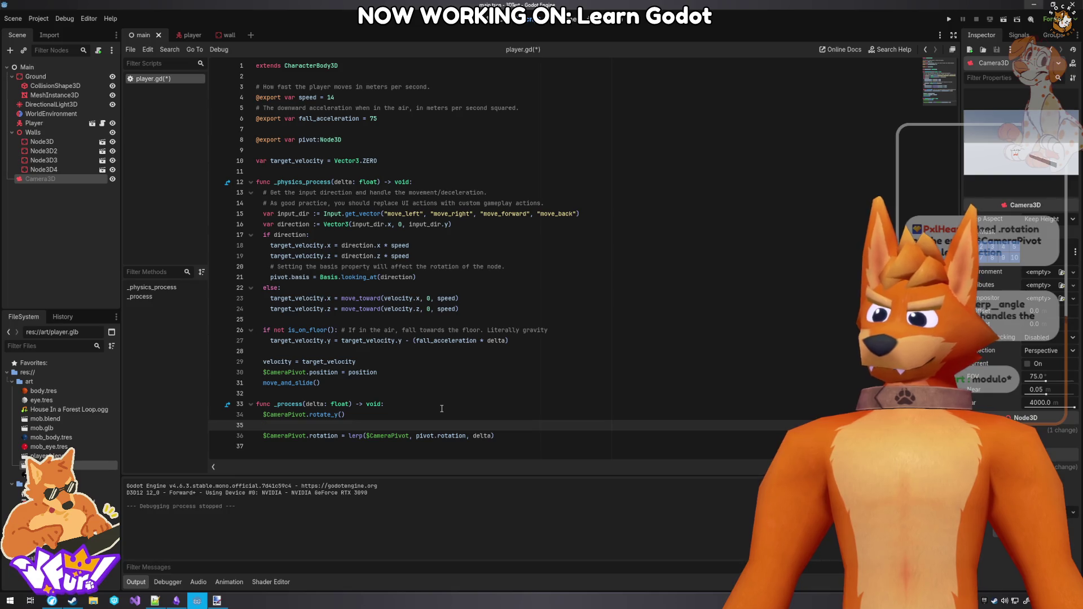
- Change the lerp line to lerp_angle with .rotation and .y on its arguments
key(Down)
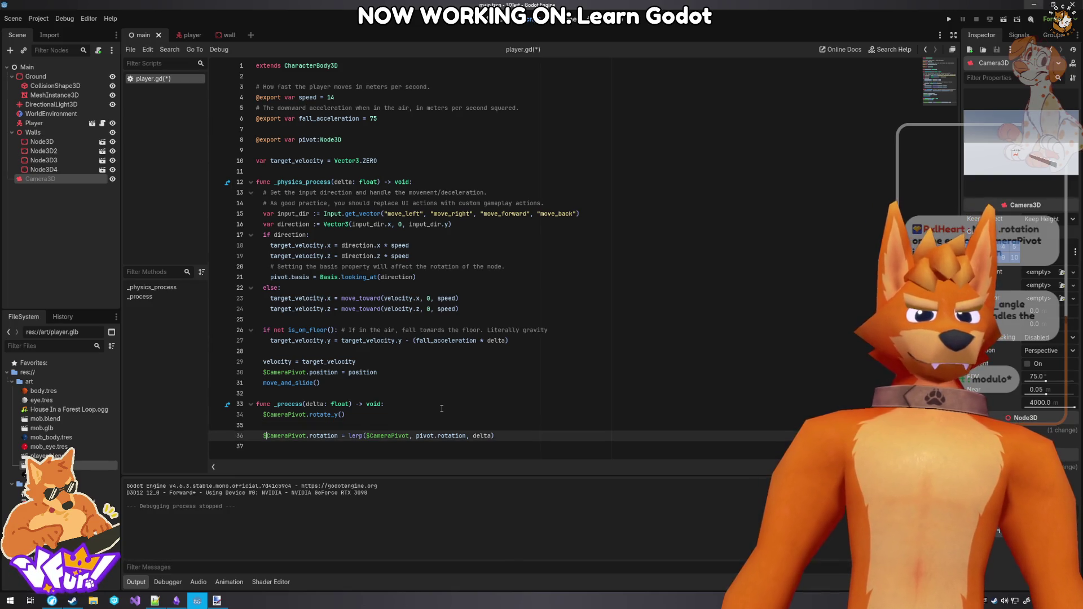
text(.rotation)
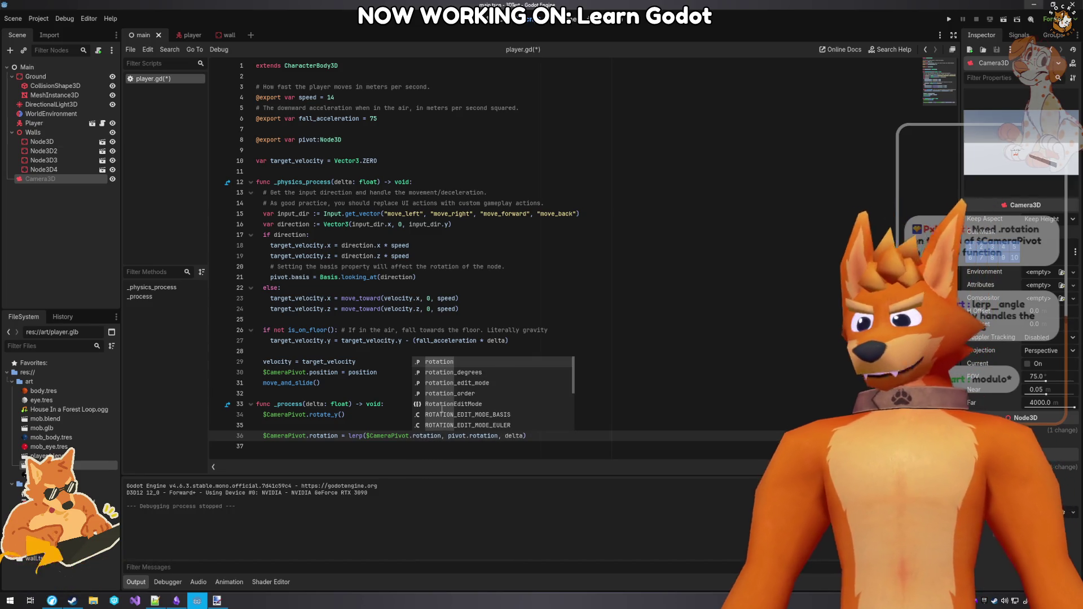
key(Left)
key(Left)
key(Left)
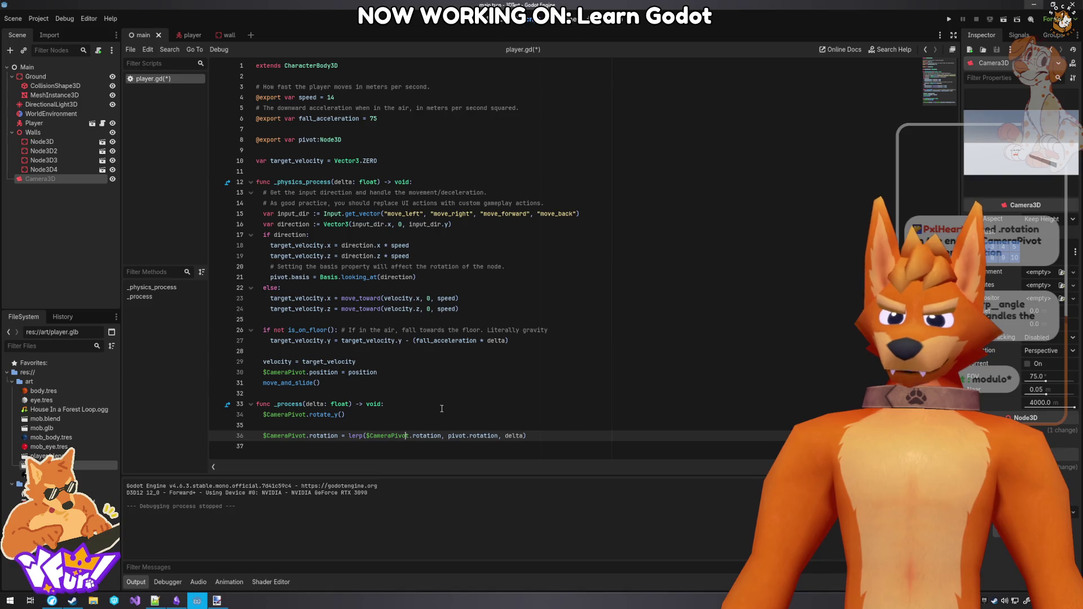
key(Left)
text(_angle)
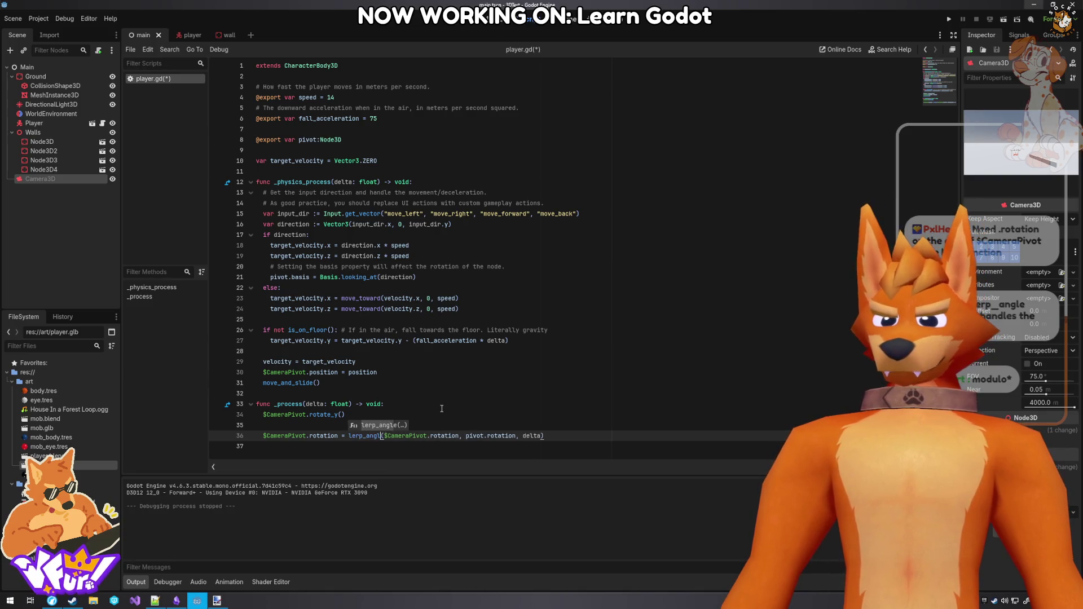
key(Return)
text(.y)
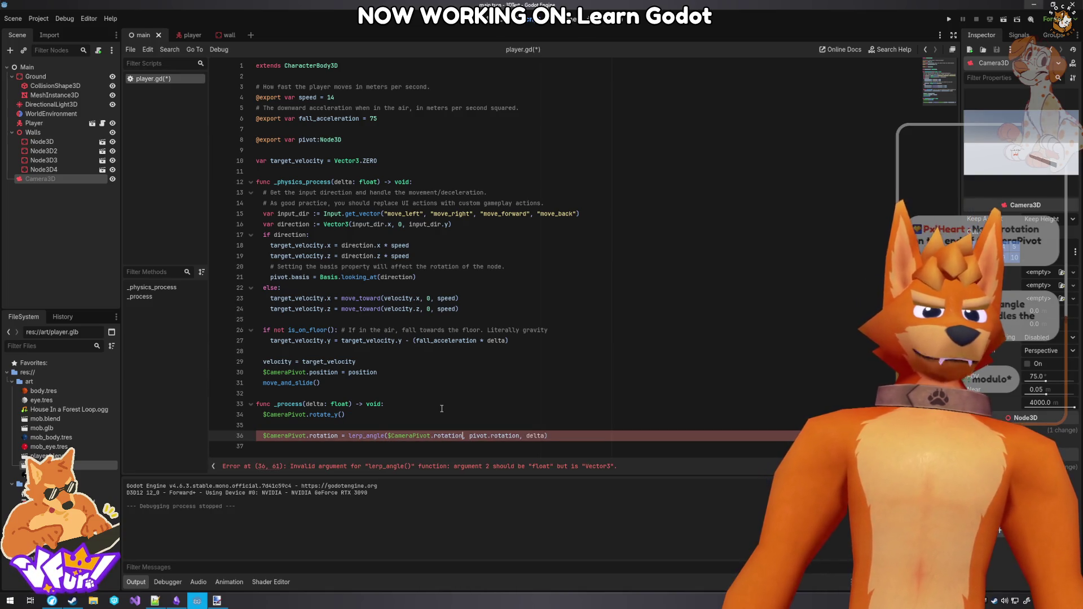
text(.y)
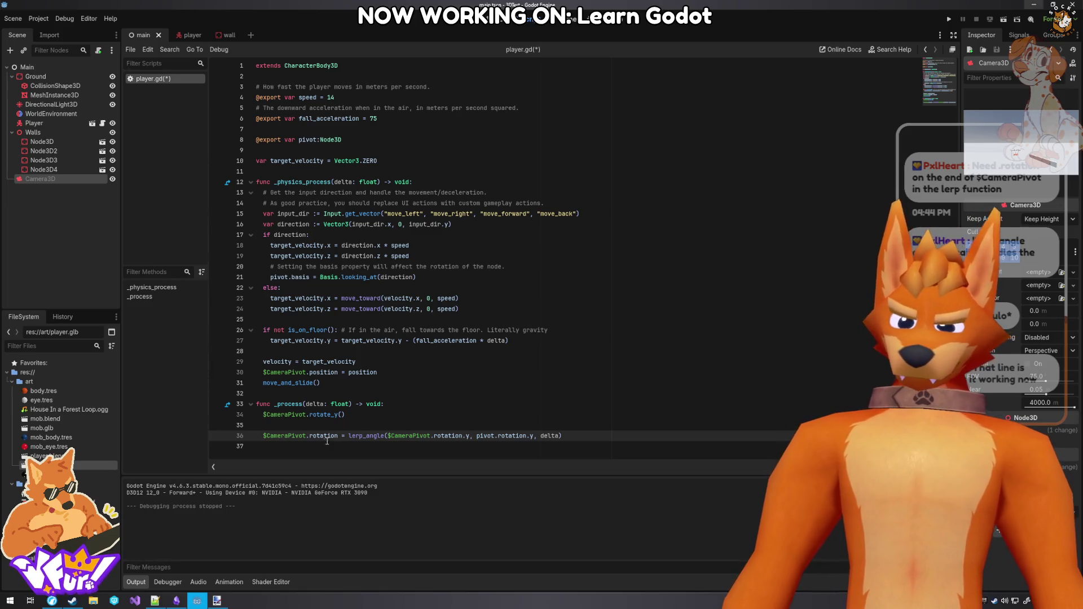
- Remove the added .y parts and revert lerp_angle back to lerp to clear the error
drag(349, 436, 349, 415)
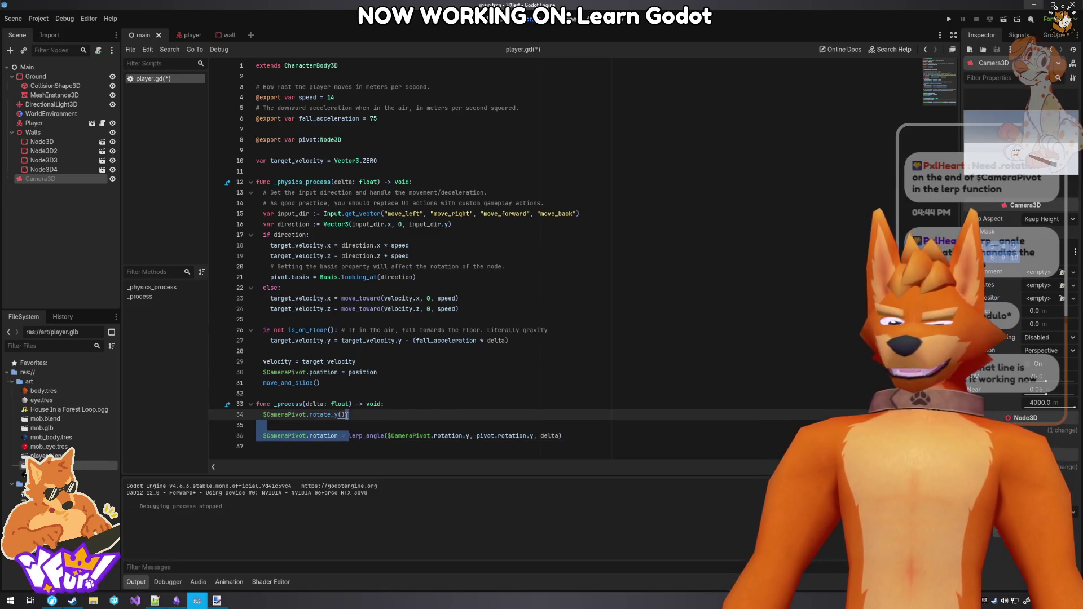
key(Down)
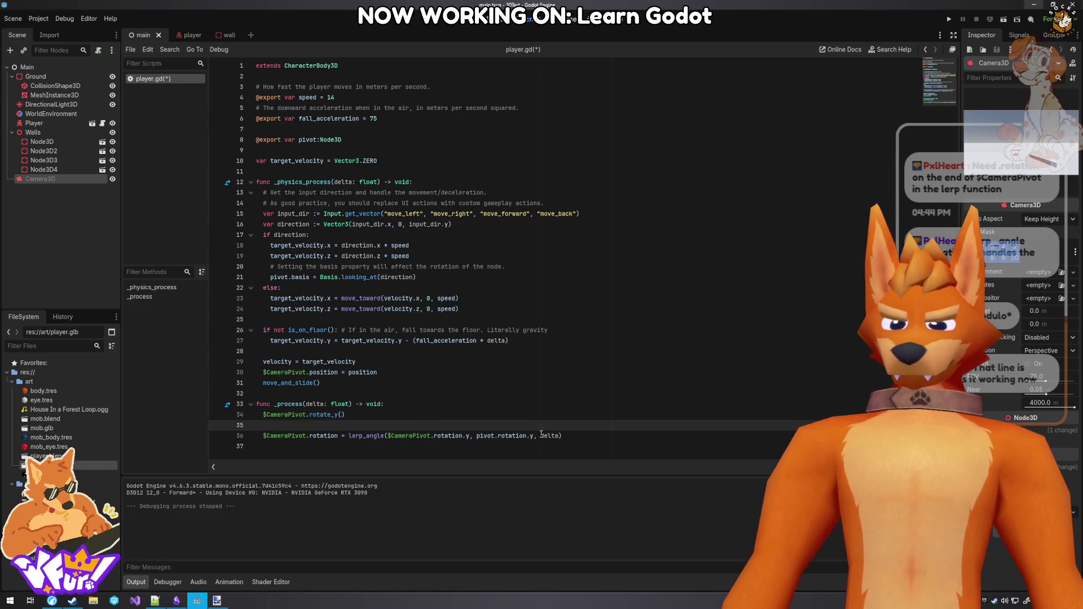
click(541, 435)
key(Left)
key(Left)
key(BackSpace)
key(BackSpace)
key(ctrl+Left)
key(ctrl+Left)
key(ctrl+Left)
key(BackSpace)
key(BackSpace)
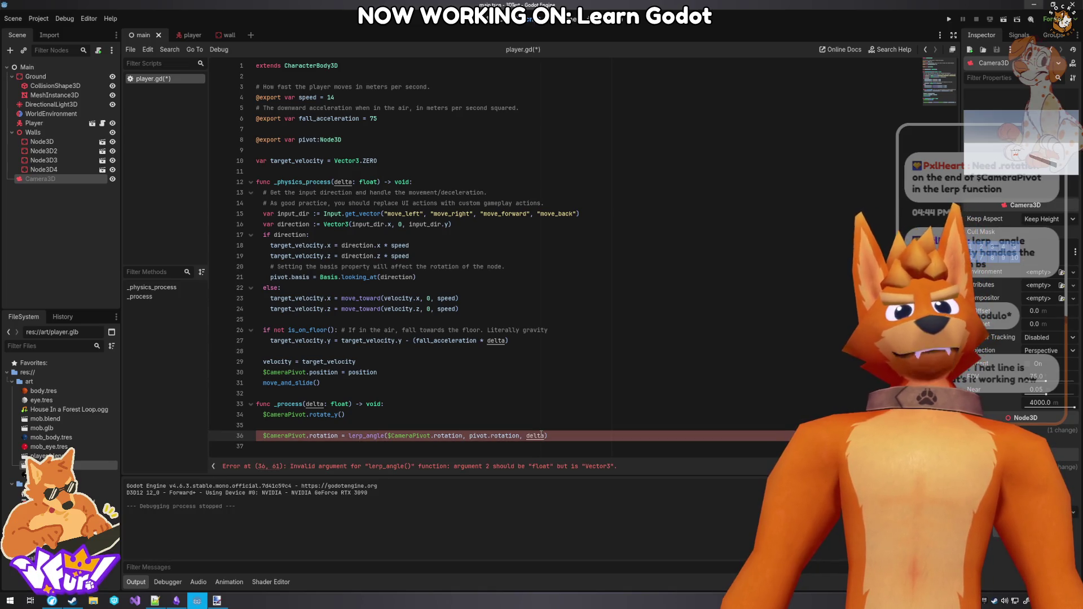
key(BackSpace)
key(BackSpace)
key(BackSpace)
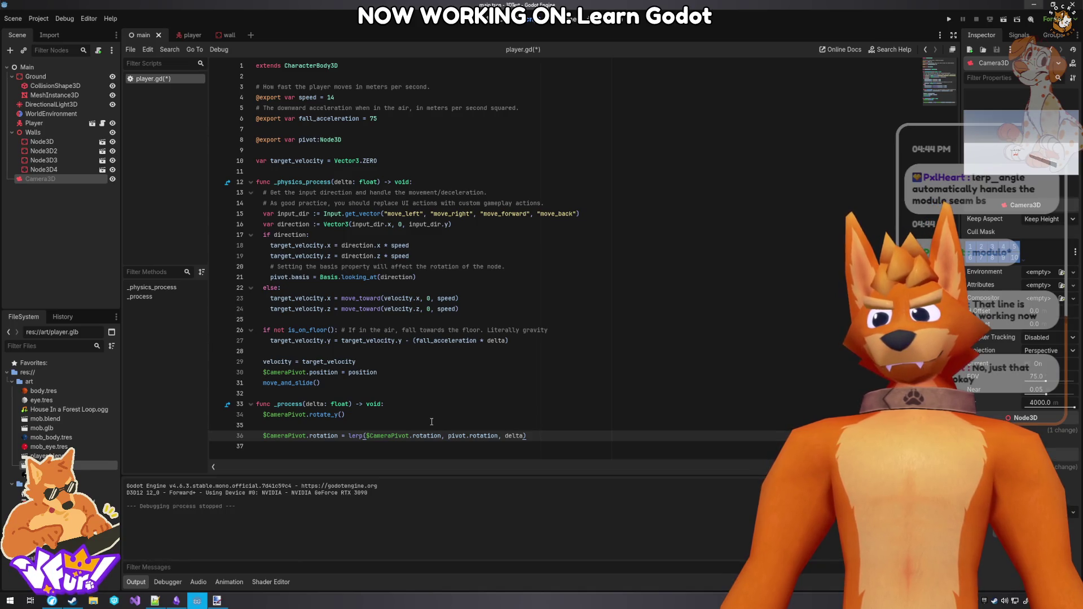
- Delete the unfinished rotate_y line and its leftover empty line
click(298, 424)
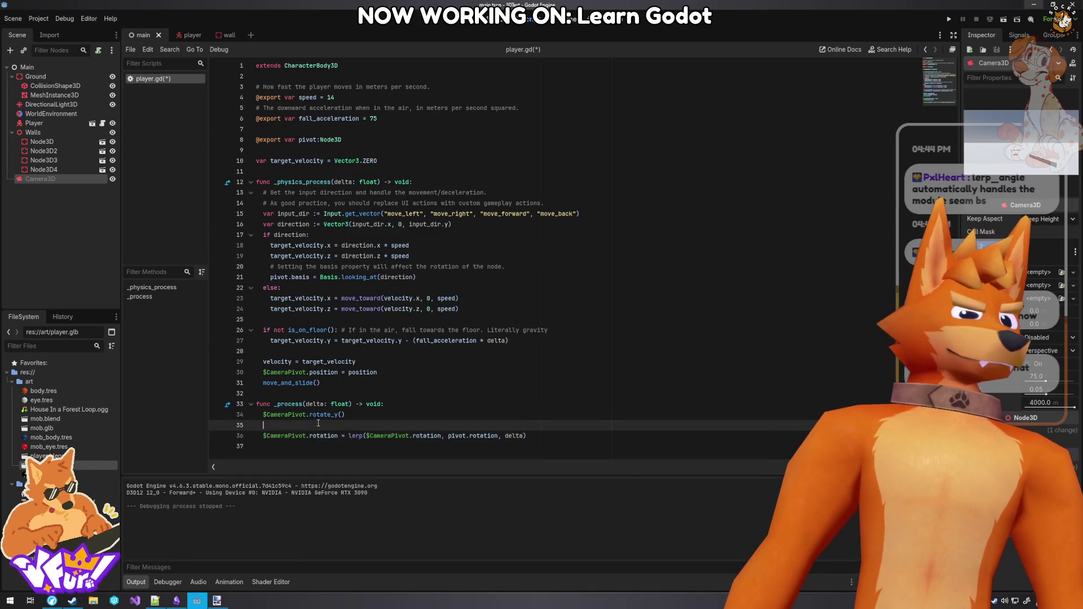
key(shift+Up)
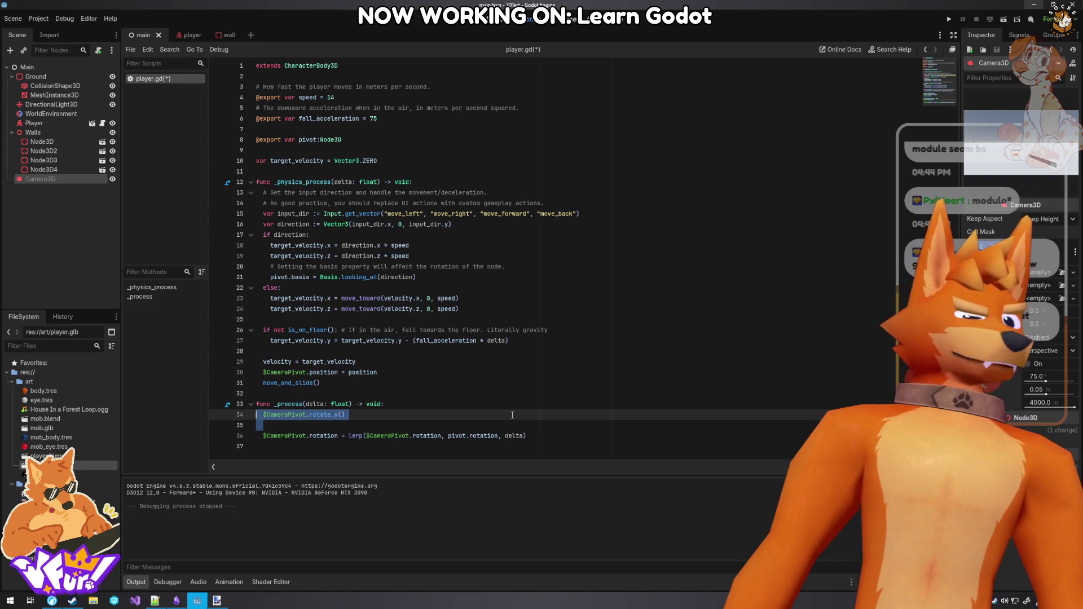
key(BackSpace)
key(Delete)
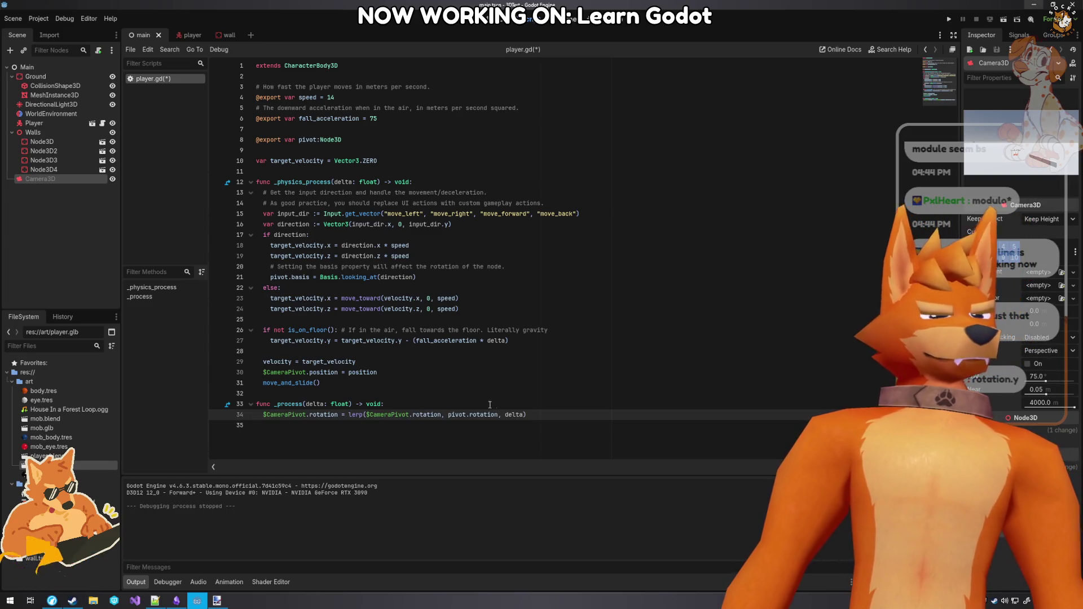
click(369, 136)
key(Return)
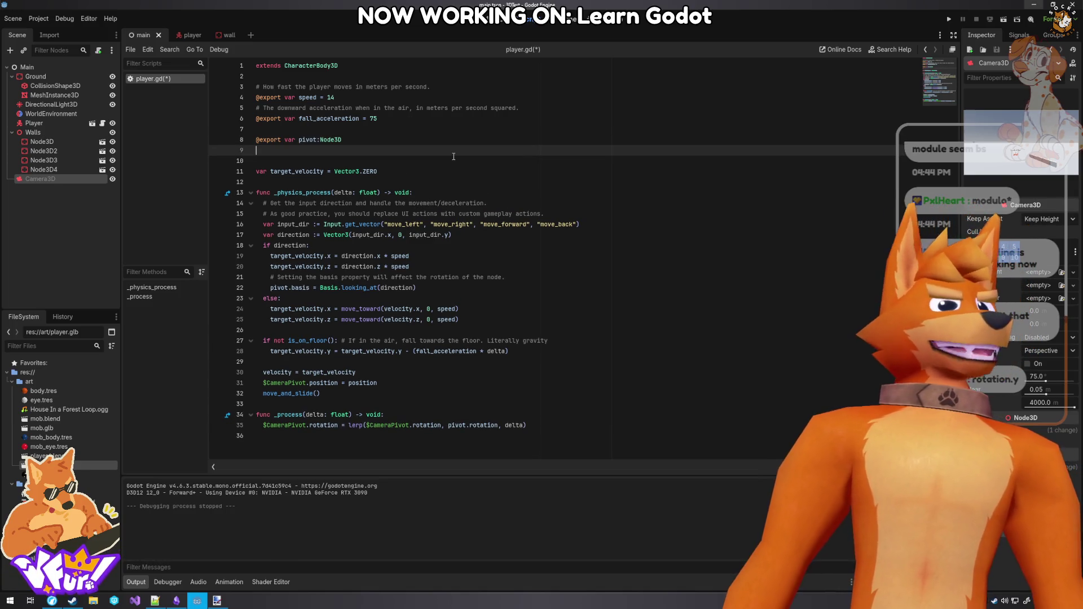
text(@export var )
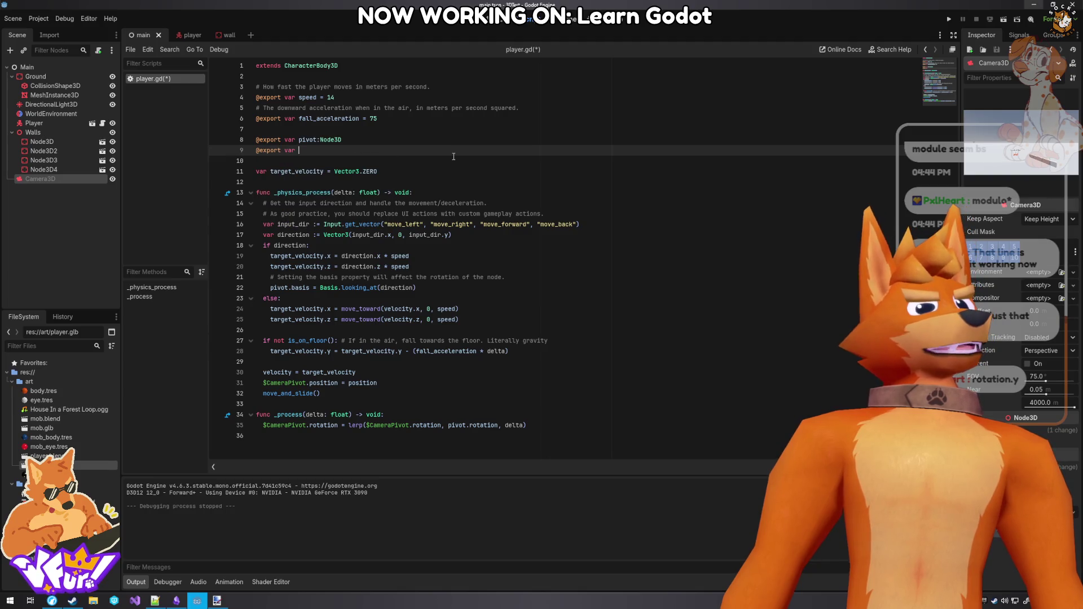
text(pivot:Node)
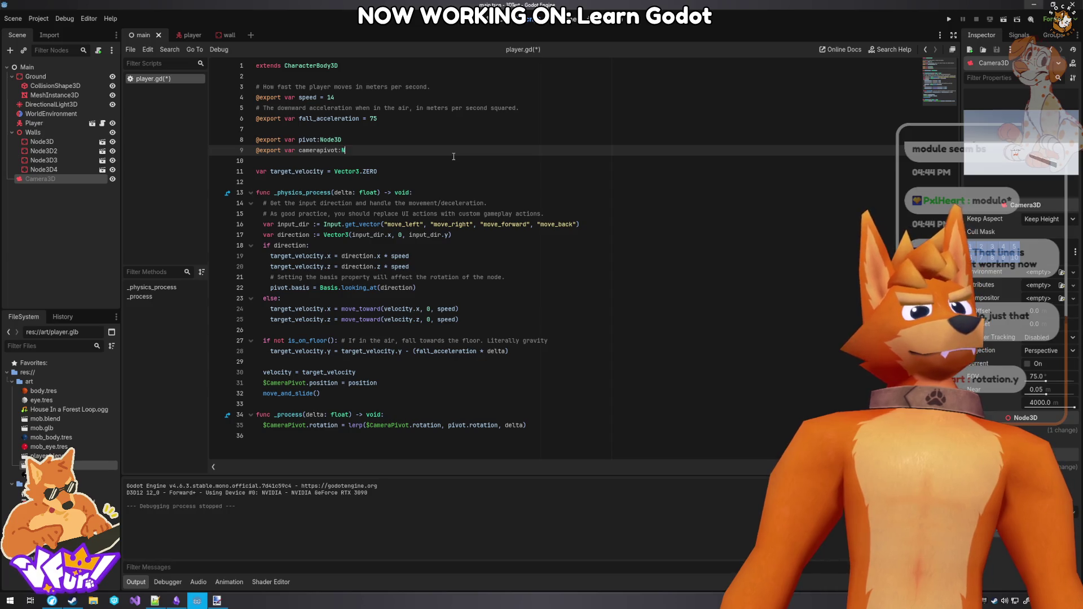
text(3D)
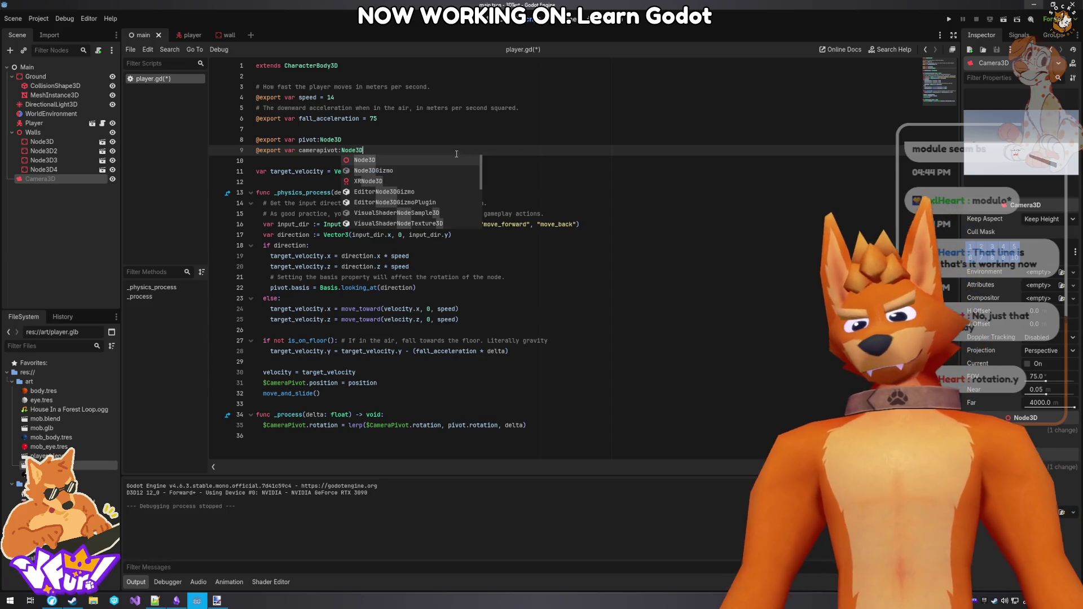
click(492, 136)
click(479, 150)
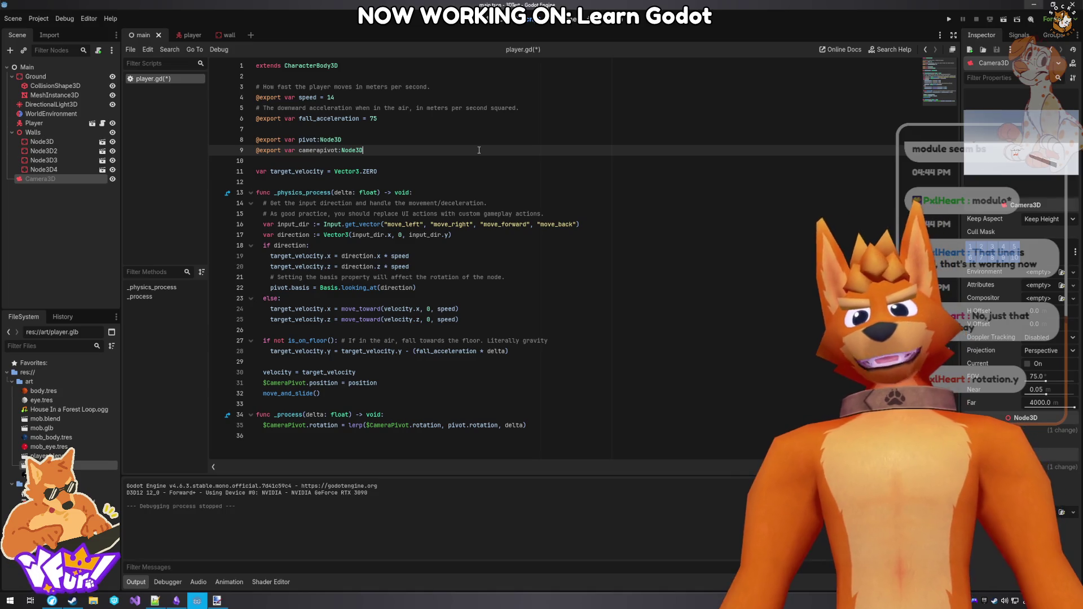
click(192, 35)
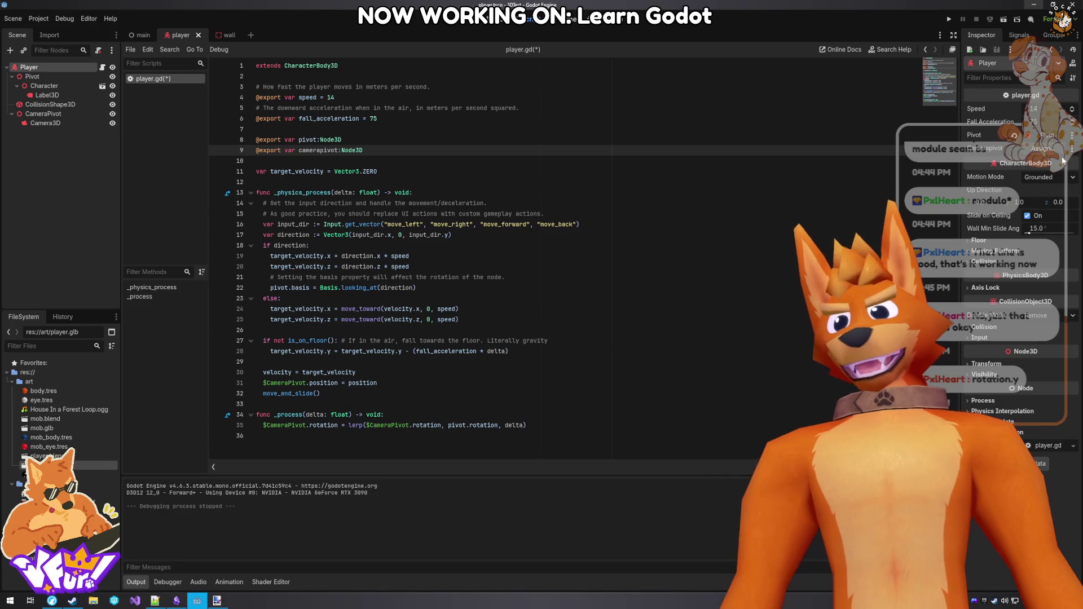
click(1041, 149)
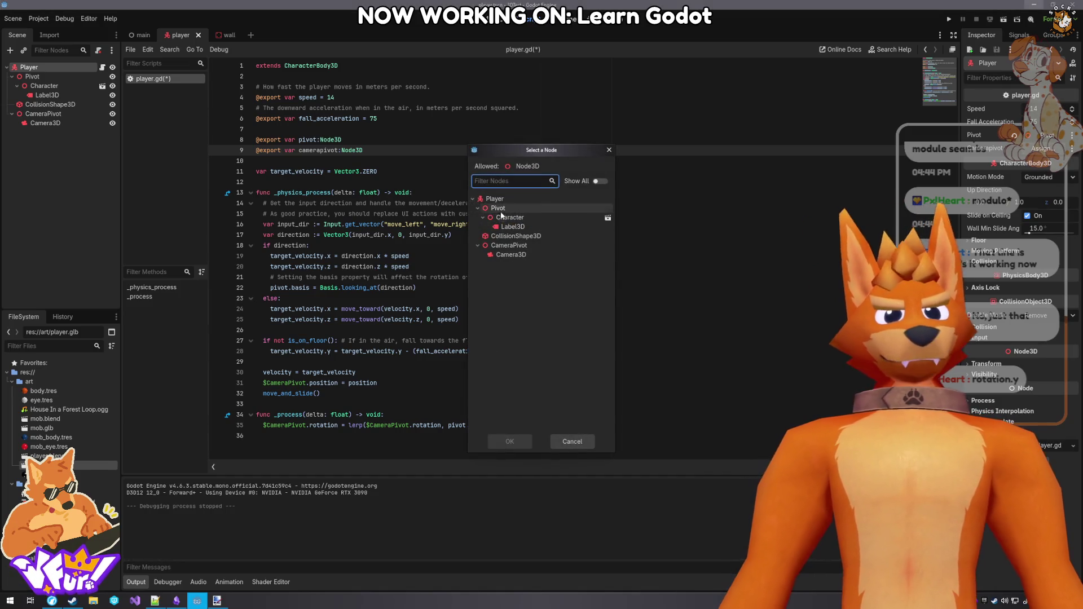
- Assign the CameraPivot node to Camerapivot, save, and return to the main scene
click(520, 251)
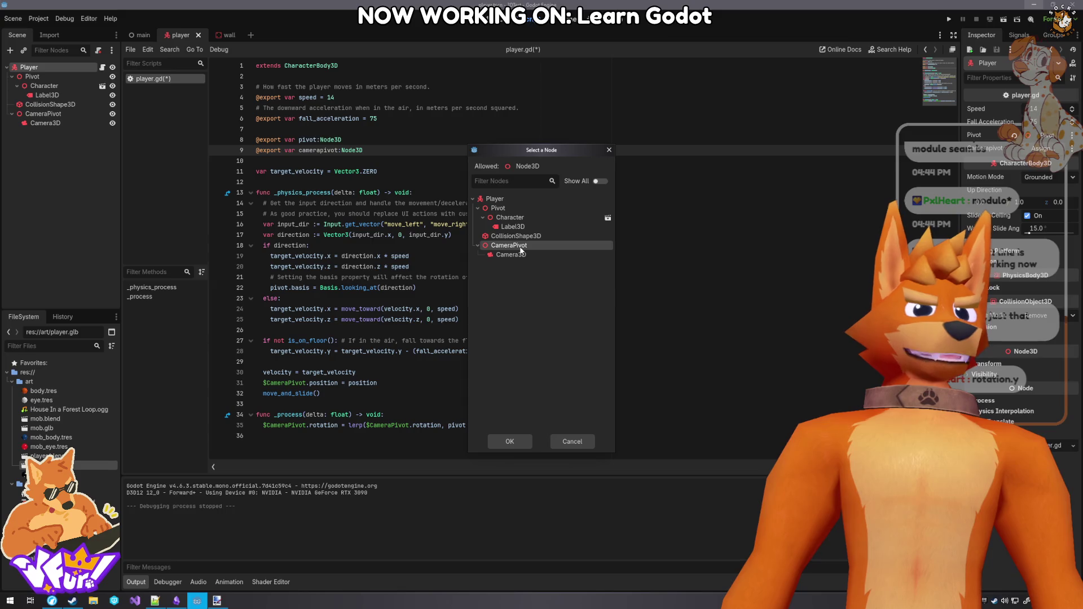
click(510, 442)
click(660, 269)
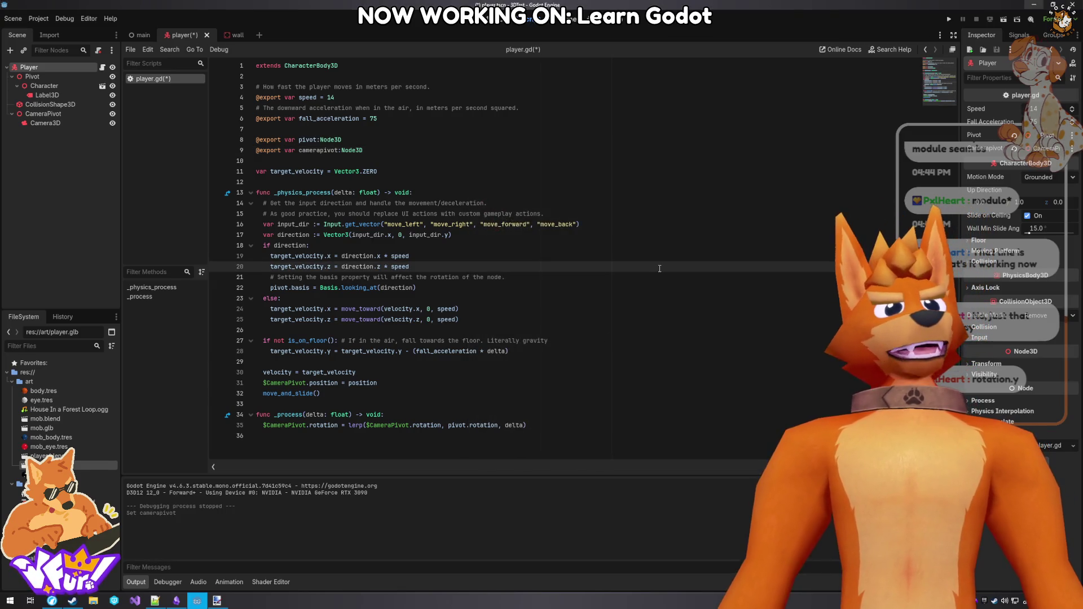
key(ctrl+s)
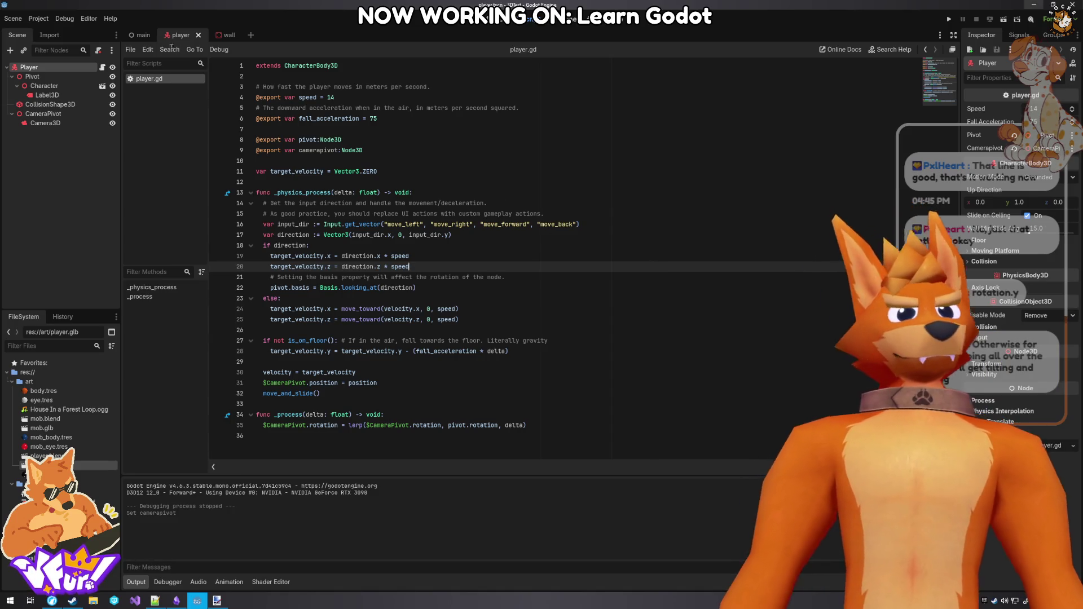
click(143, 34)
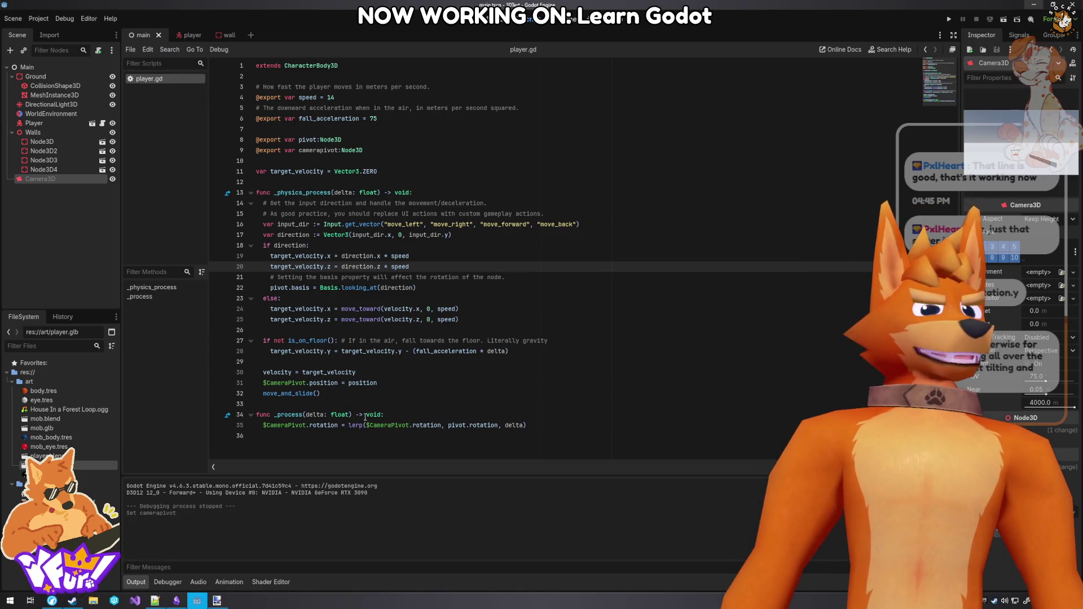
- Change line 35 to set rotation.y using lerp_angle
click(442, 425)
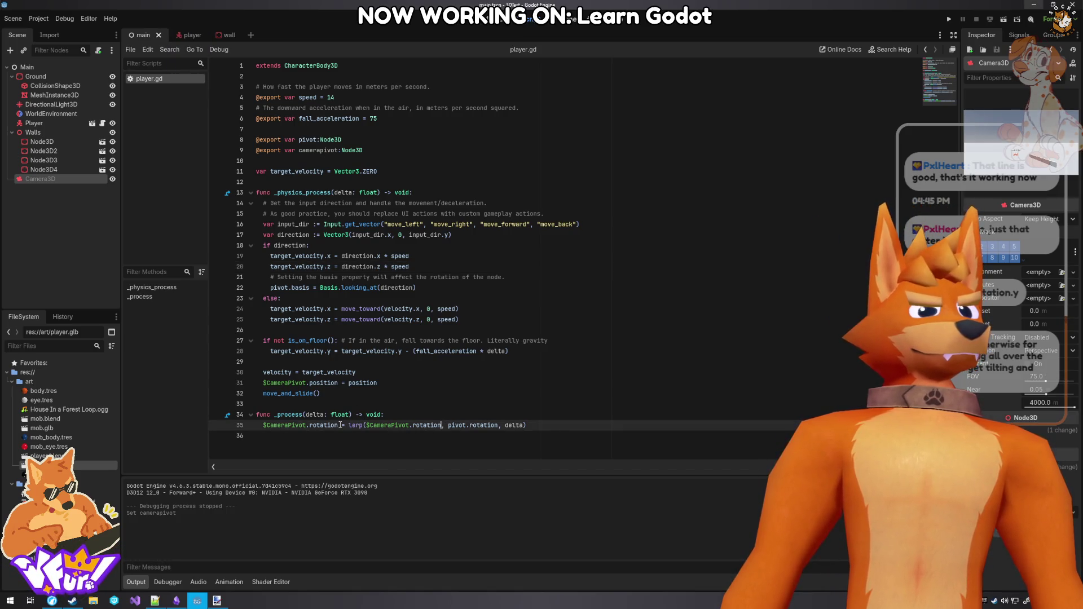
text(.y)
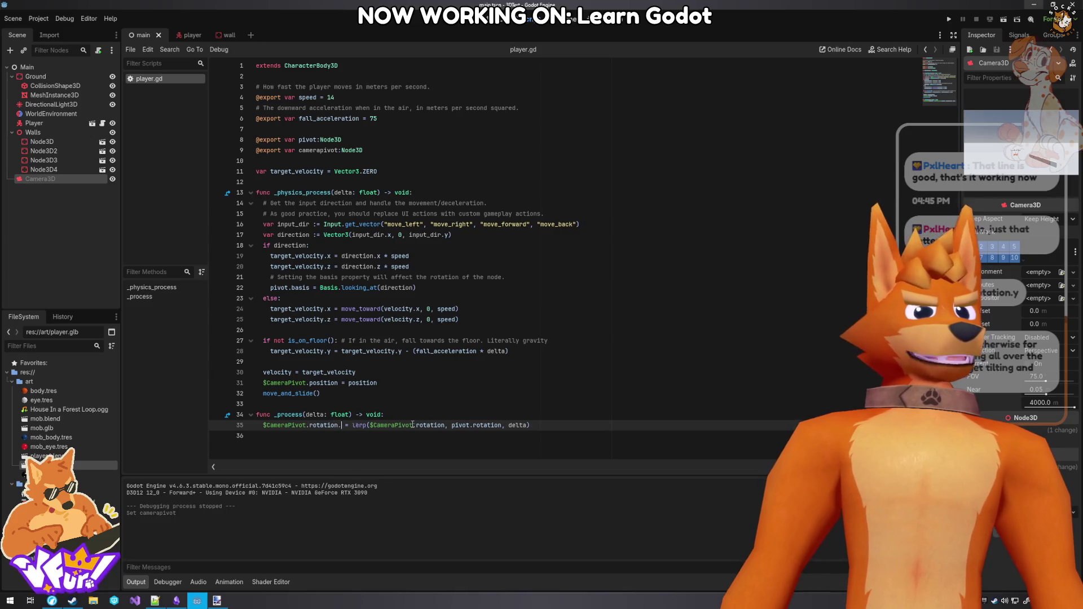
key(ctrl+v)
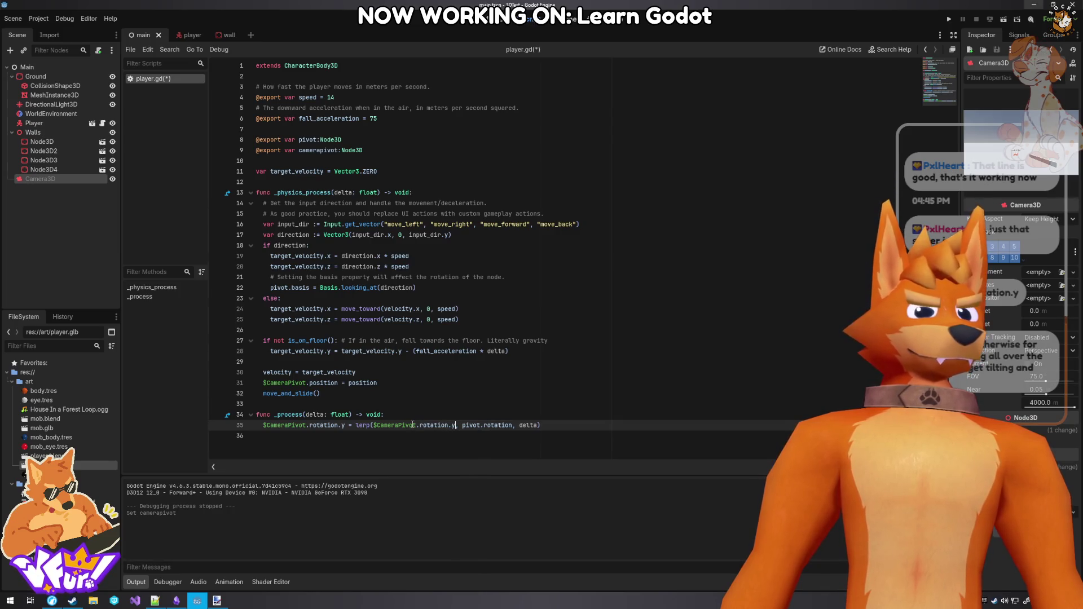
key(Left)
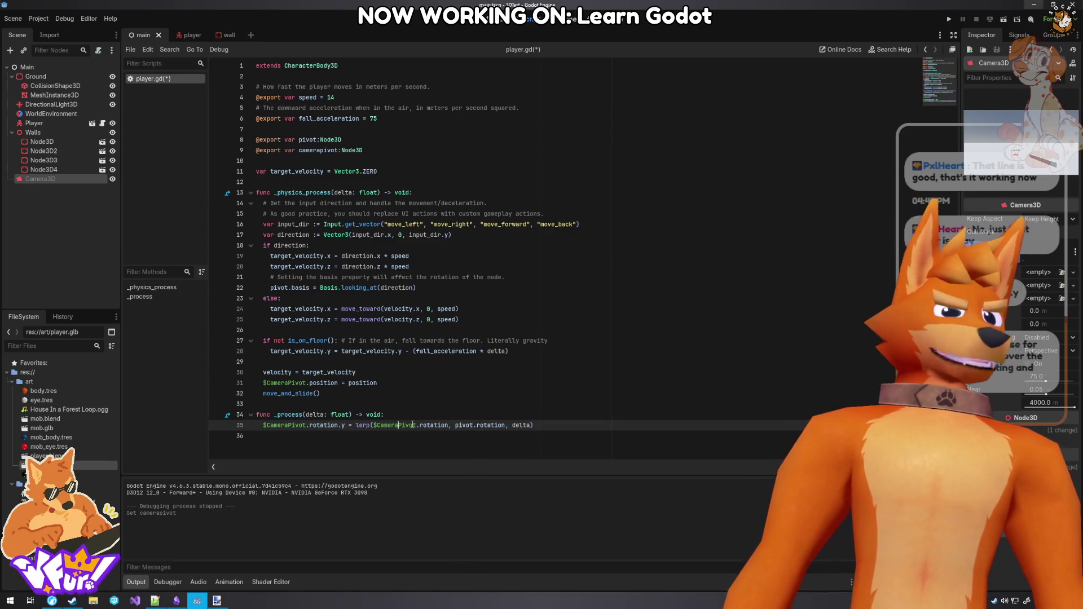
text(_angle)
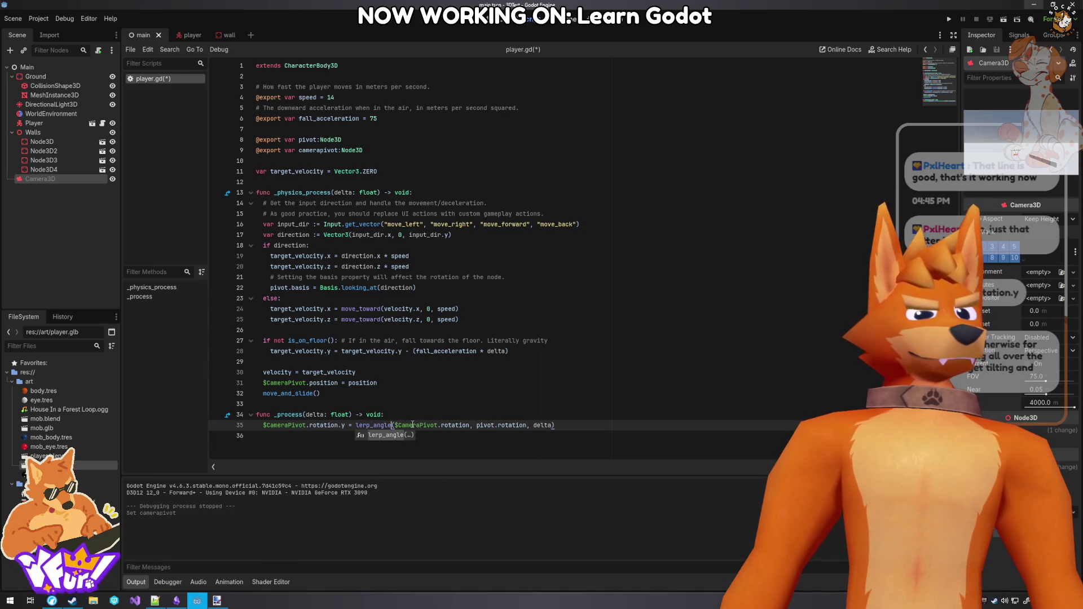
- Use rotation.y for both the $CameraPivot and pivot arguments of lerp_angle
key(Left)
key(Left)
key(Left)
key(BackSpace)
key(BackSpace)
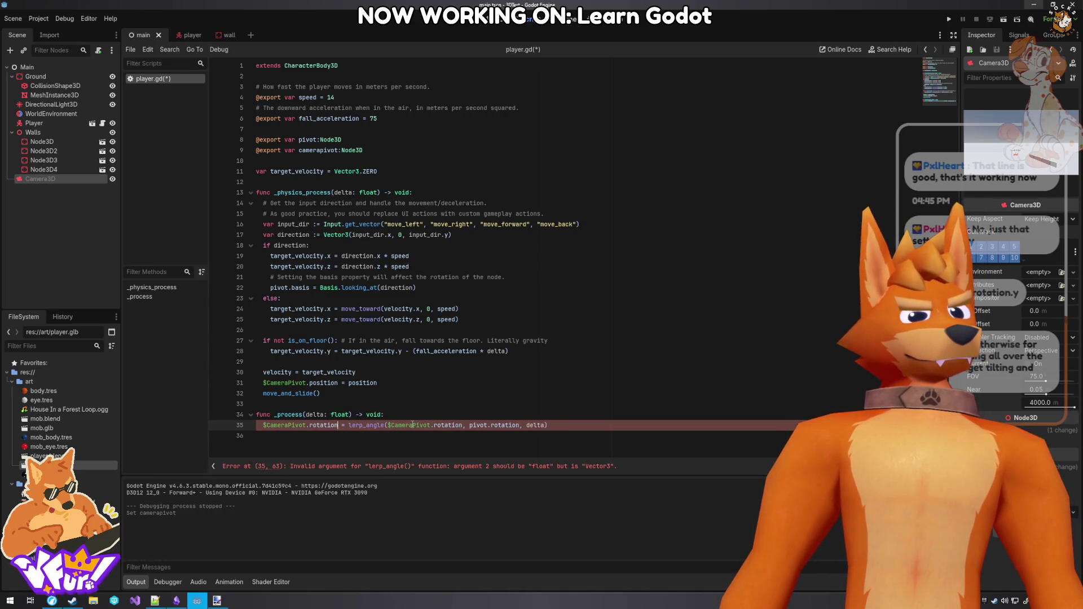
text(.y)
key(Right)
key(Left)
text(.y)
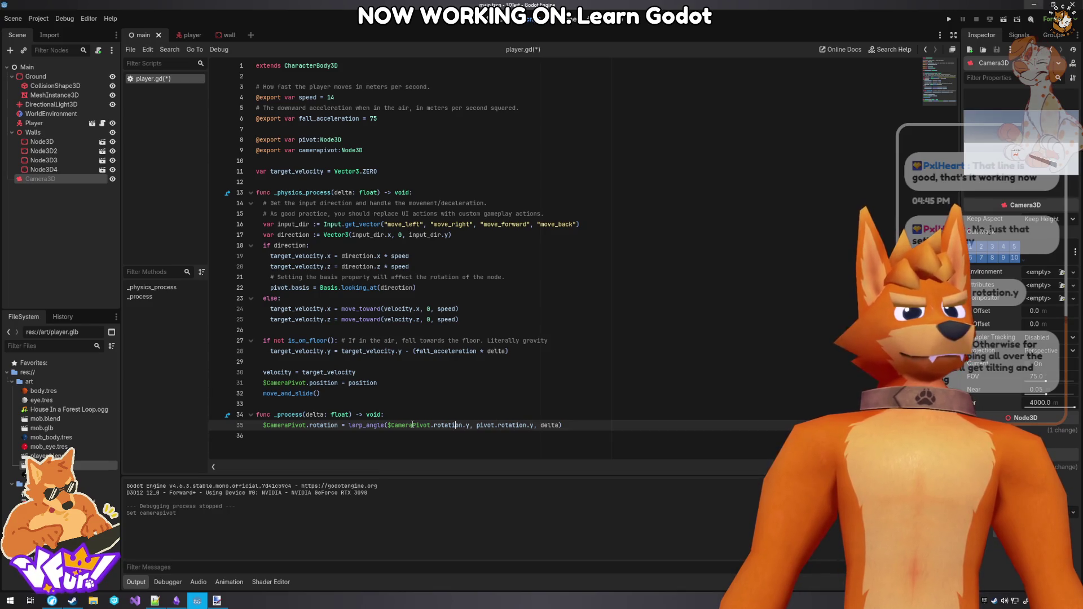
key(Left)
key(Left)
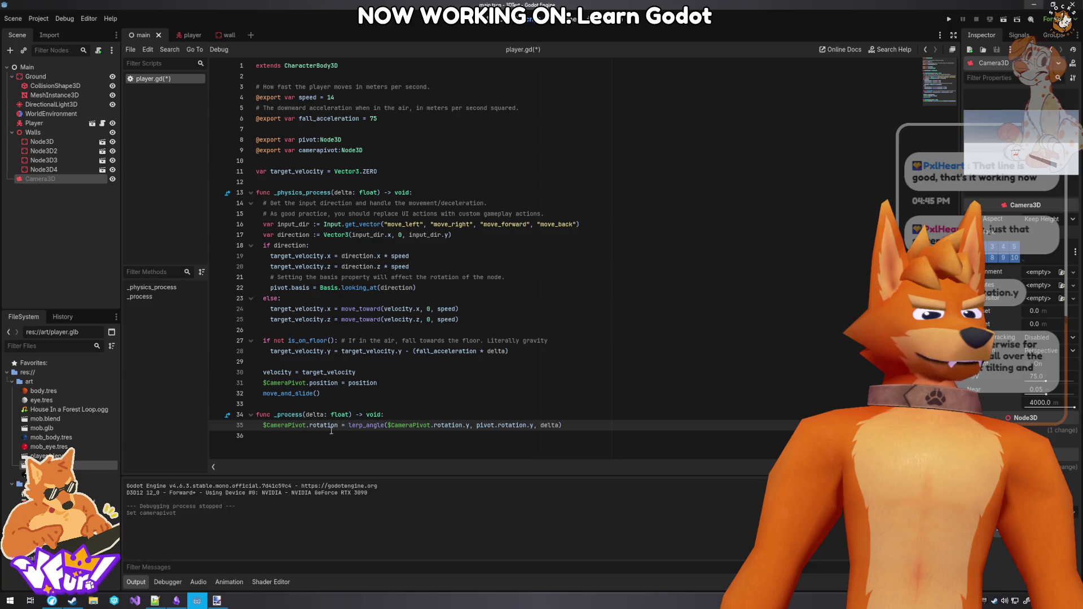
- Wrap lerp_angle in $CameraPivot.rotate_y(...), save the script, and run the game
mouse_move(325, 425)
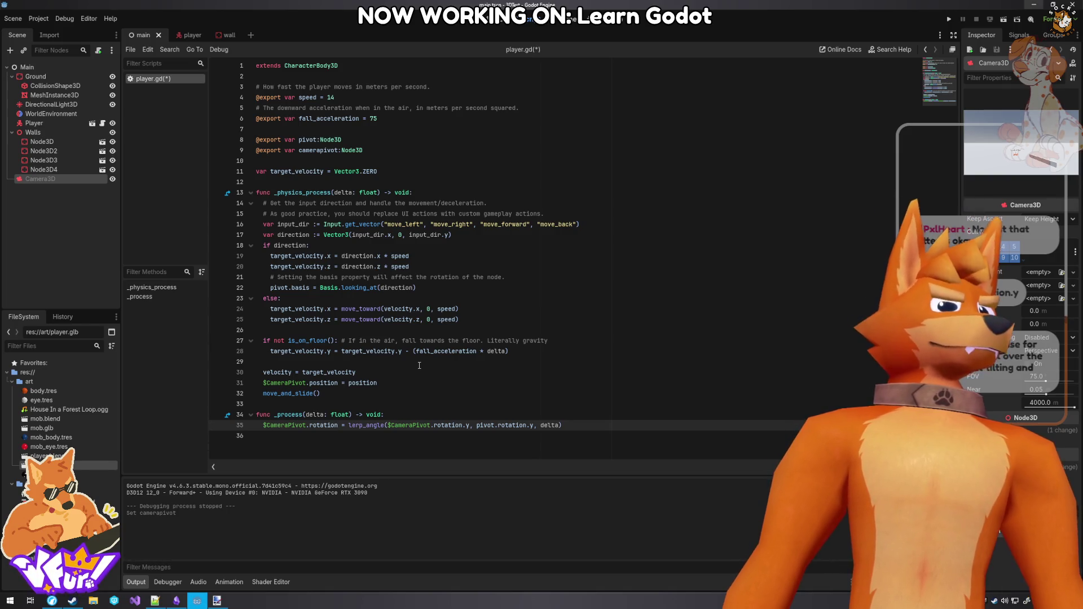
key(BackSpace)
key(BackSpace)
key(BackSpace)
text(te)
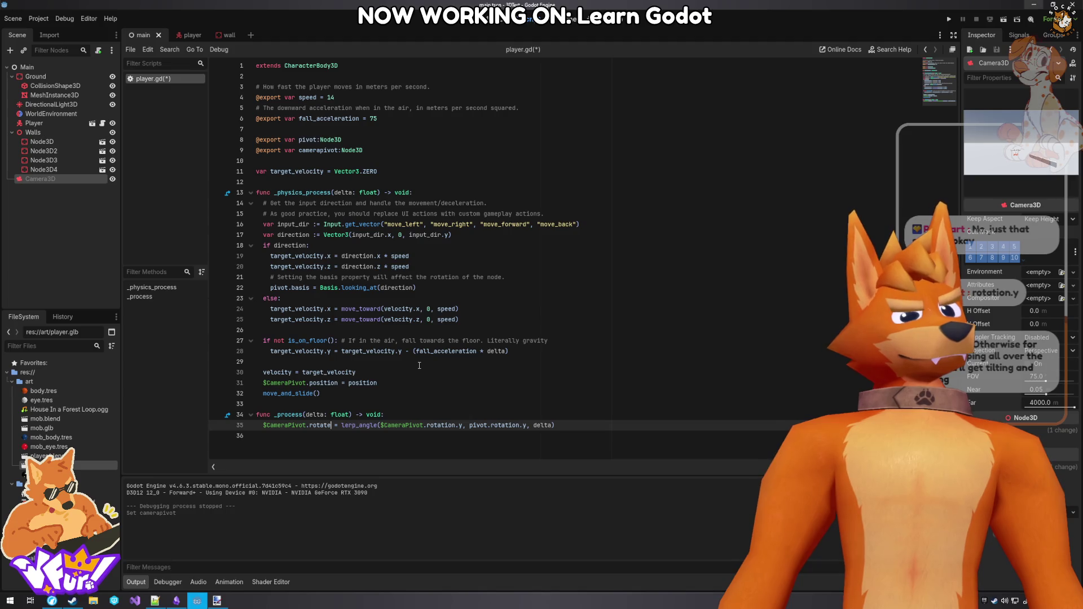
text(_)
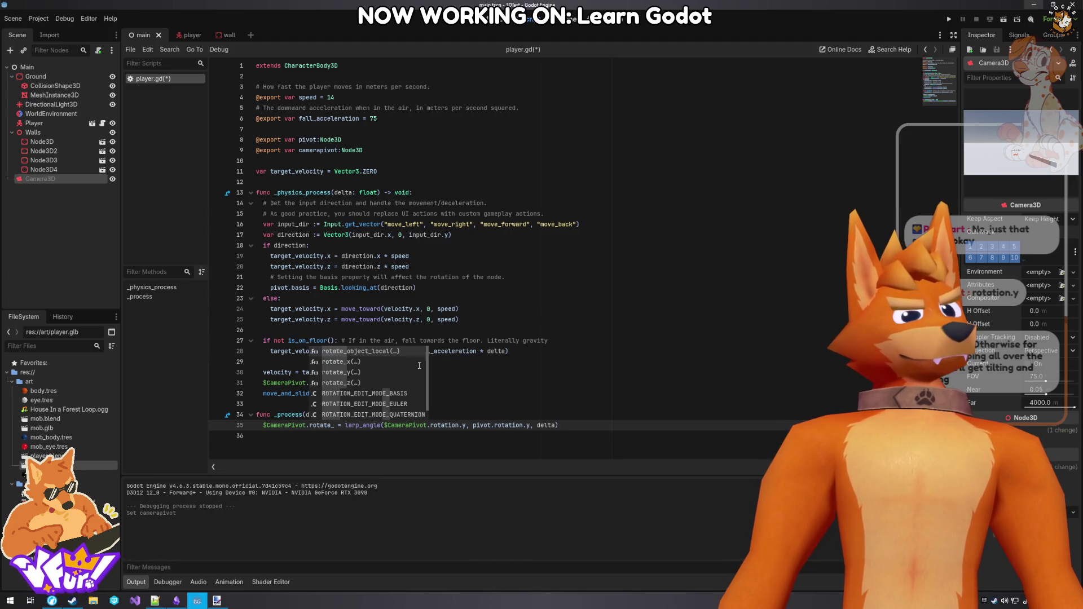
text(y)
key(Delete)
key(Delete)
key(Delete)
text(()
key(End)
text())
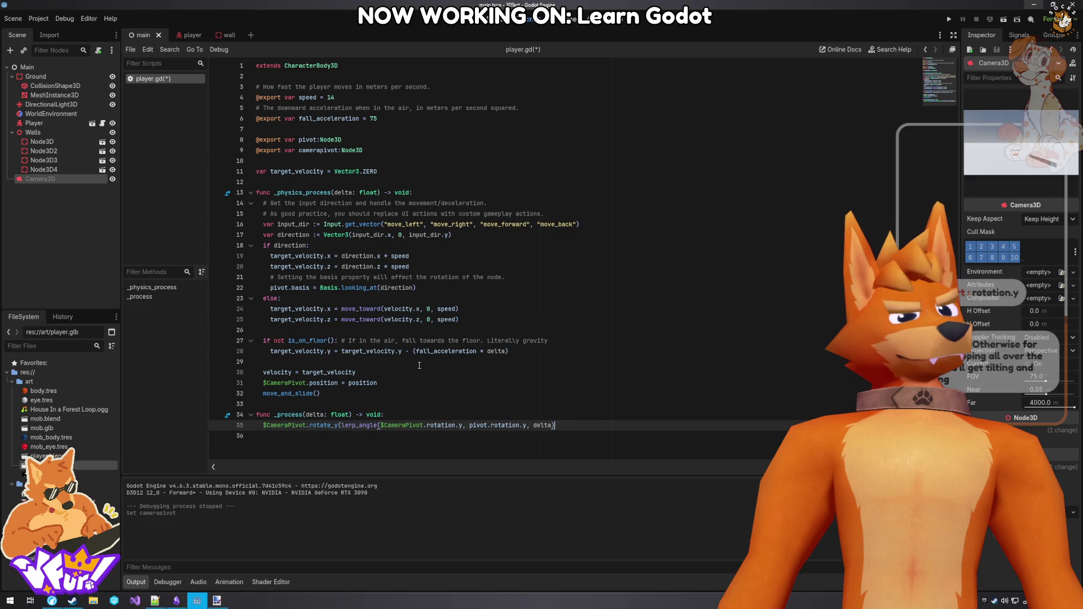
click(419, 364)
key(ctrl+s)
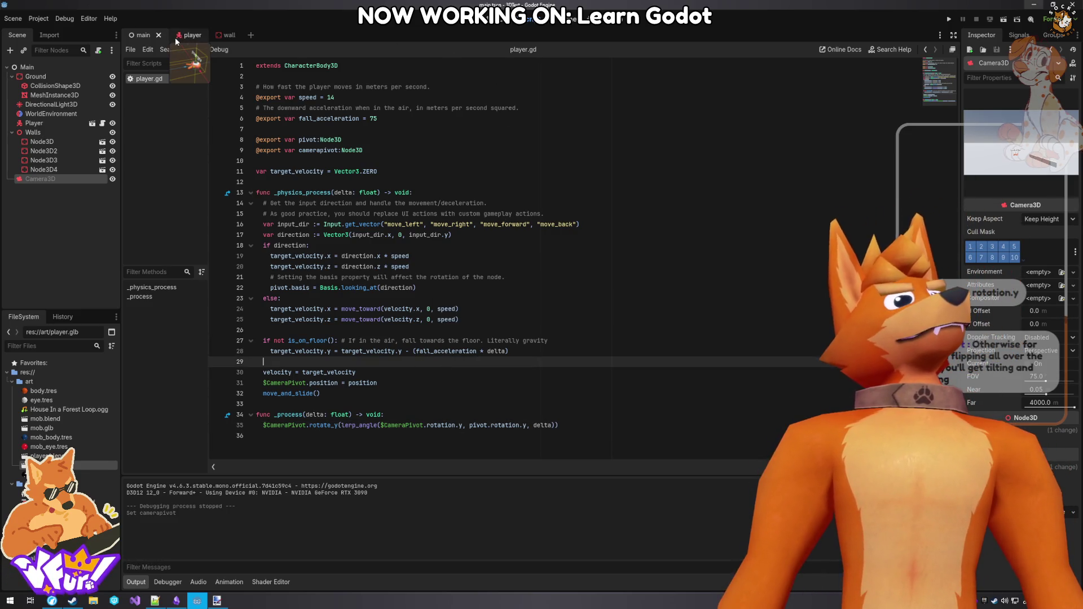
click(1004, 19)
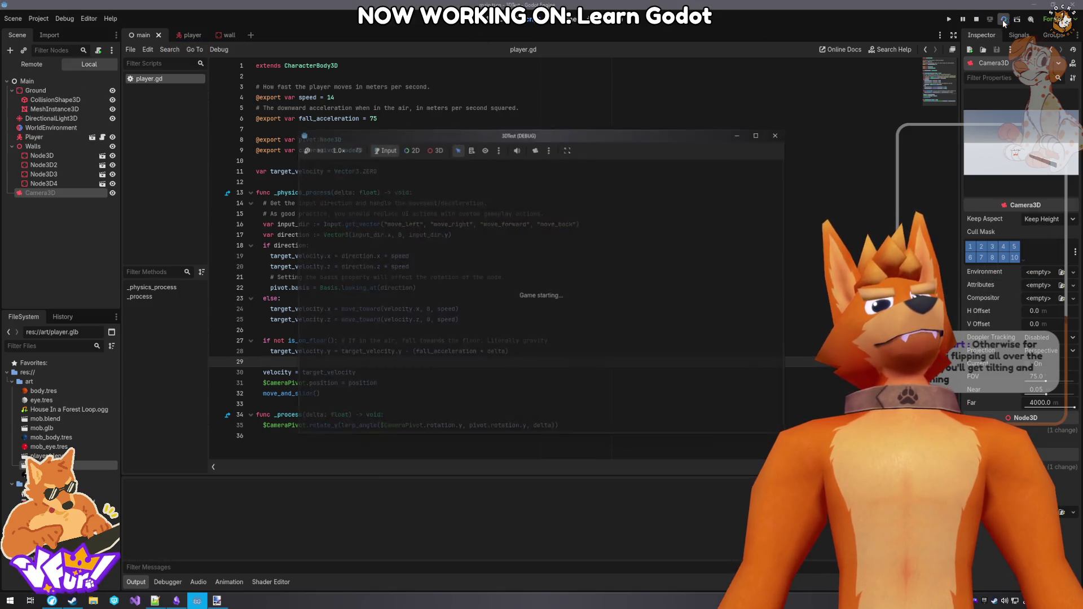
- Move the player with D and S to check the camera swing, then close the game
key(d)
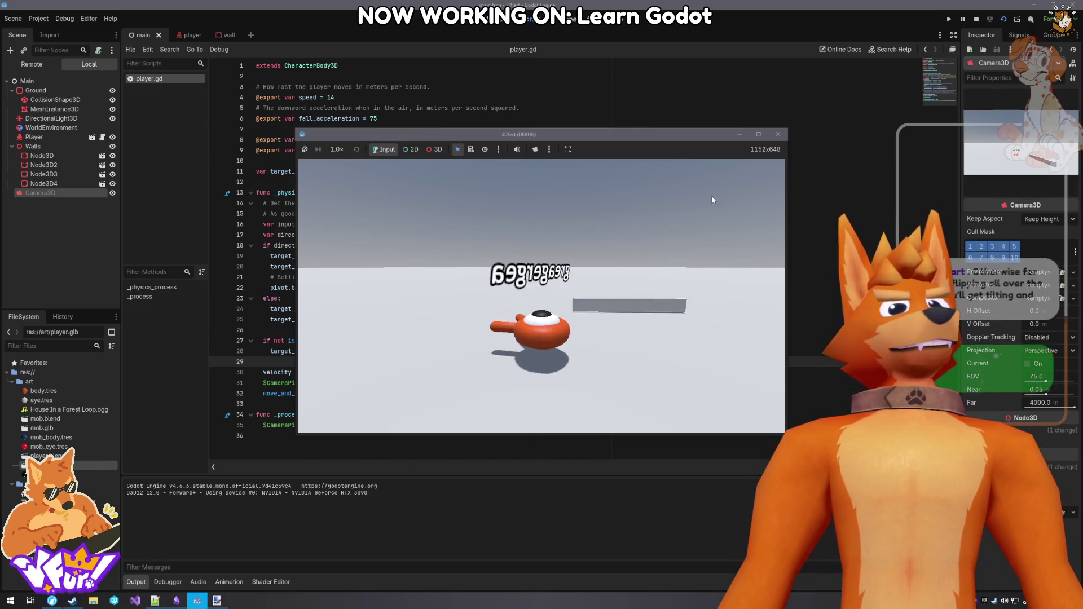
key(s)
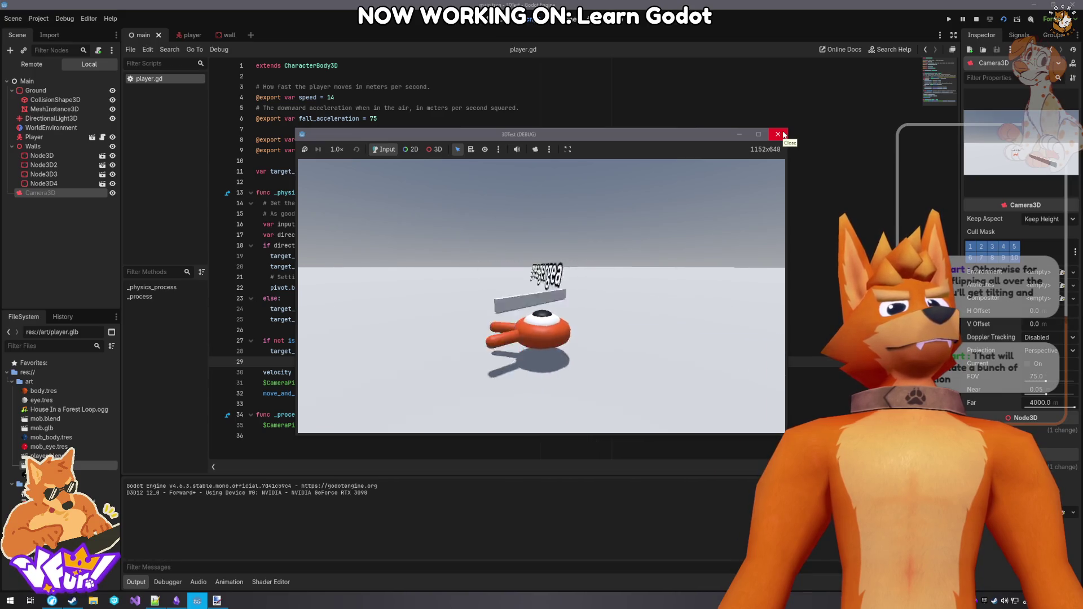
click(778, 134)
- Rewrite line 35 as $CameraPivot.rotation.y = lerp_angle(...) and drop the extra parenthesis
click(413, 414)
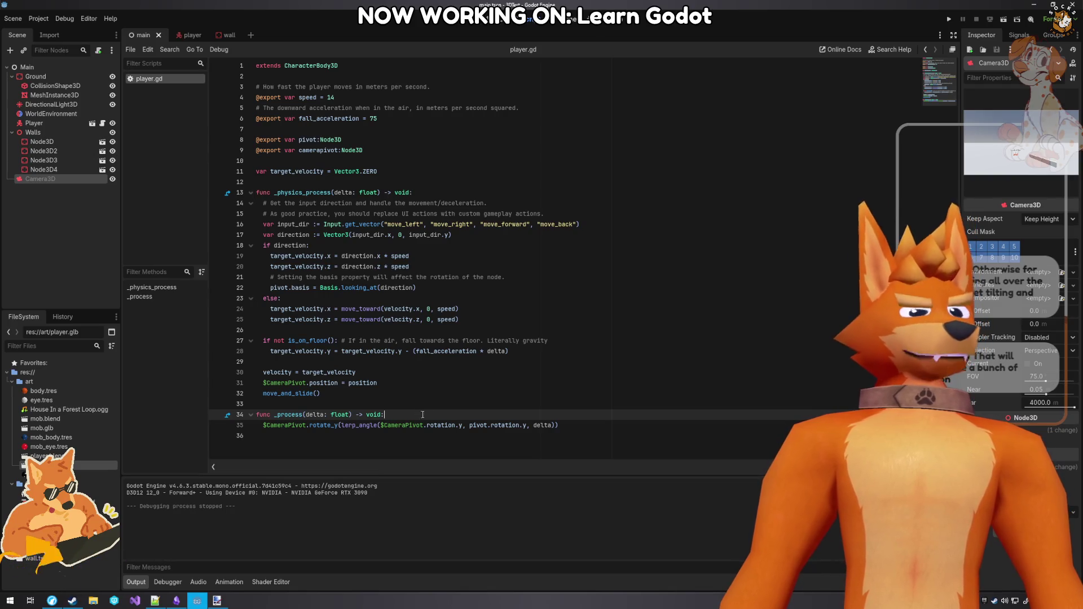
mouse_move(348, 430)
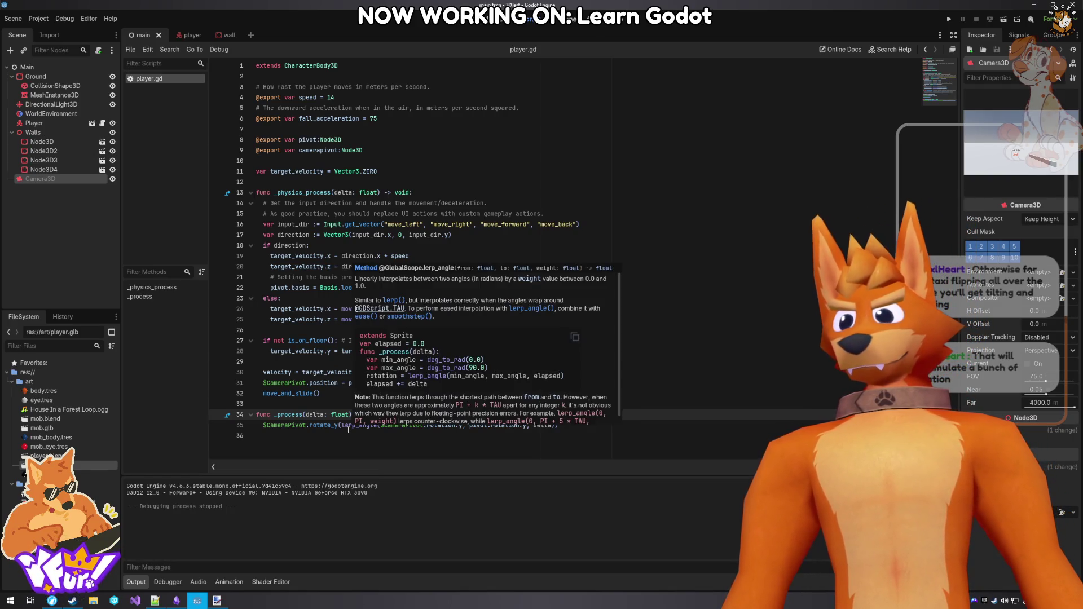
click(342, 425)
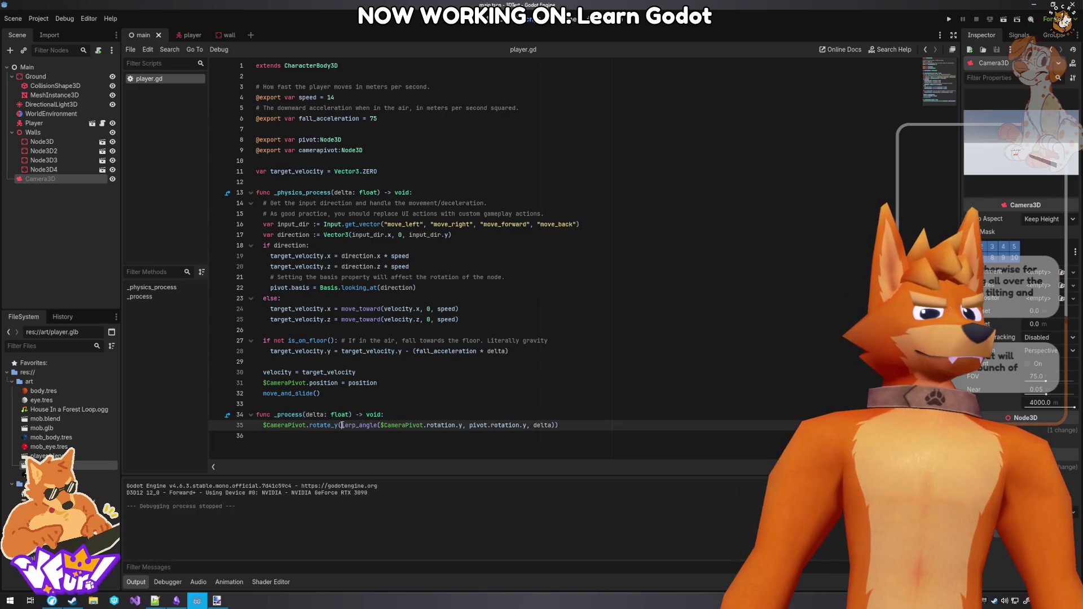
key(BackSpace)
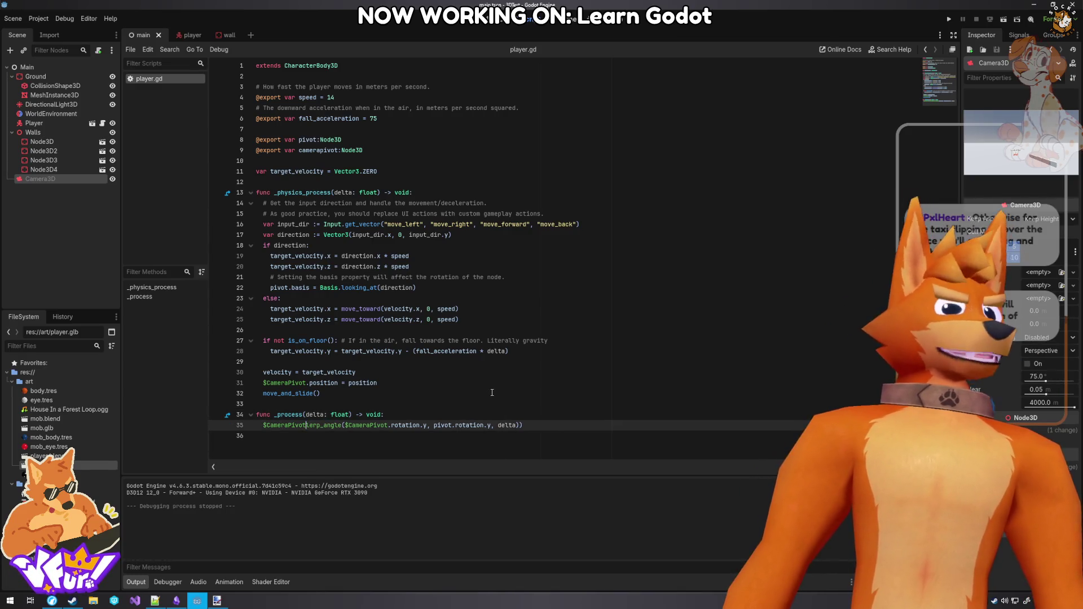
text(.rotation.y )
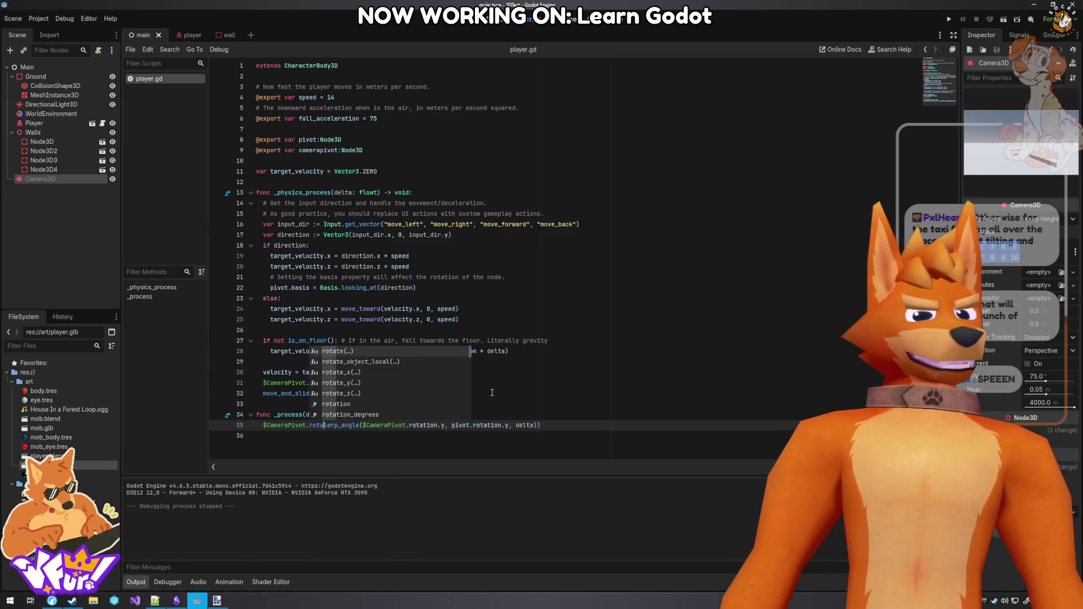
text(=)
key(End)
key(BackSpace)
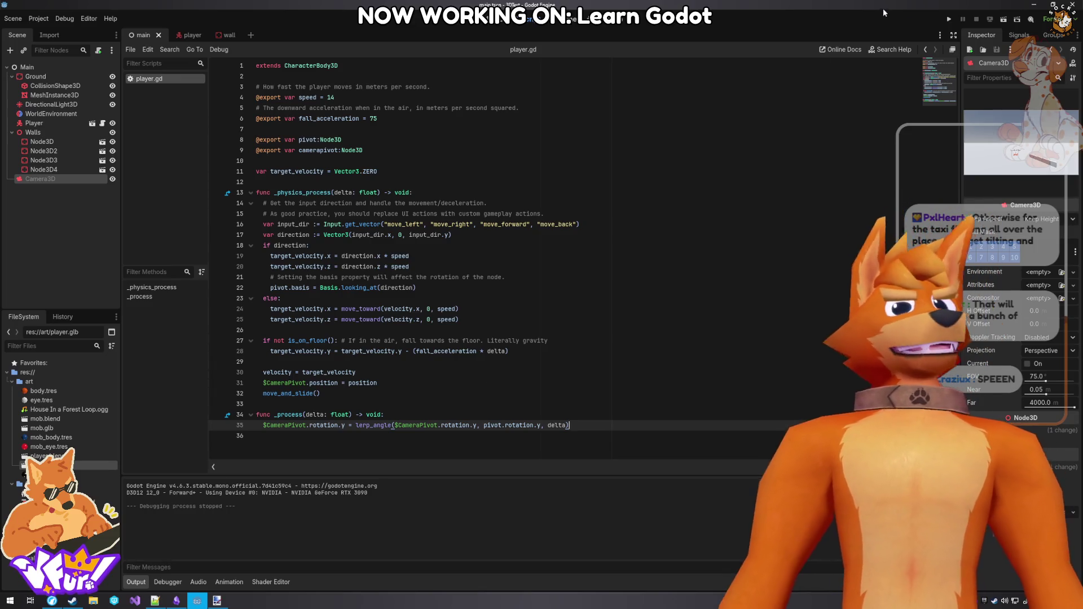
- Run the game, turn the player left and right with A and D, then stop it
click(1004, 20)
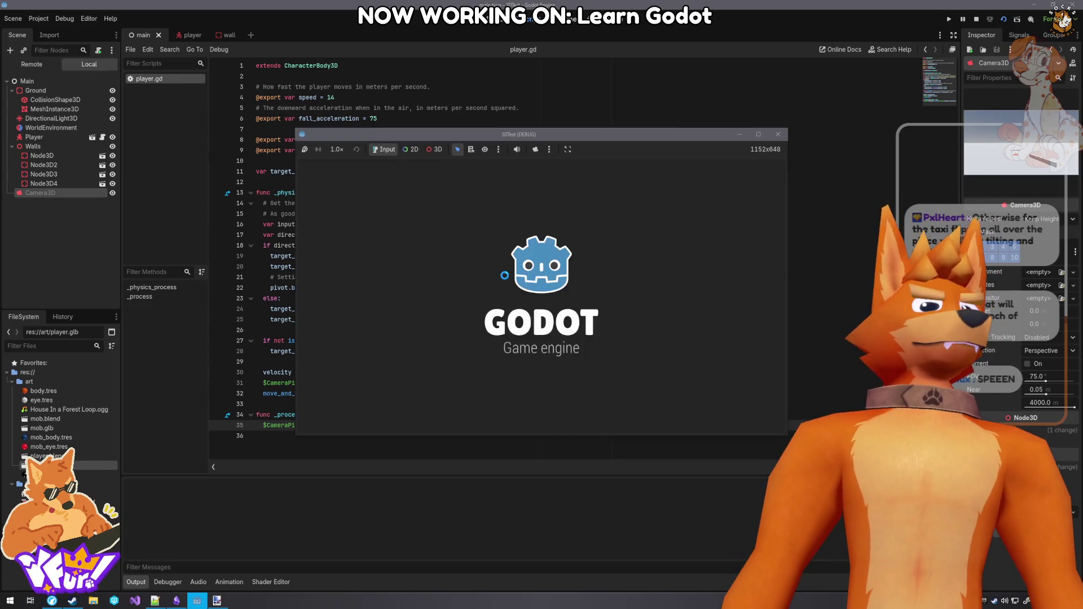
key(a)
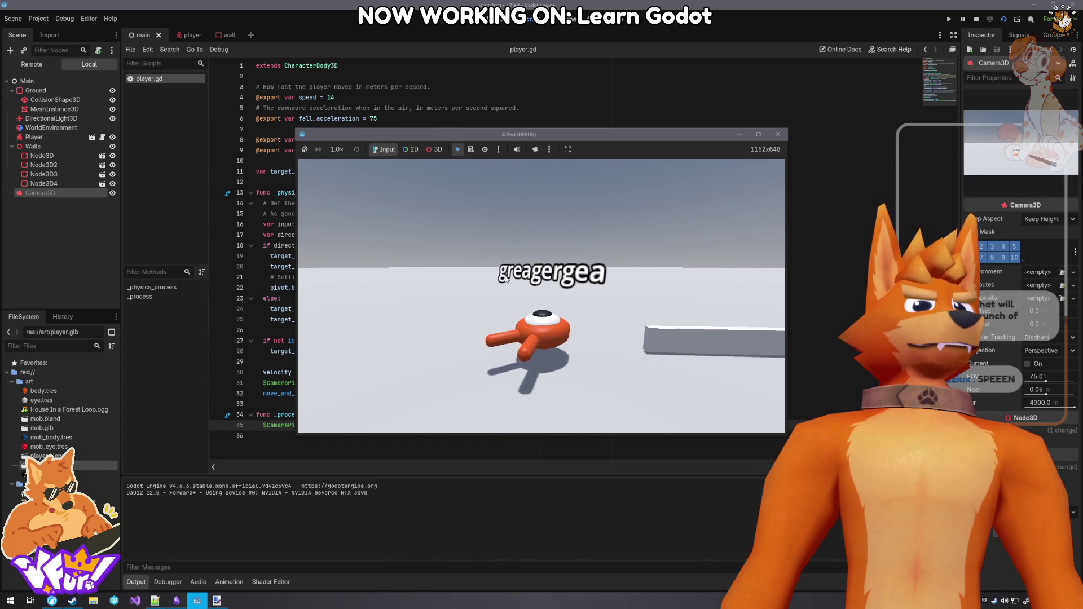
key(d)
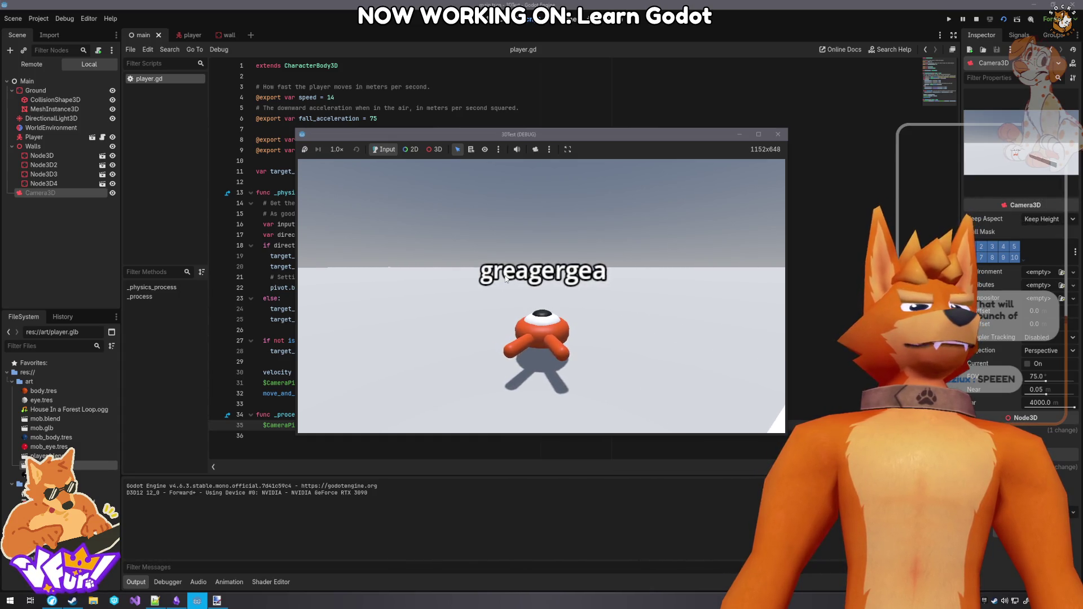
key(a)
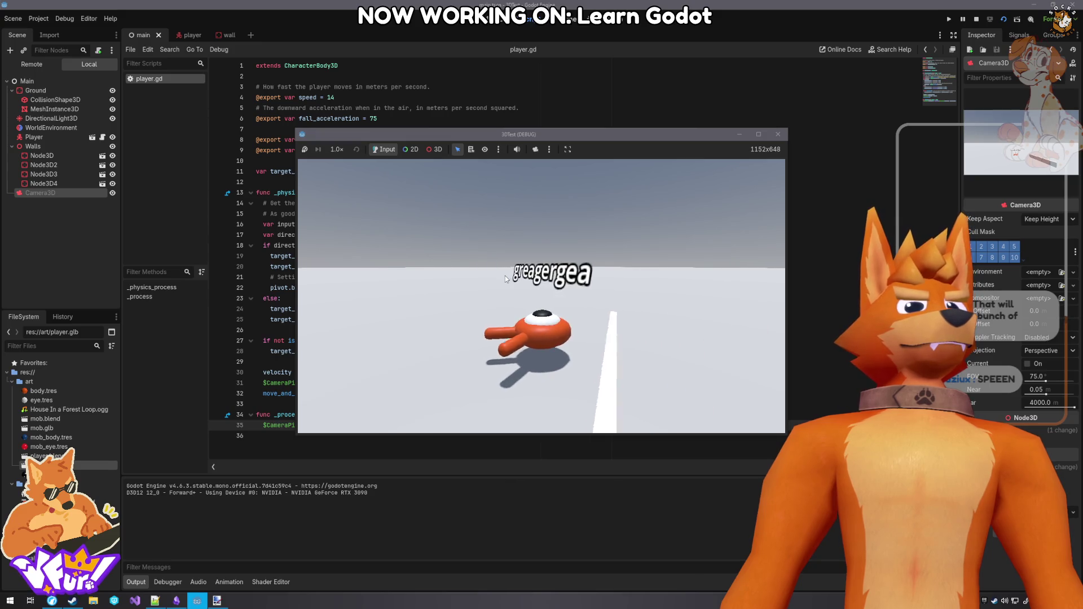
key(d)
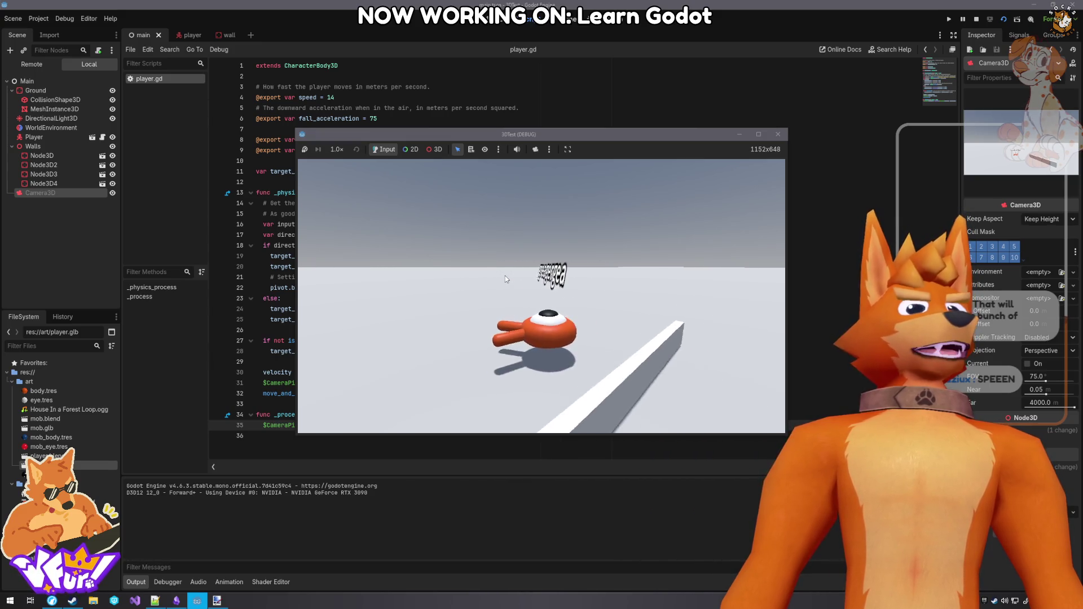
key(d)
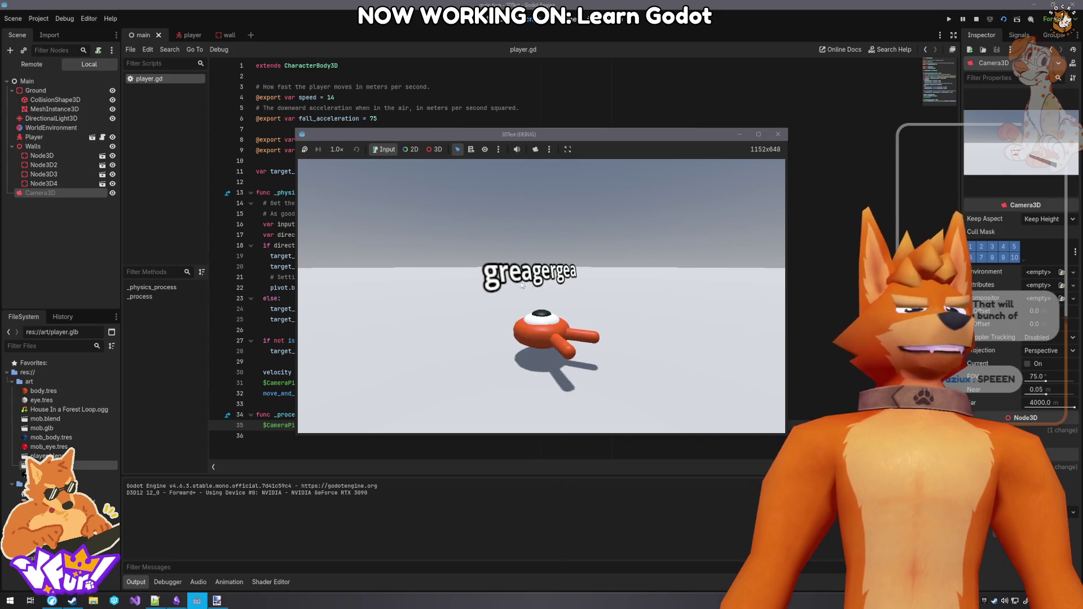
click(778, 135)
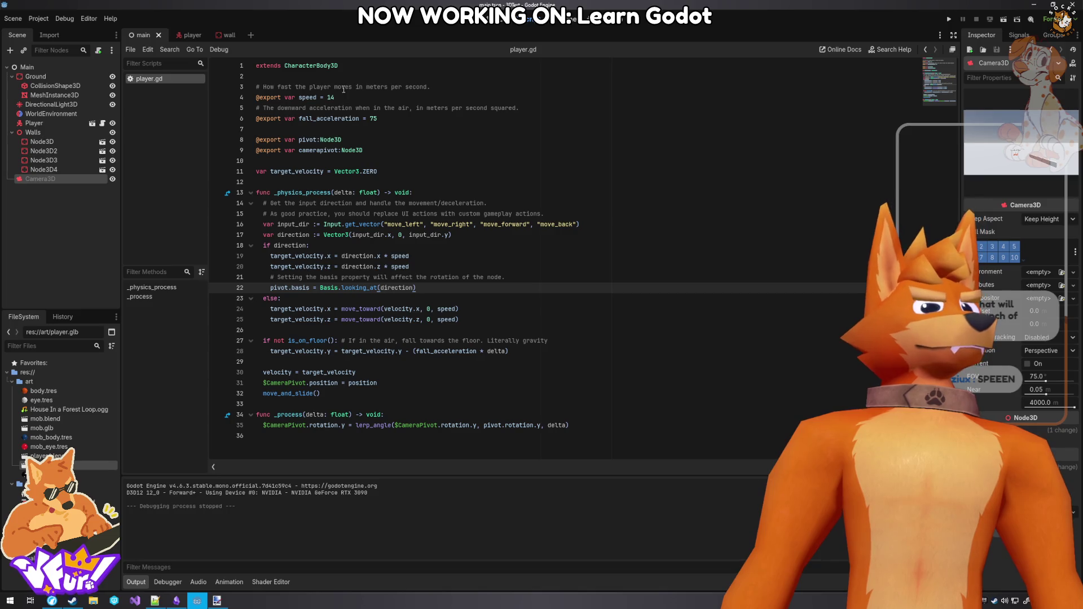
- Change the lerp_angle weight on line 35 to delta * speed
click(566, 425)
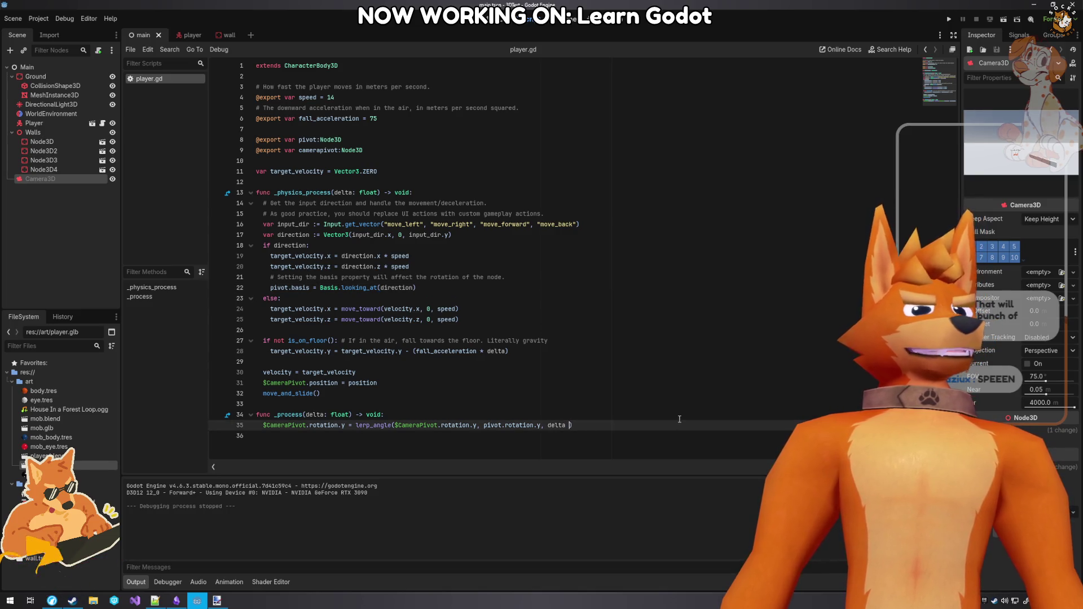
text(d)
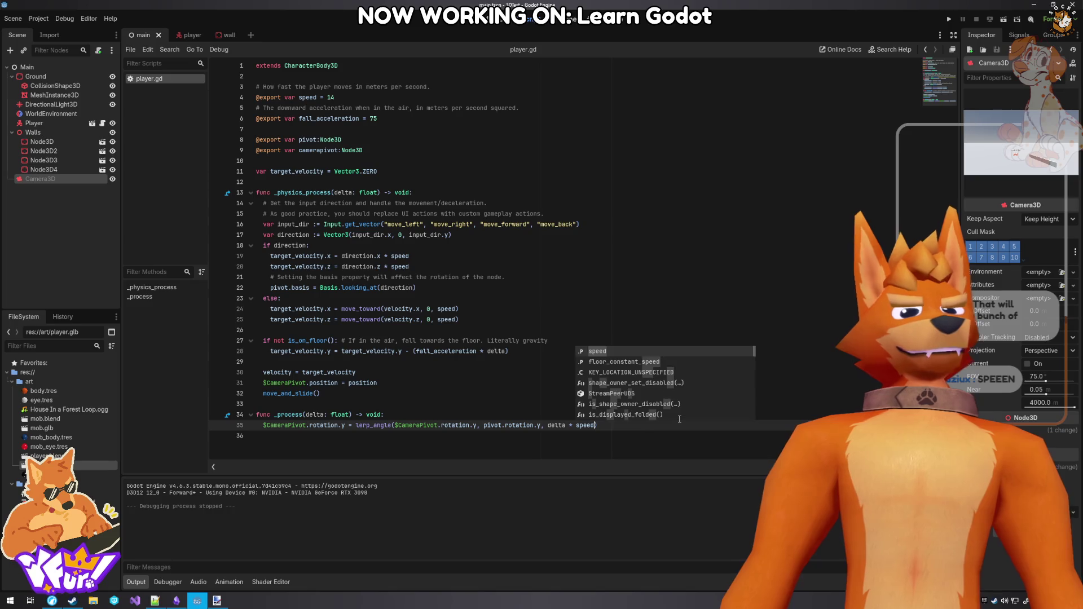
click(465, 324)
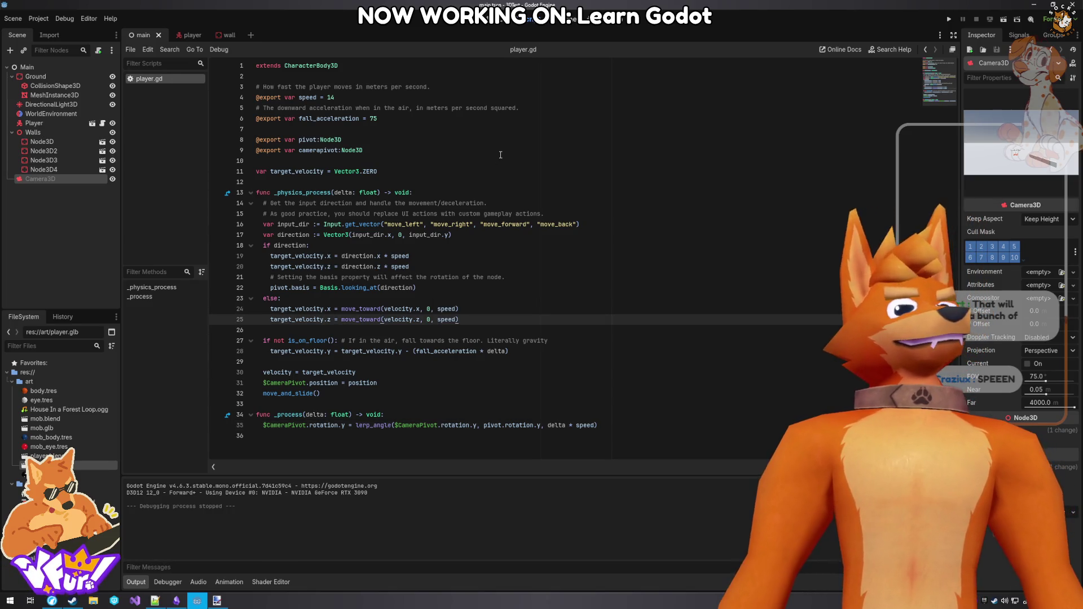
- Run the game, turn the player with W, A, S, D to check faster camera follow, then stop it
click(1005, 21)
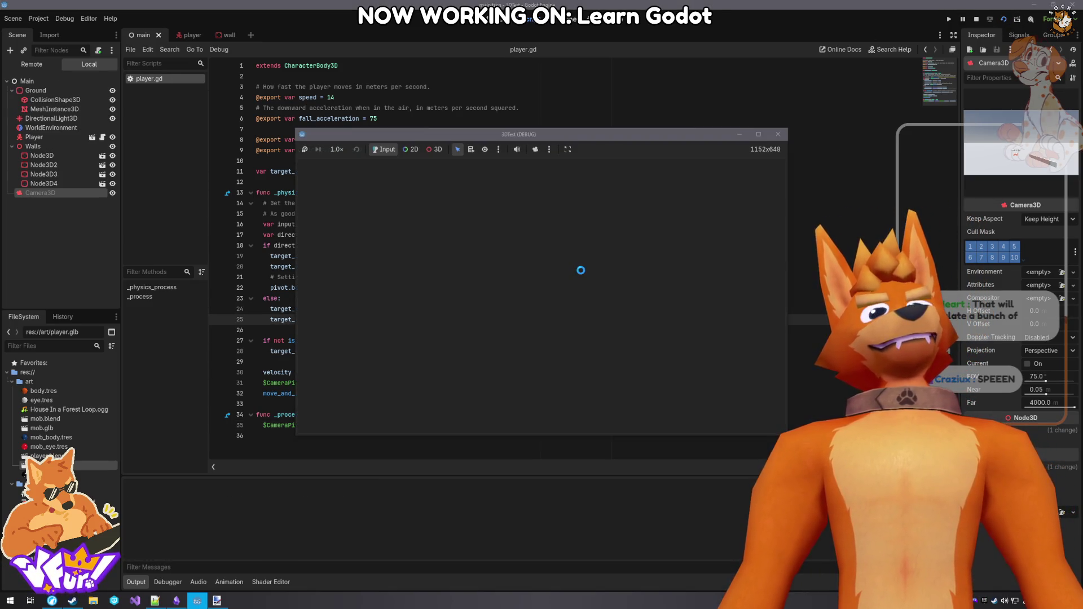
key(w)
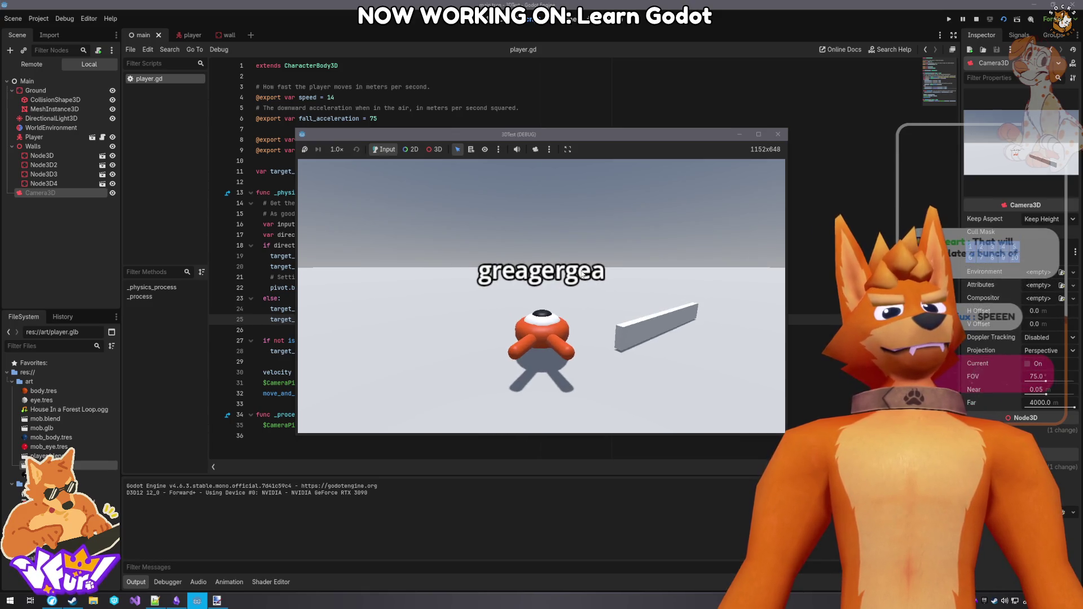
key(s)
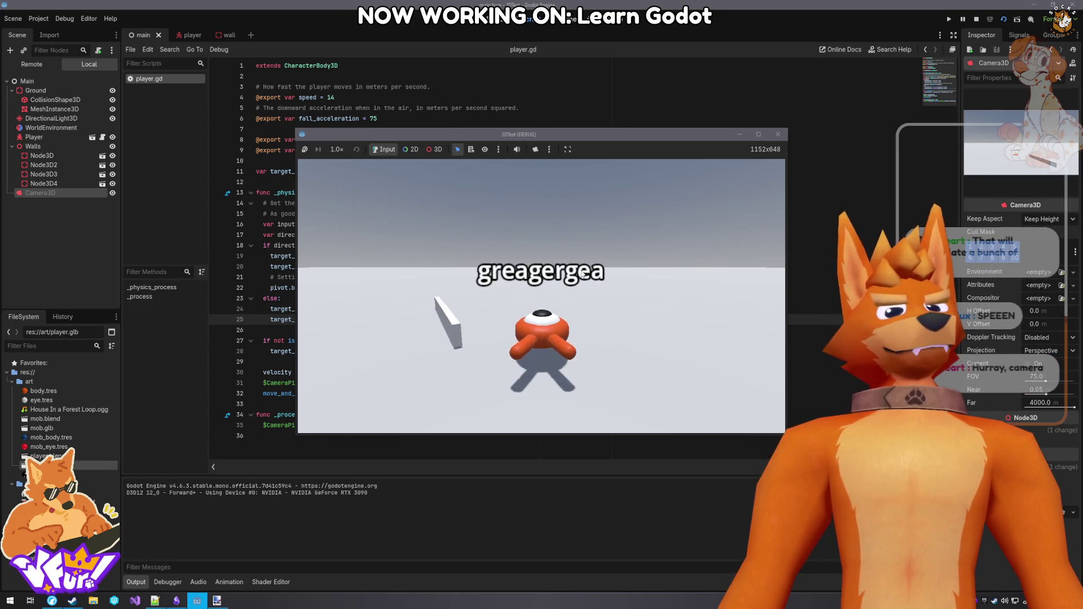
key(d)
key(a)
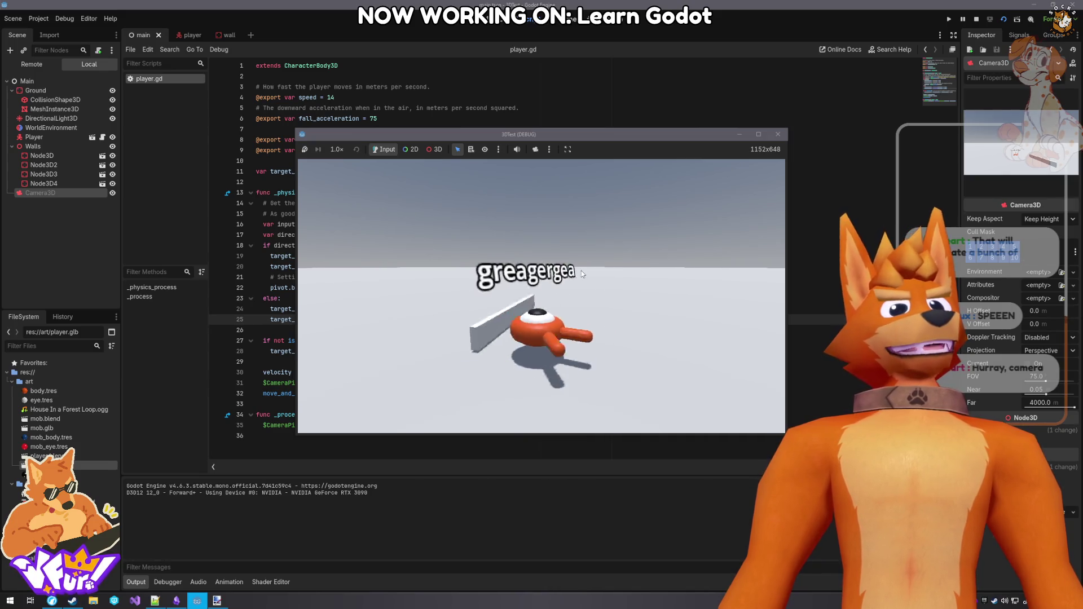
key(s)
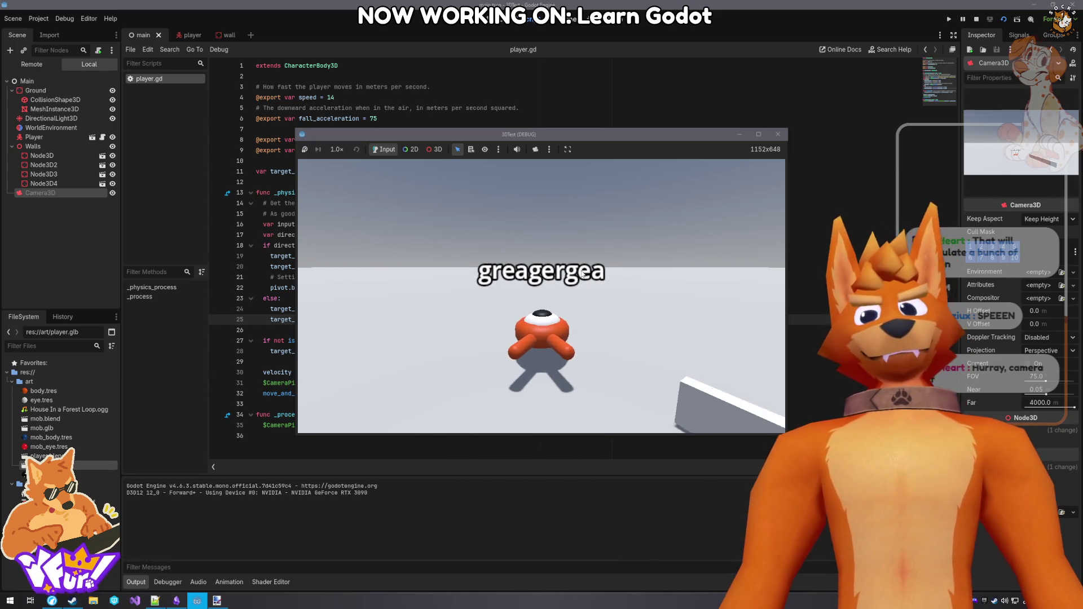
key(d)
key(s)
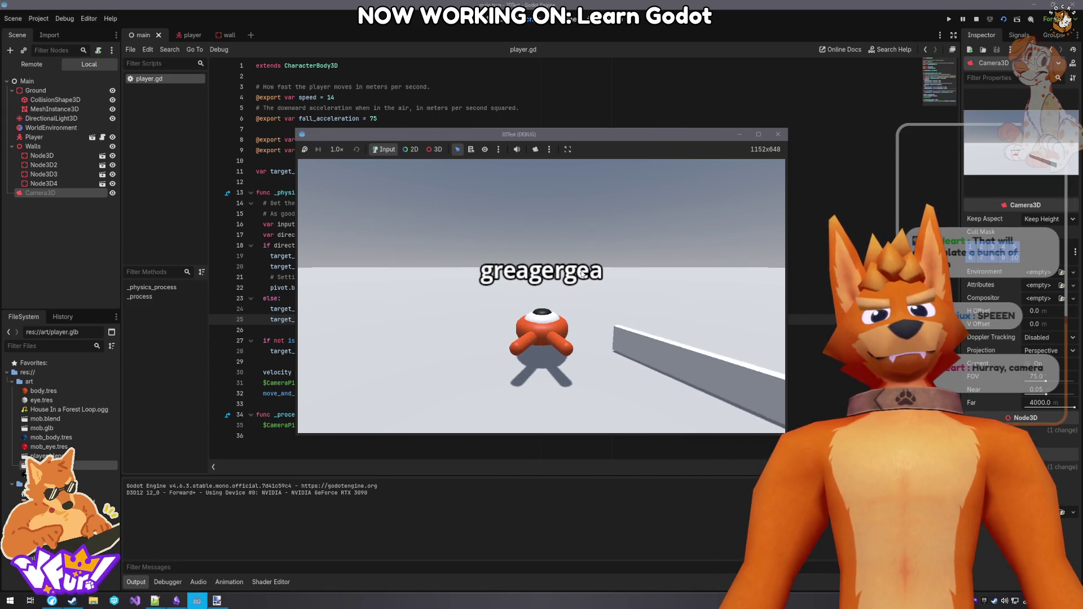
key(d)
key(s)
key(a)
key(s)
key(s)
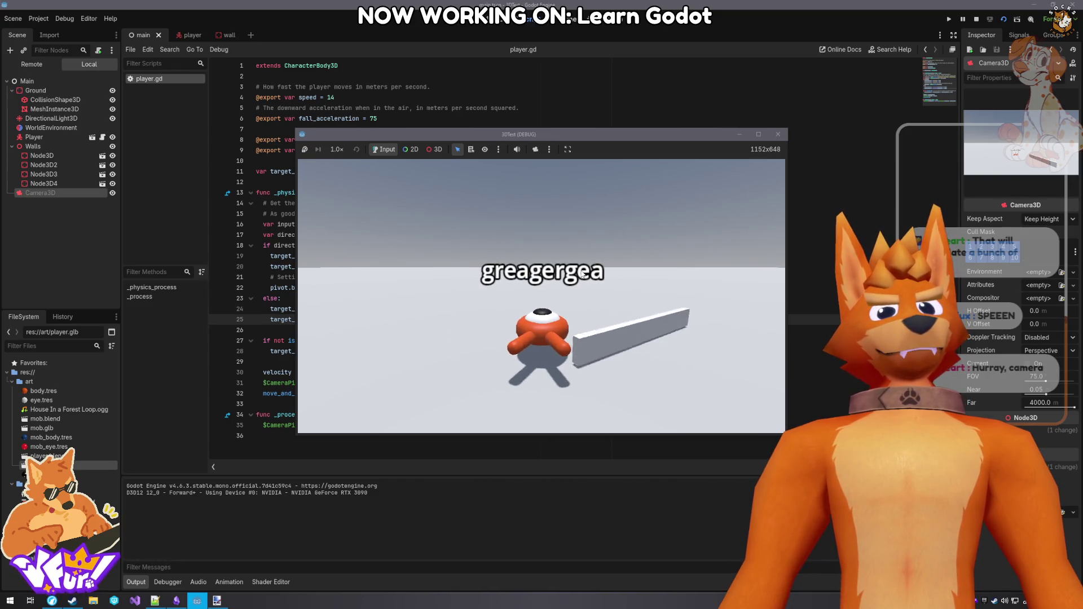
key(w)
key(s)
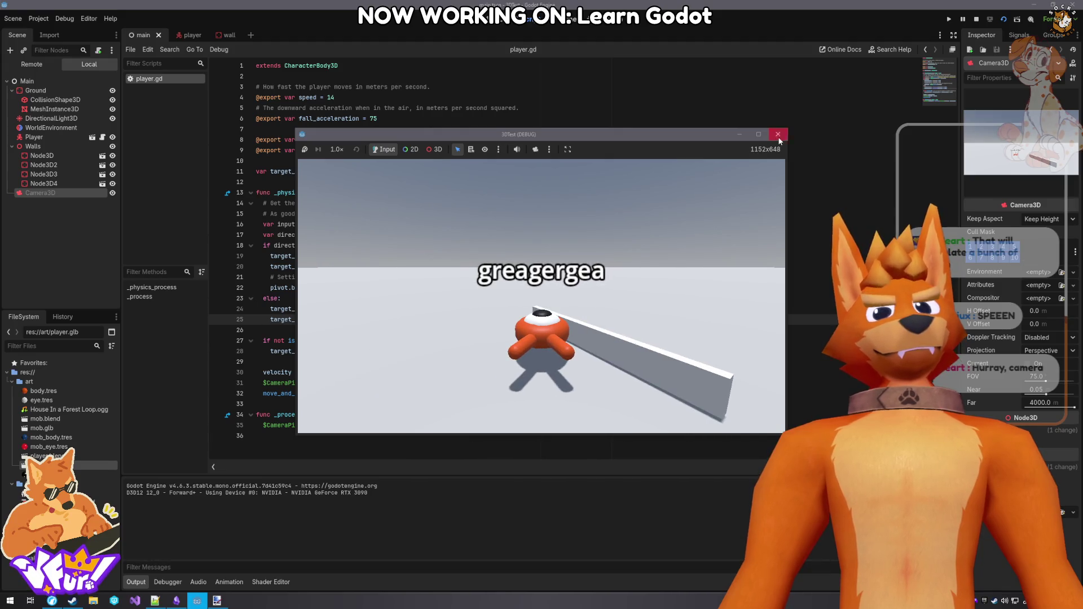
click(565, 217)
key(F8)
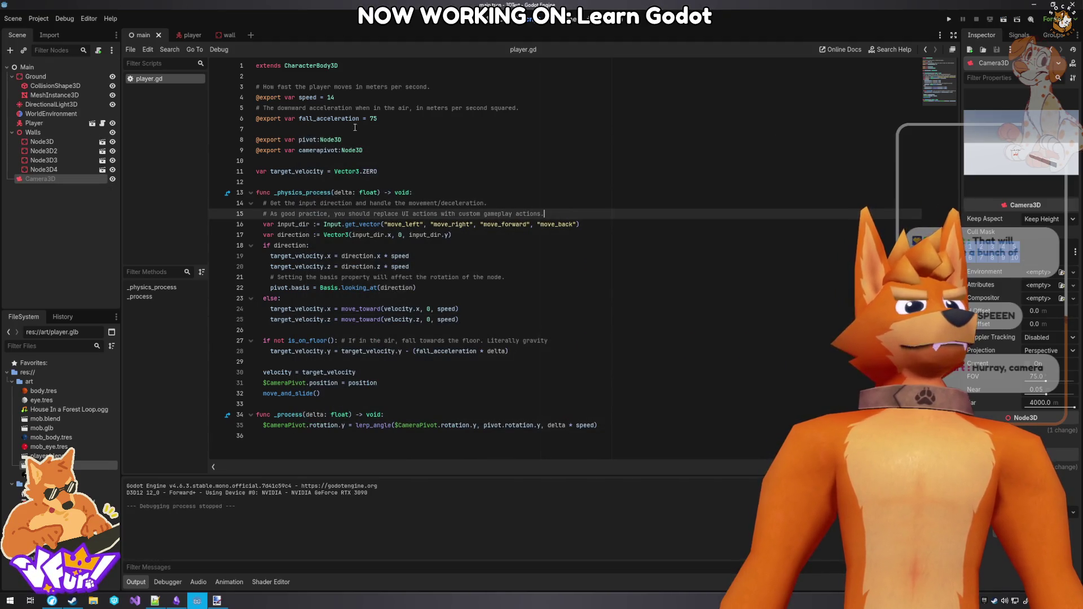
- Swap the $CameraPivot references on lines 31 and 35 for the exported camerapivot variable
click(619, 427)
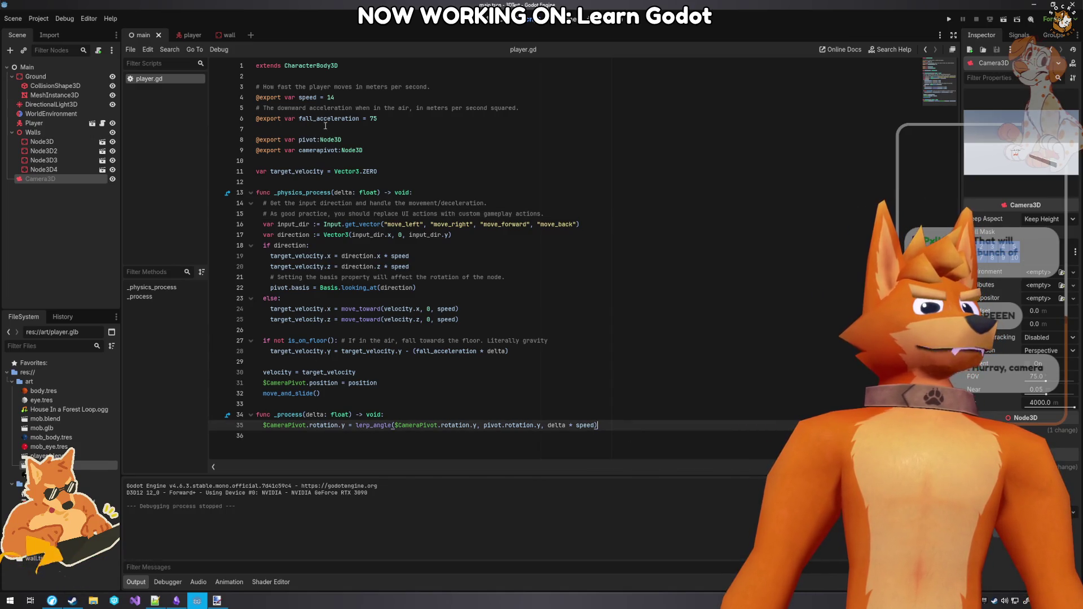
click(324, 150)
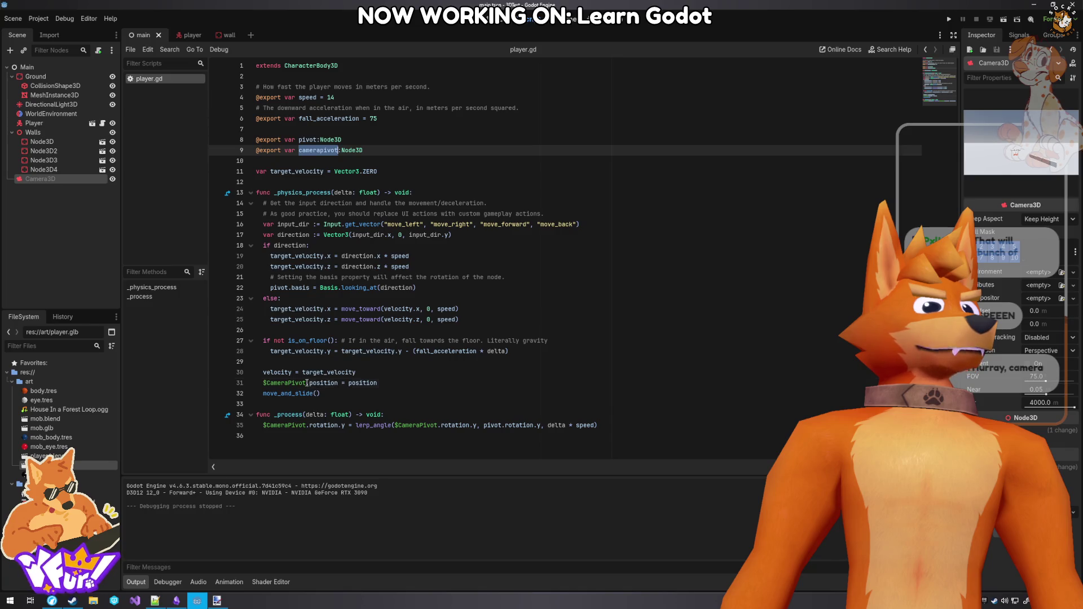
drag(307, 383, 262, 383)
click(307, 425)
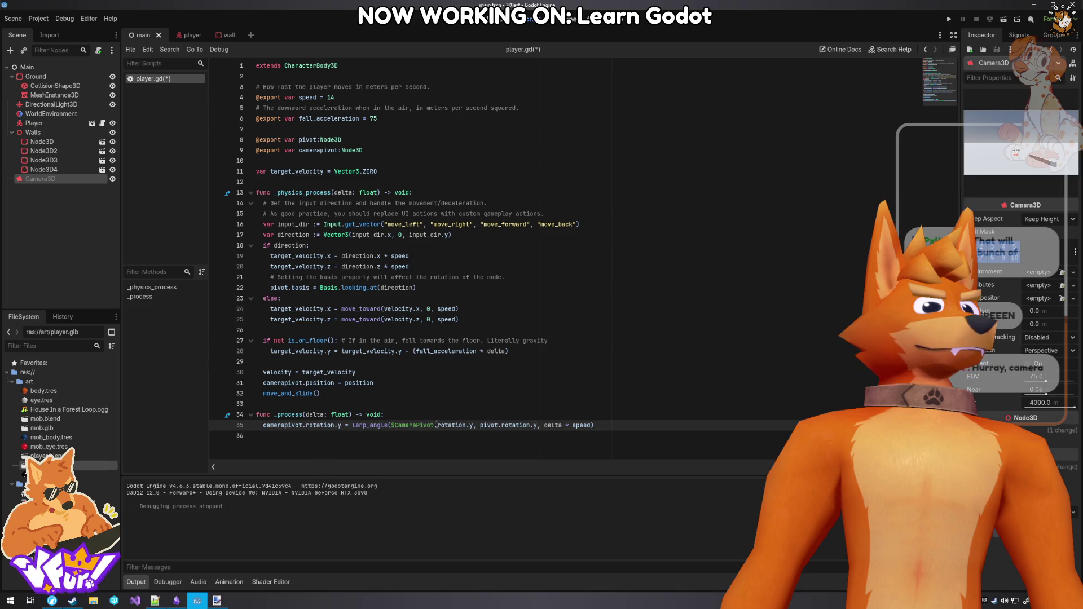
click(389, 383)
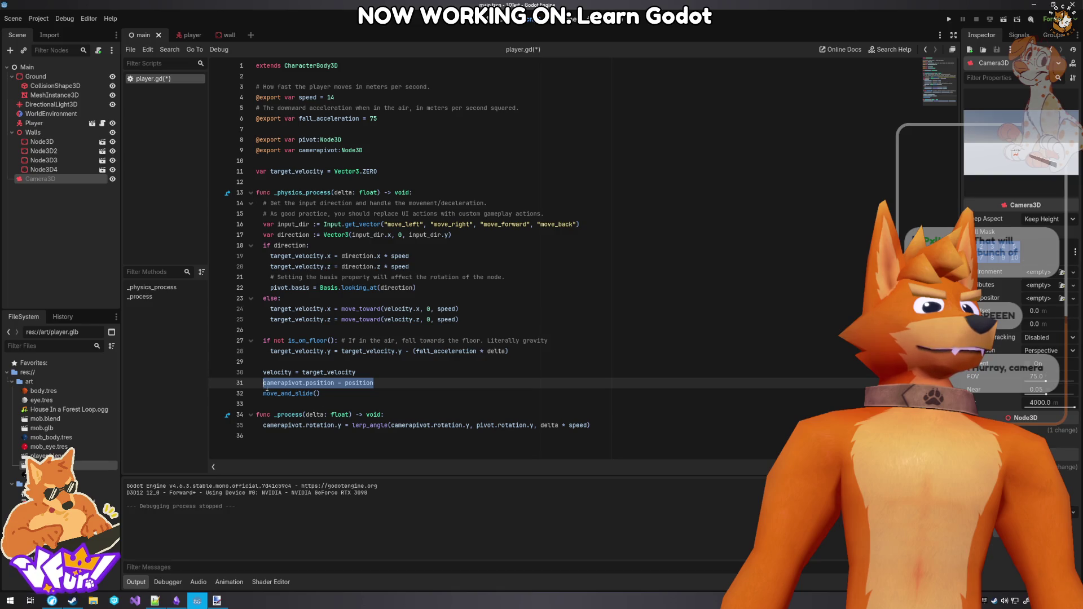
mouse_move(284, 414)
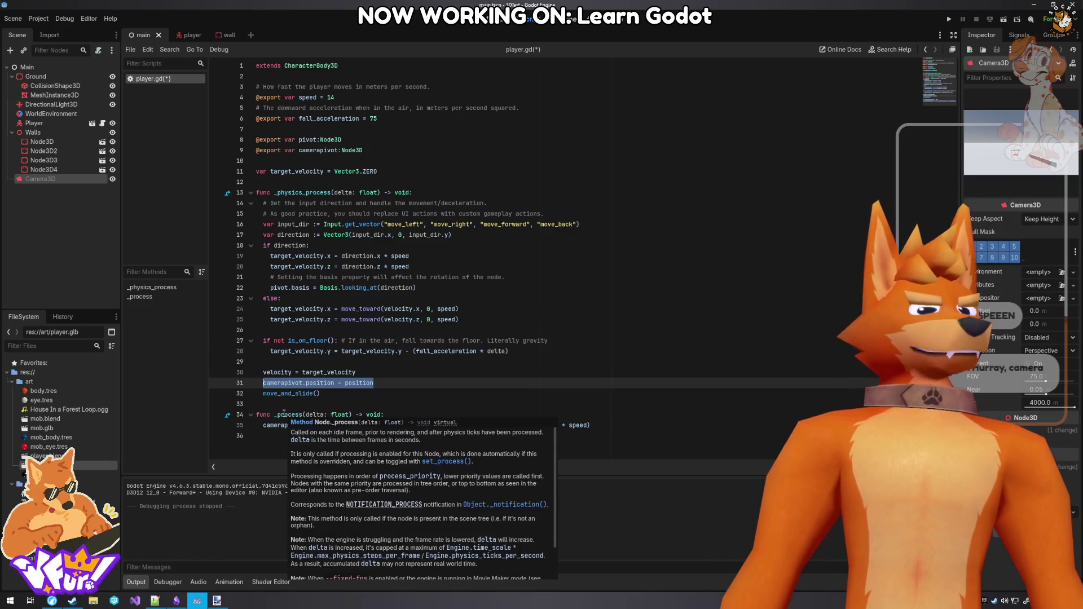
scroll(397, 482, down, 2)
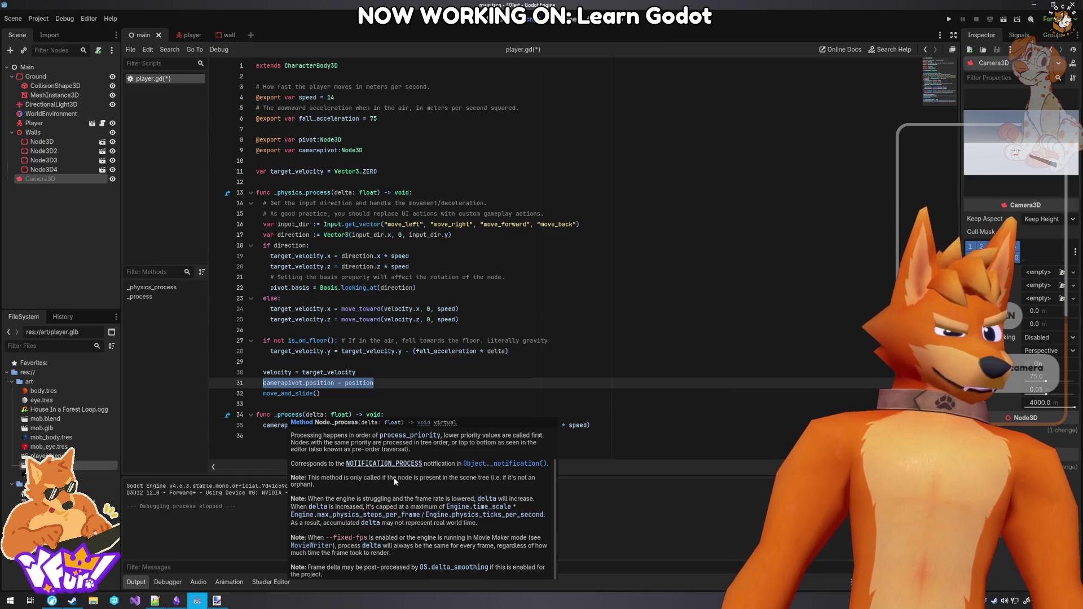
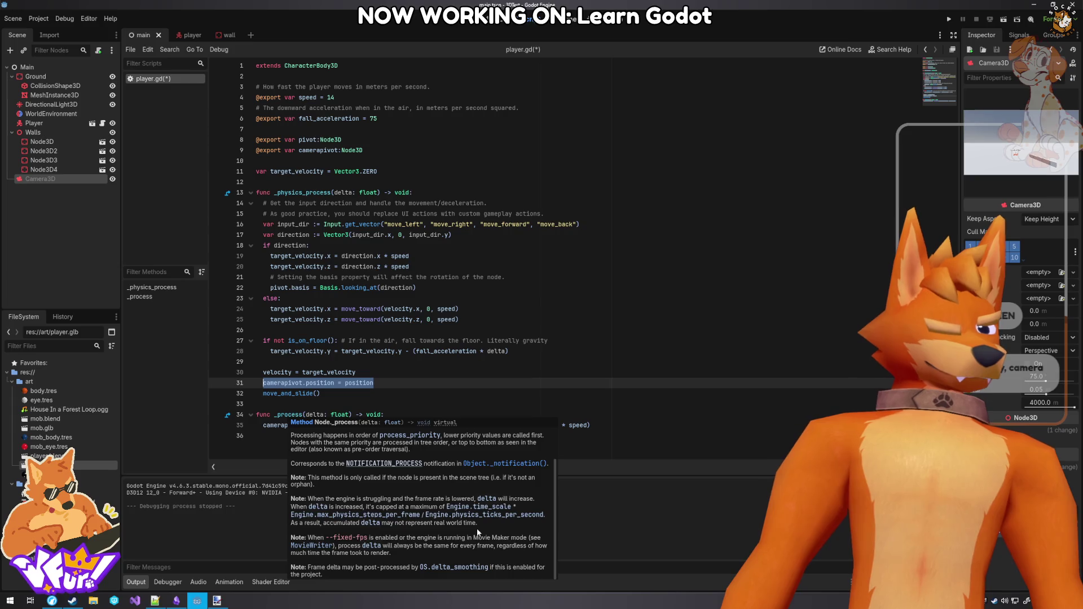
- Dismiss the _process help popup, return to the camerapivot.position line, and run the 3DTest scene
scroll(477, 533, up, 3)
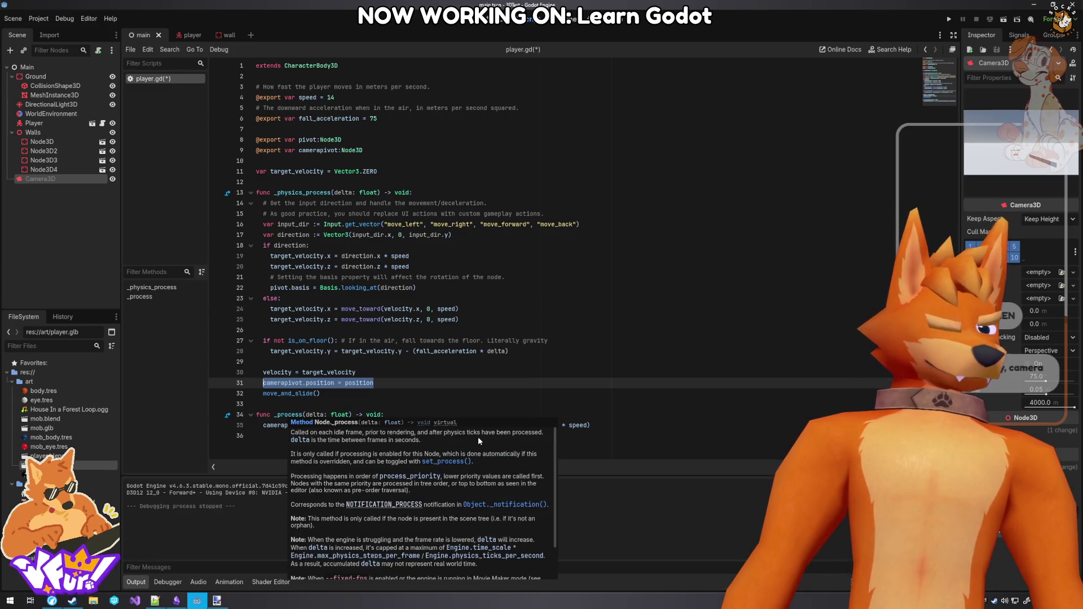
click(436, 394)
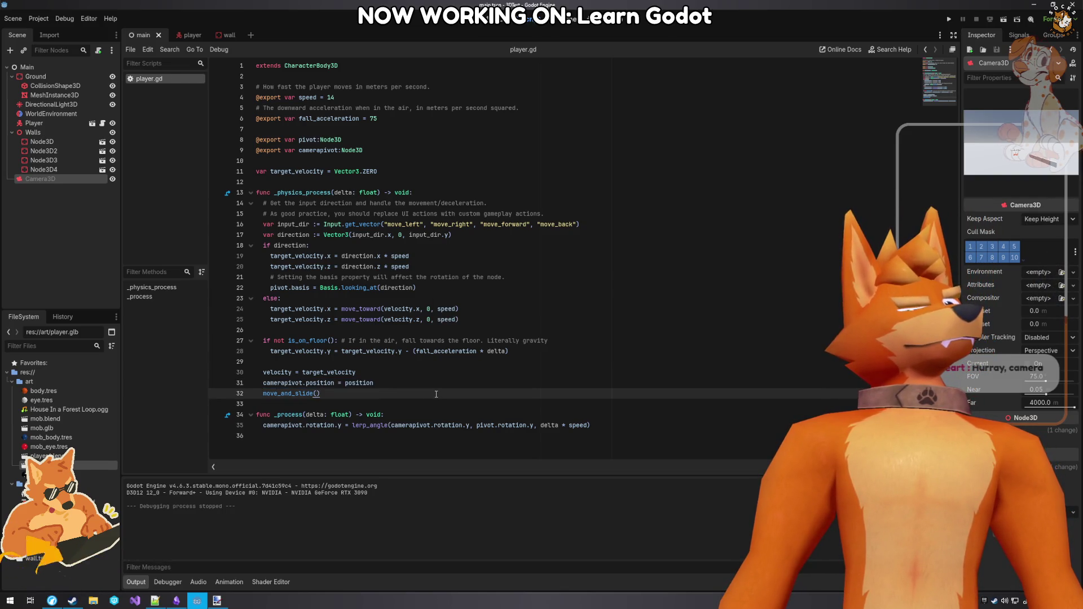
click(394, 418)
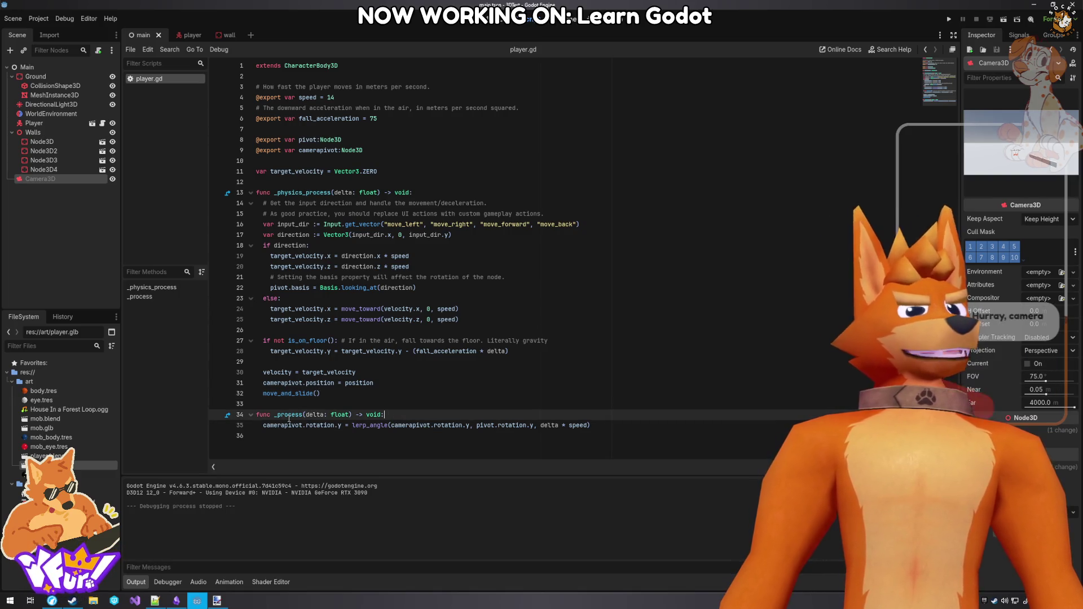
click(293, 383)
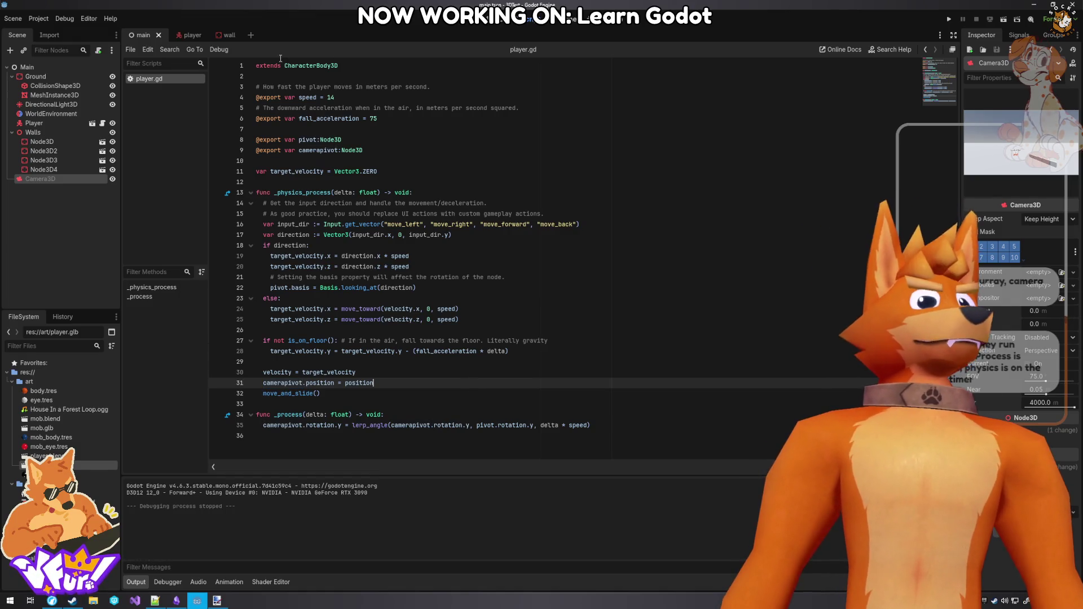
click(1007, 20)
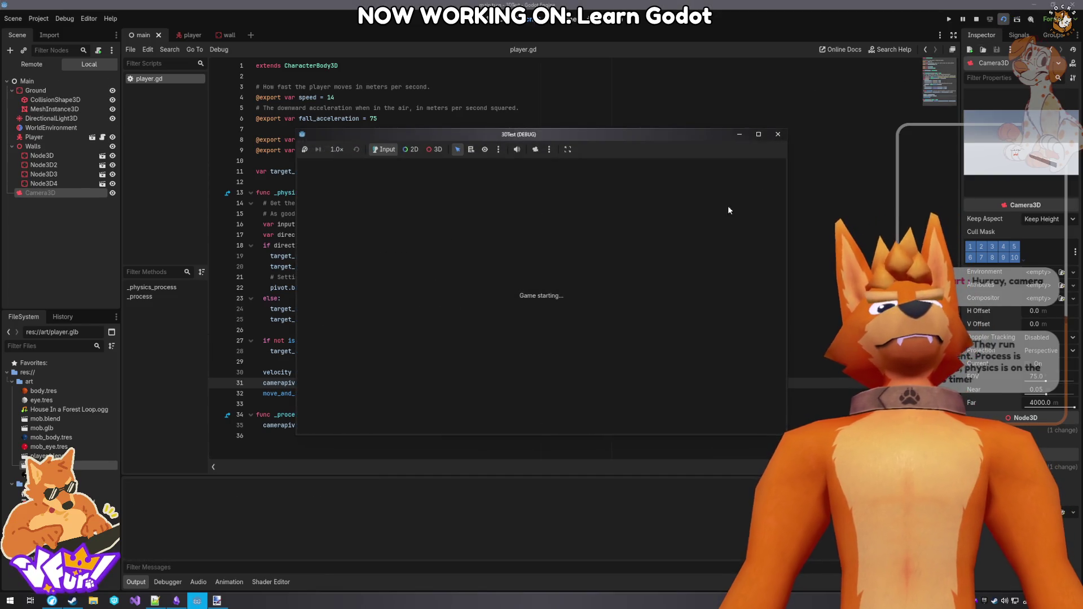
- Walk the character past the wall with D, A and S to check camera follow, then stop the game
key(d)
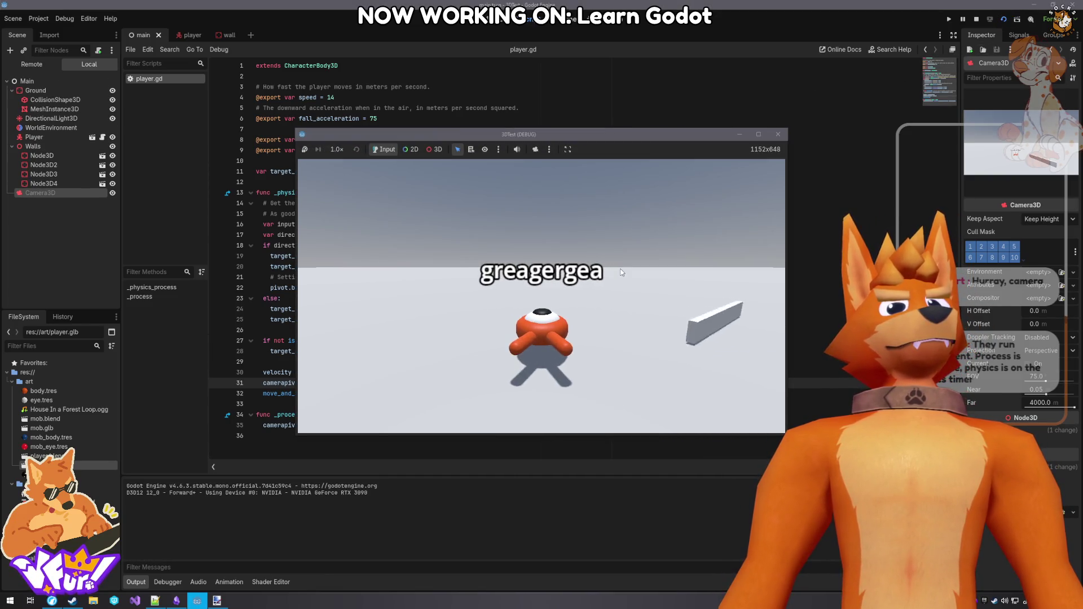
key(a)
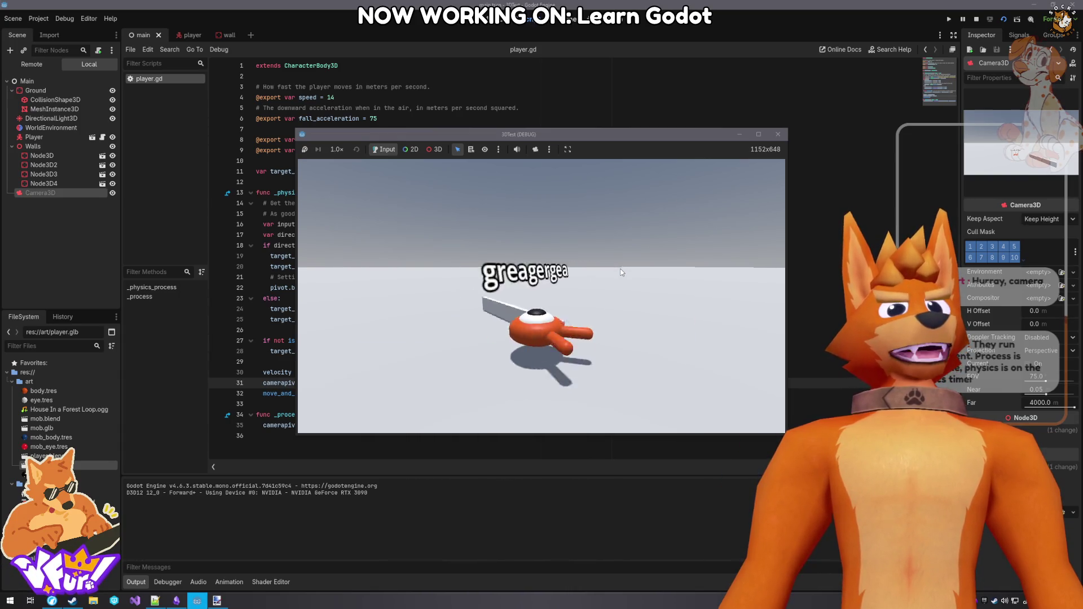
key(s)
key(s)
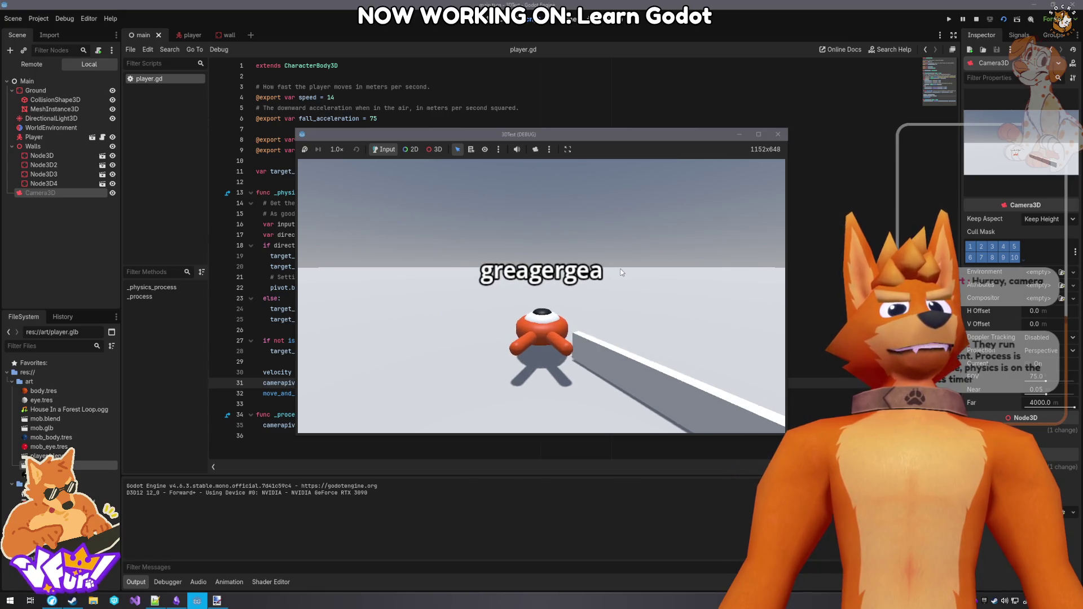
key(d)
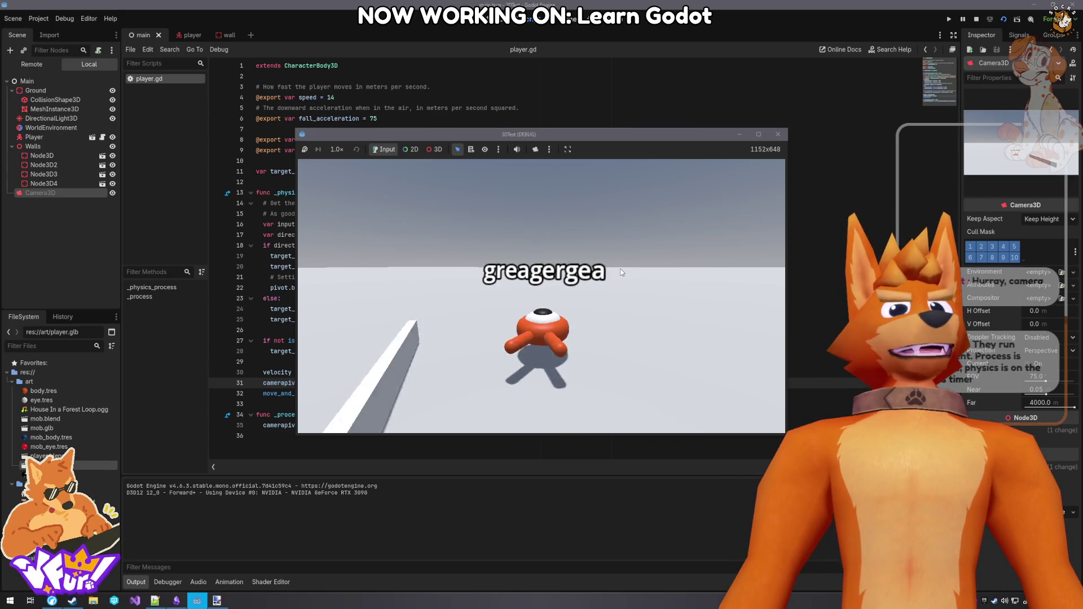
key(a)
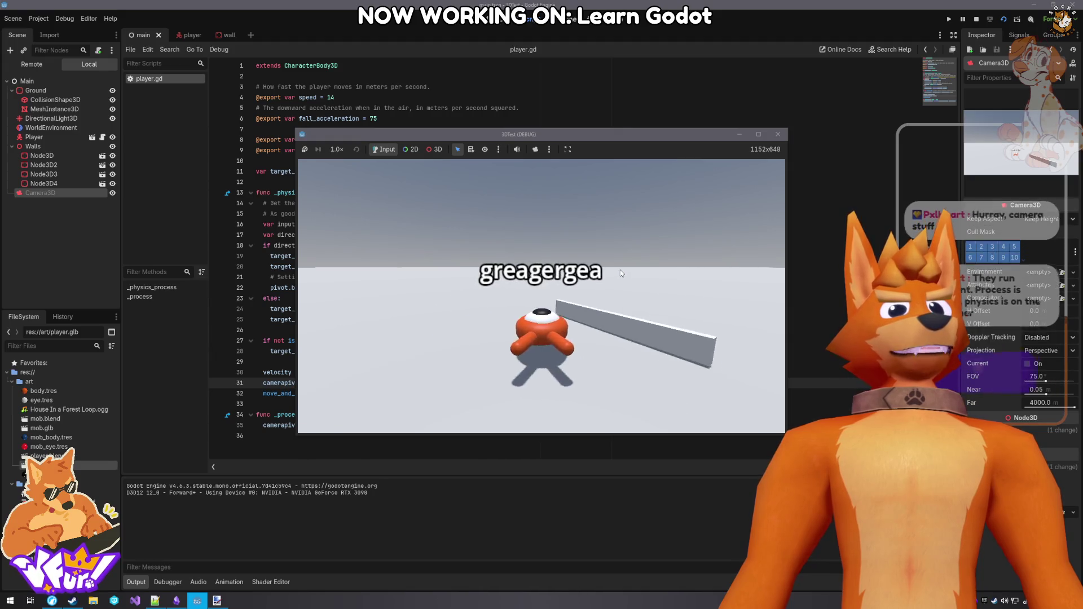
key(a)
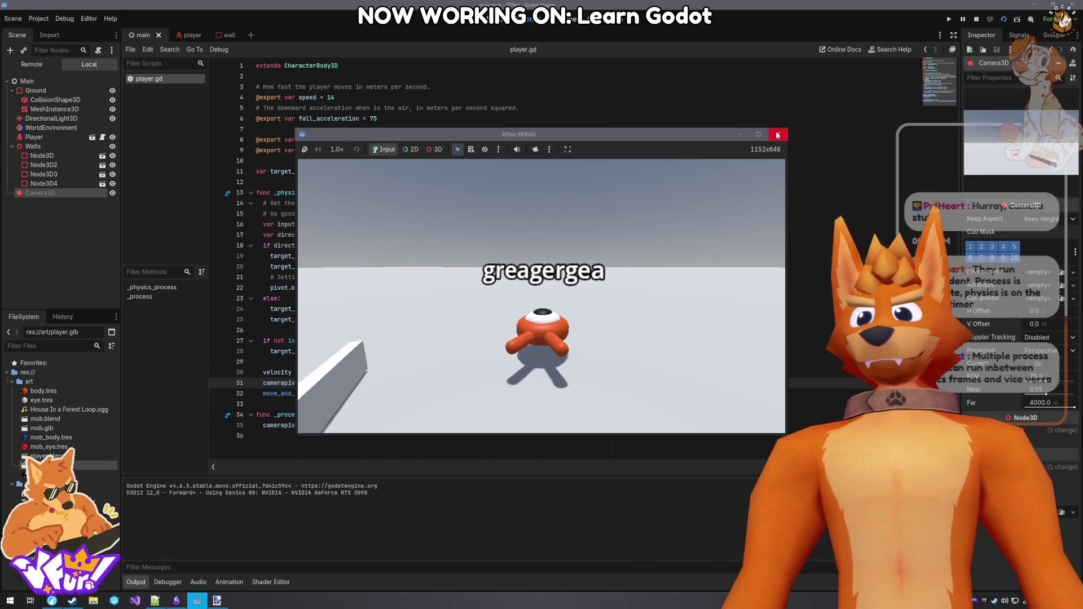
key(a)
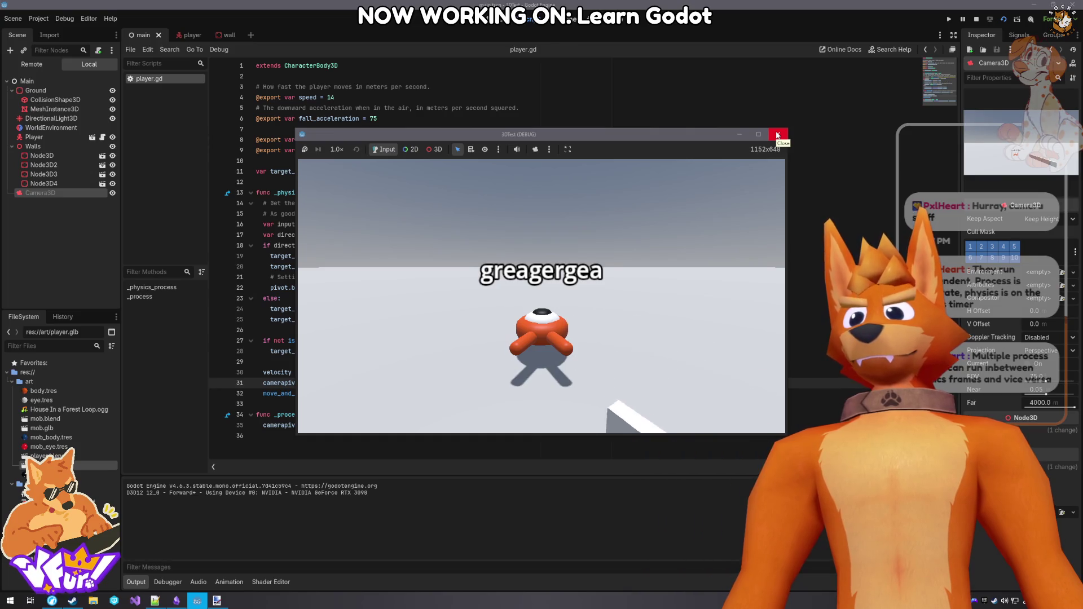
key(a)
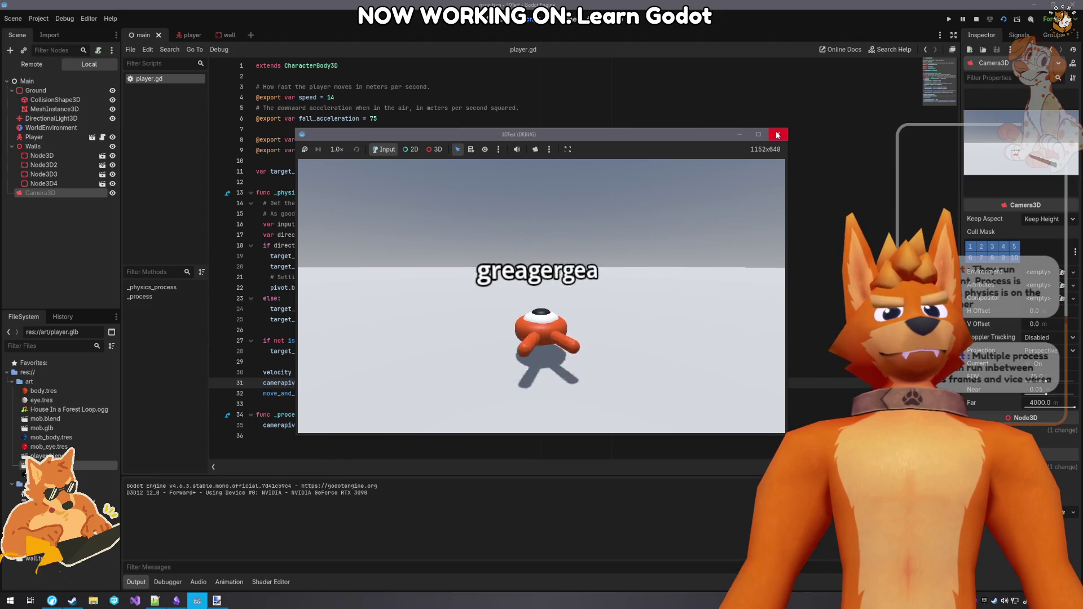
click(777, 134)
click(578, 350)
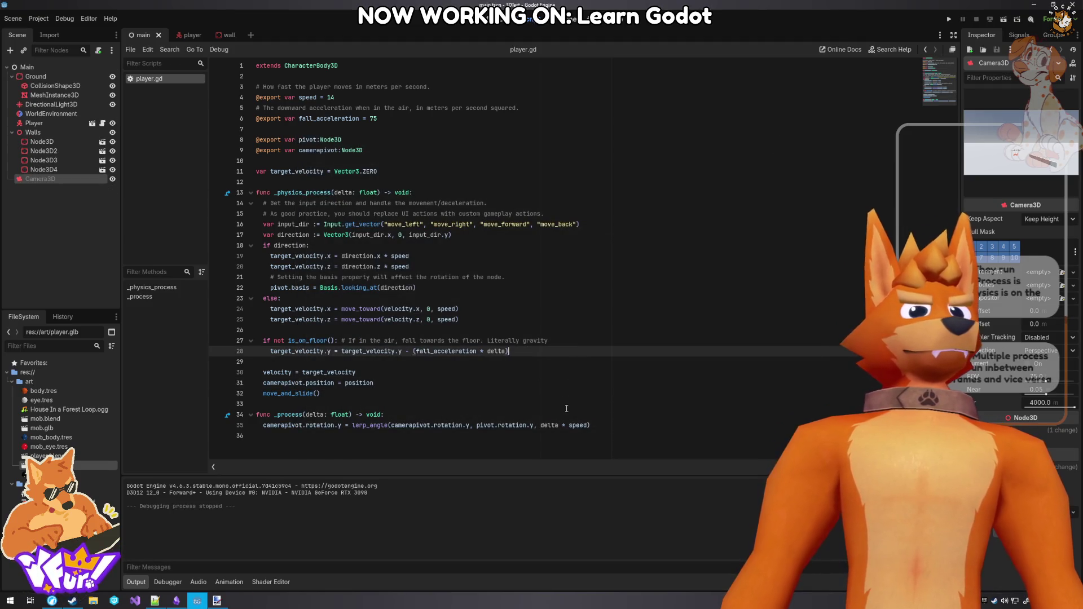
- Replace speed with 100 in the camera rotation line and test-run the scene
click(393, 118)
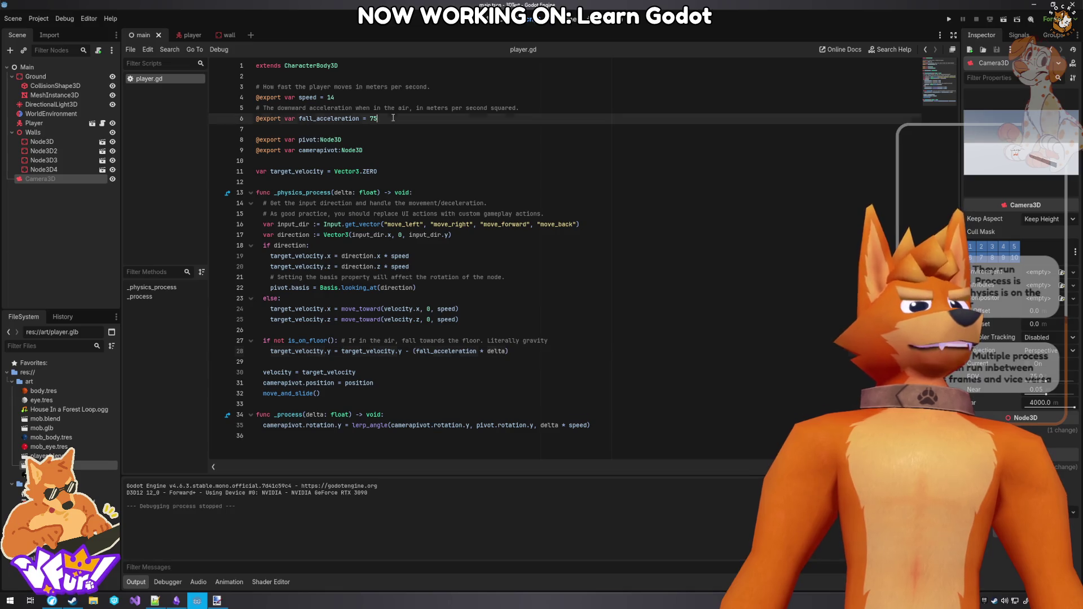
click(351, 96)
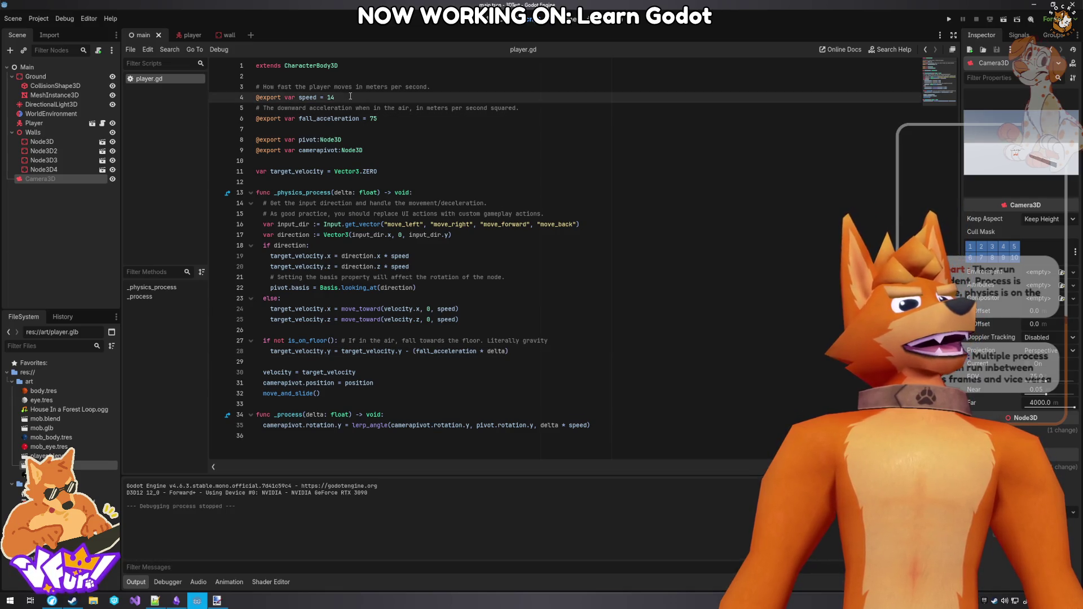
double_click(577, 425)
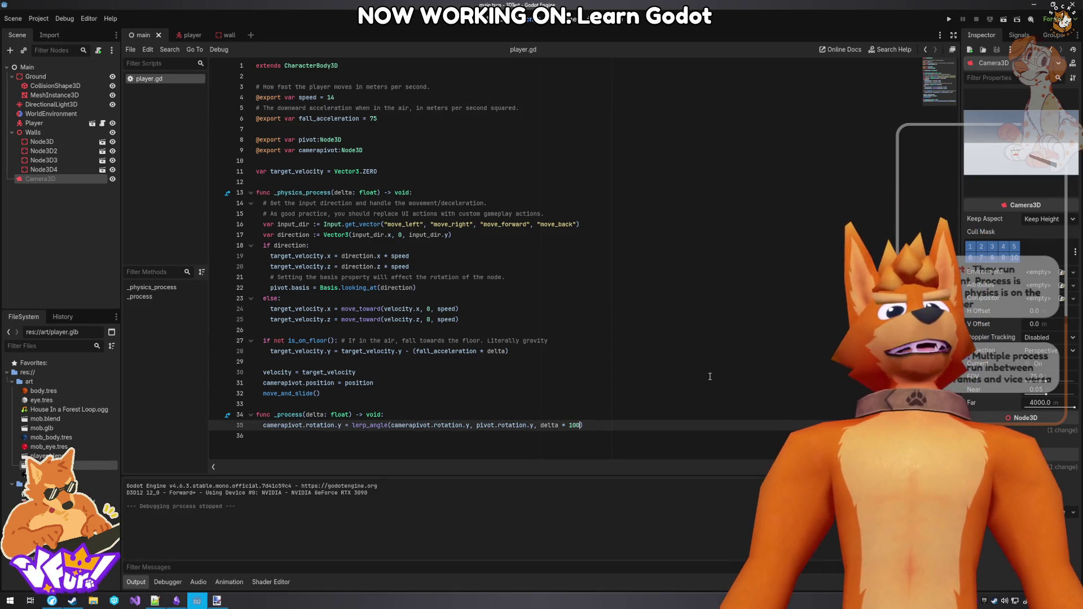
click(1016, 21)
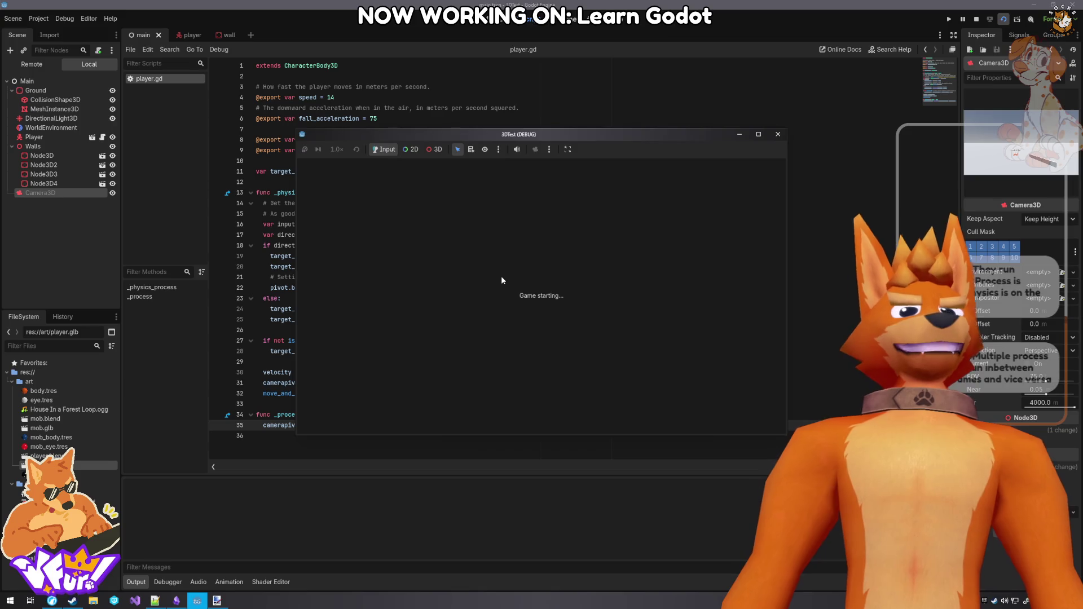
key(d)
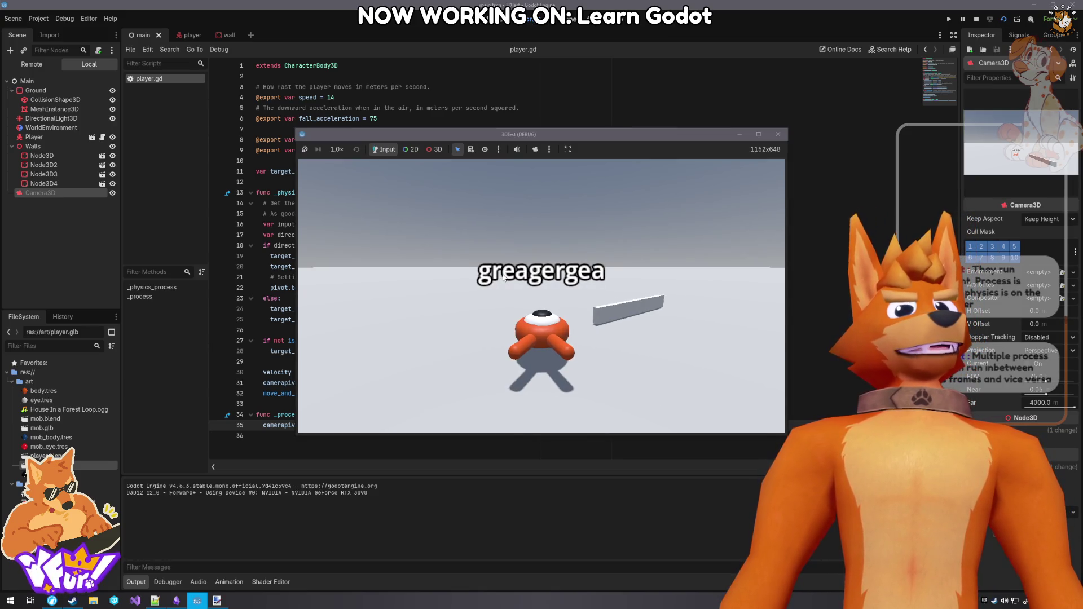
key(a)
key(d)
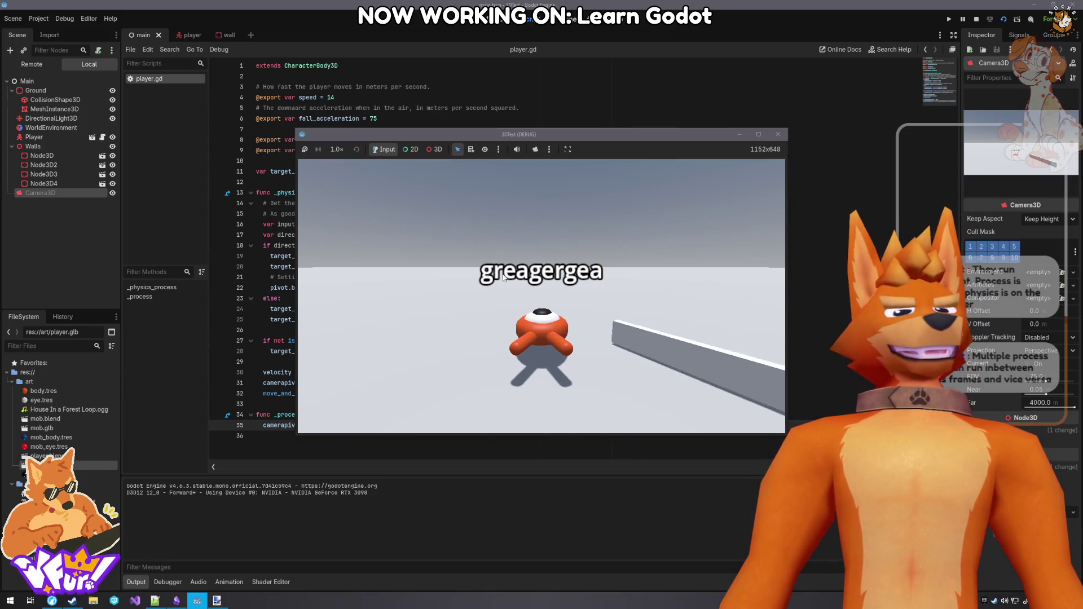
click(778, 134)
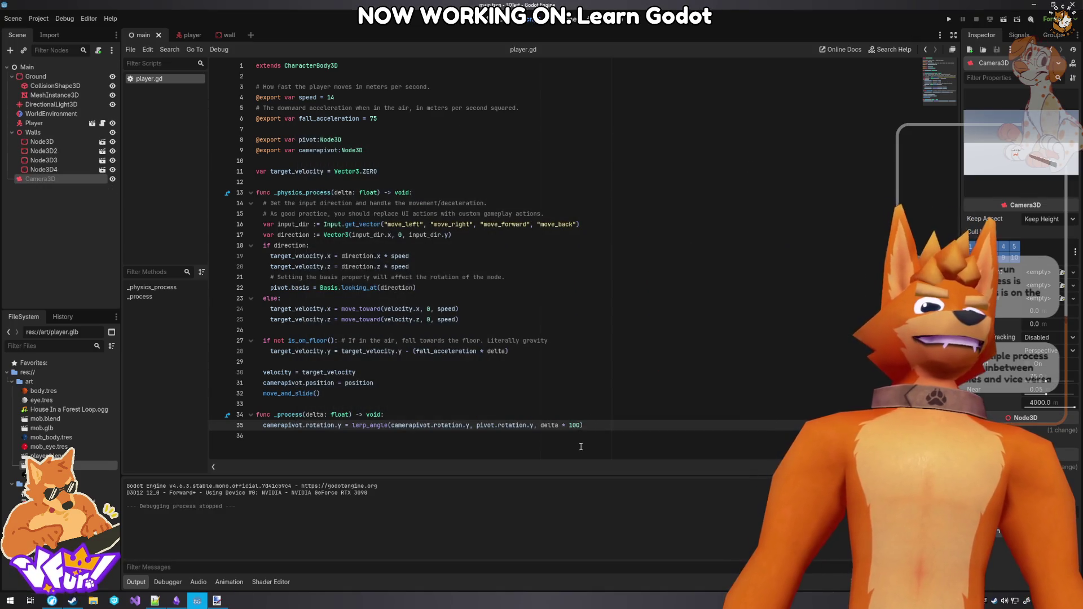
- Change the rotation factor from 100 to 30 and run the scene again
double_click(576, 425)
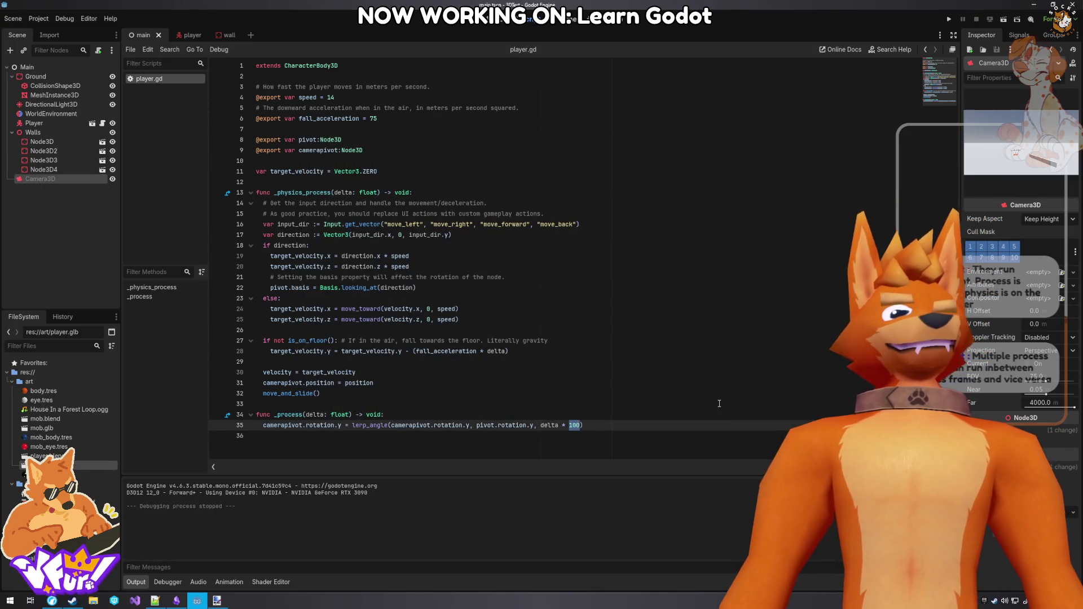
text(0)
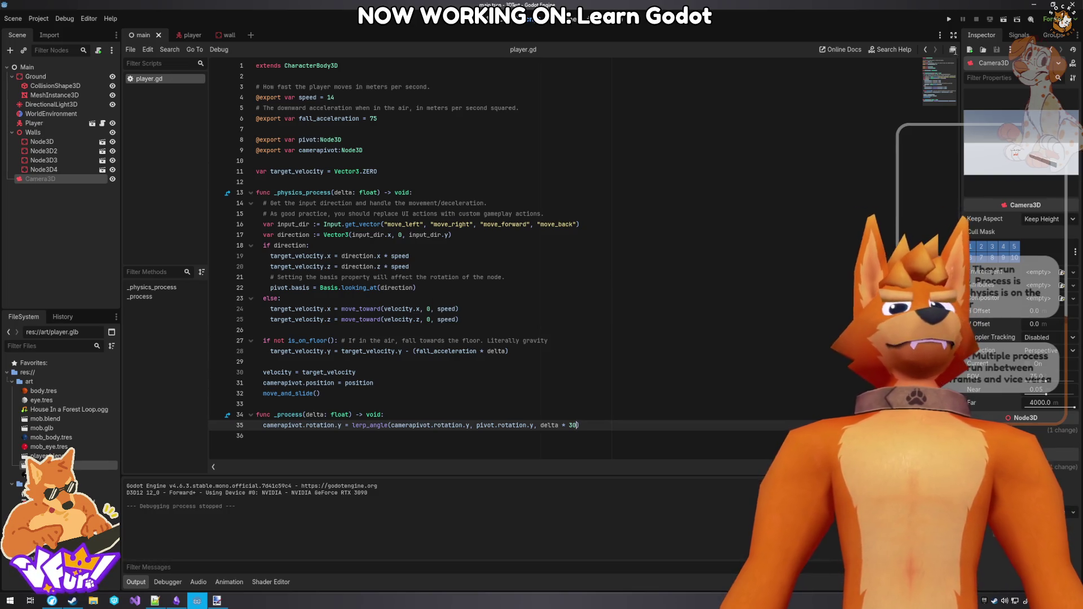
click(1004, 21)
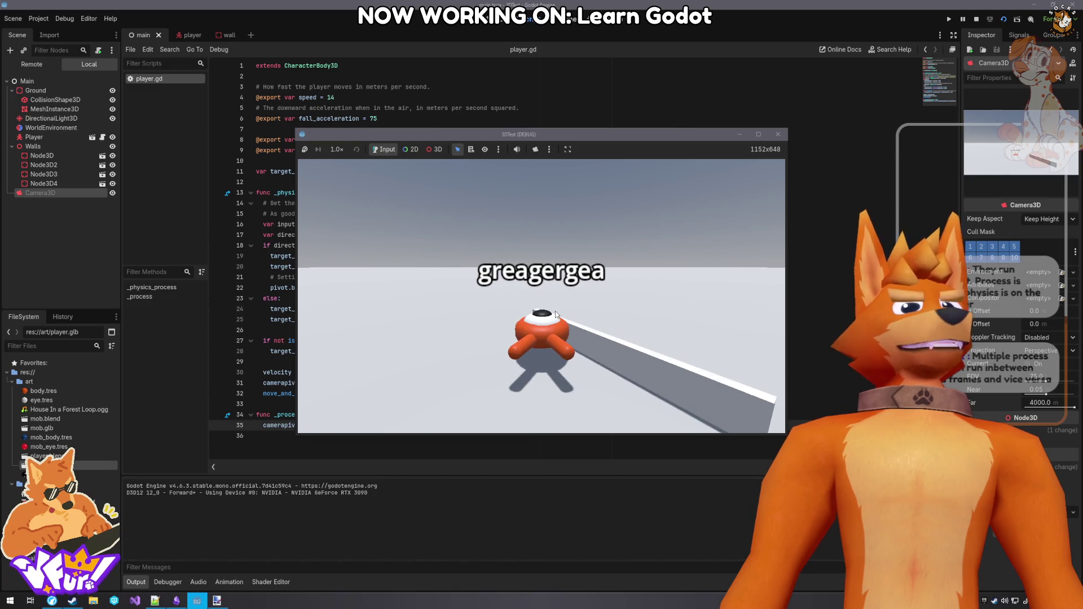
- Move the game window aside and select the camera rotation code on line 35
drag(651, 146, 869, 56)
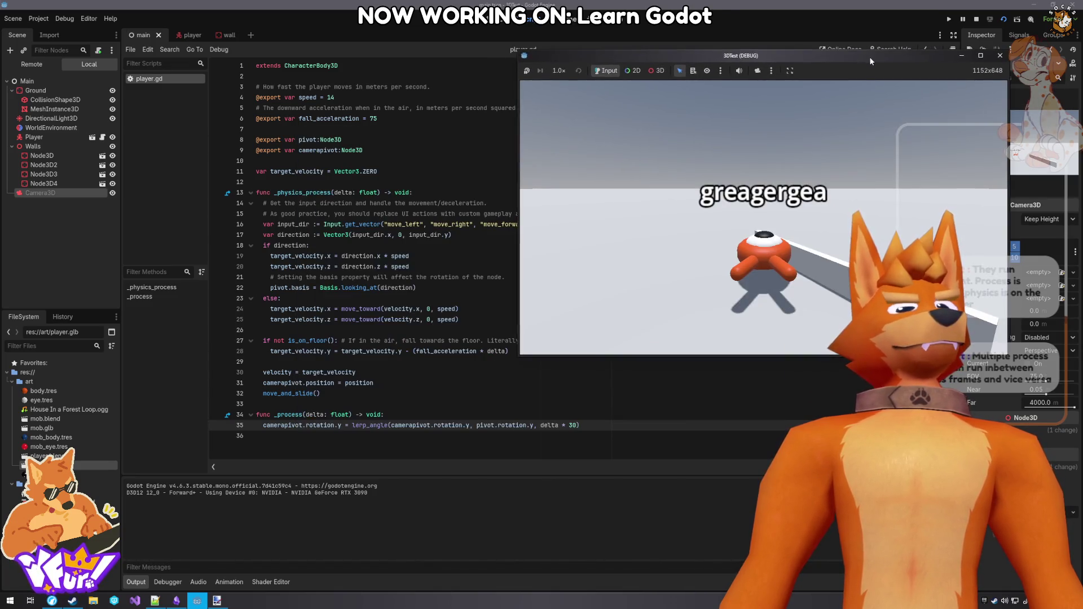
click(310, 432)
drag(266, 426, 615, 422)
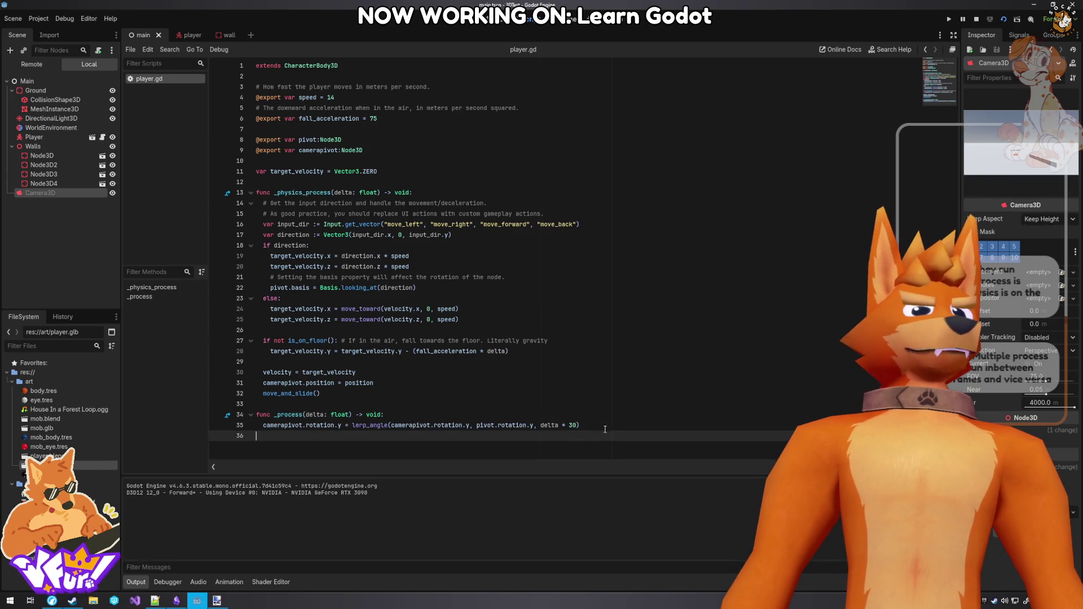
key(Up)
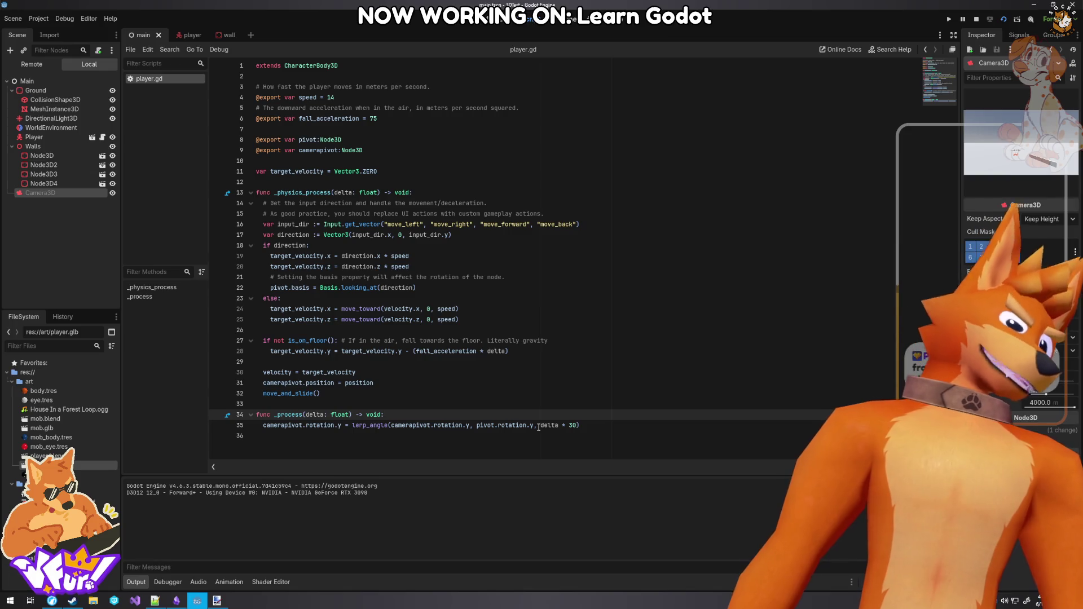
mouse_move(424, 422)
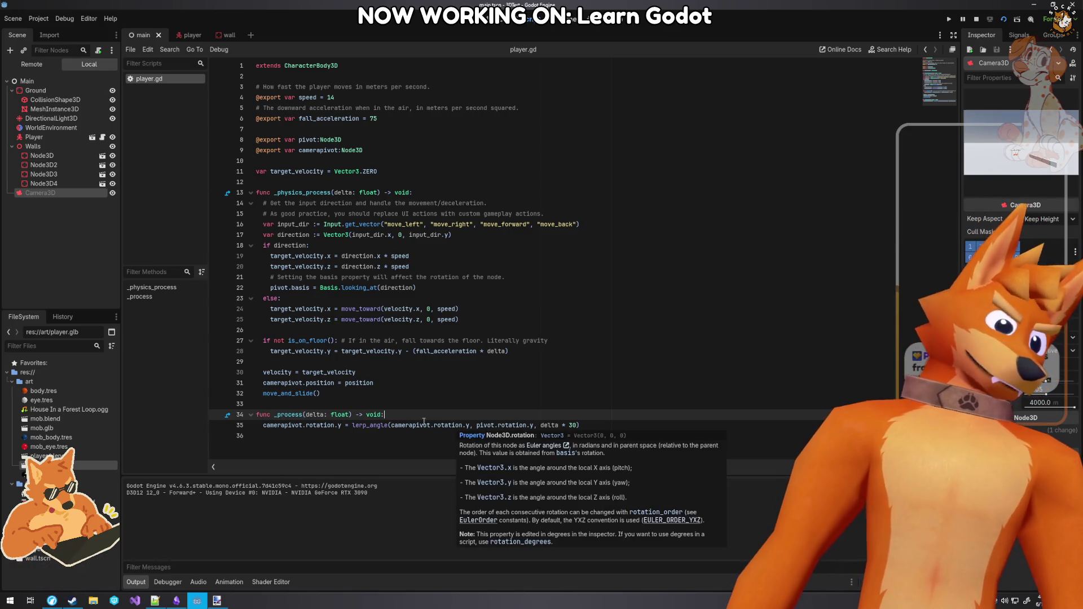
double_click(352, 427)
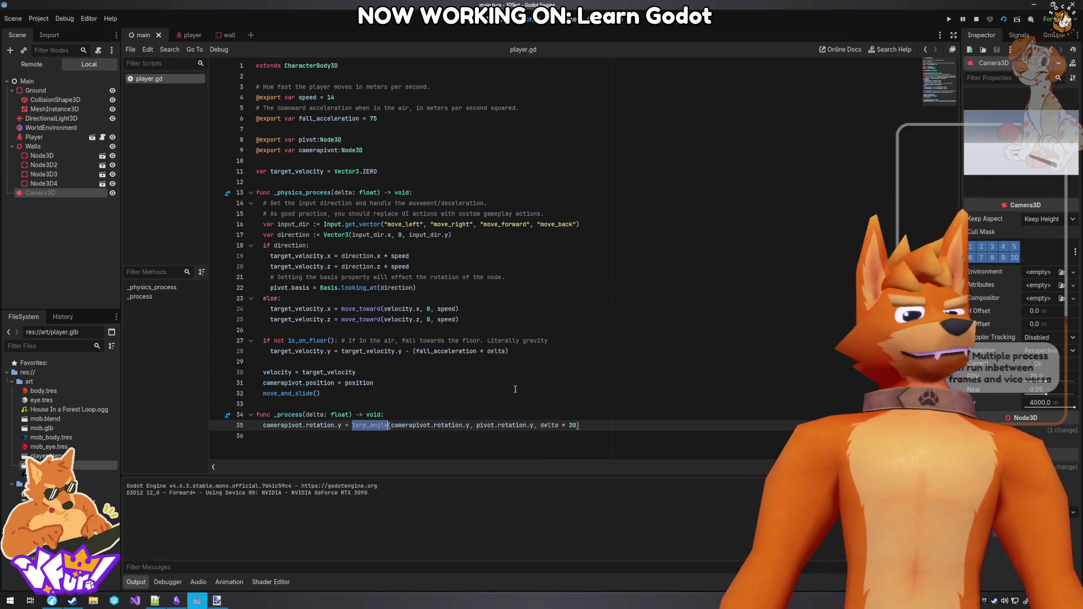
mouse_move(201, 603)
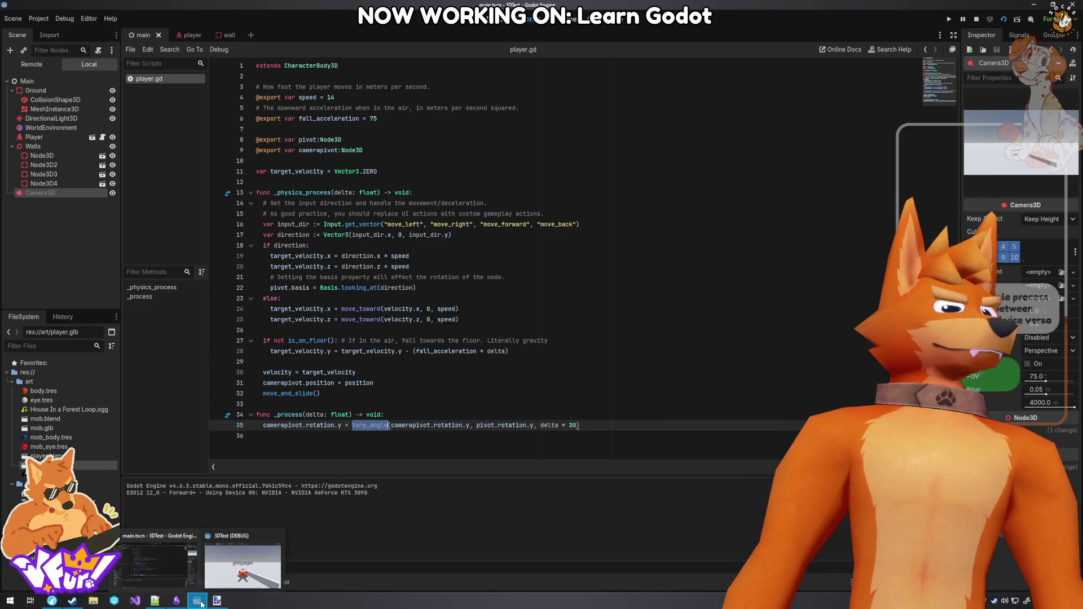
click(236, 570)
key(a)
key(d)
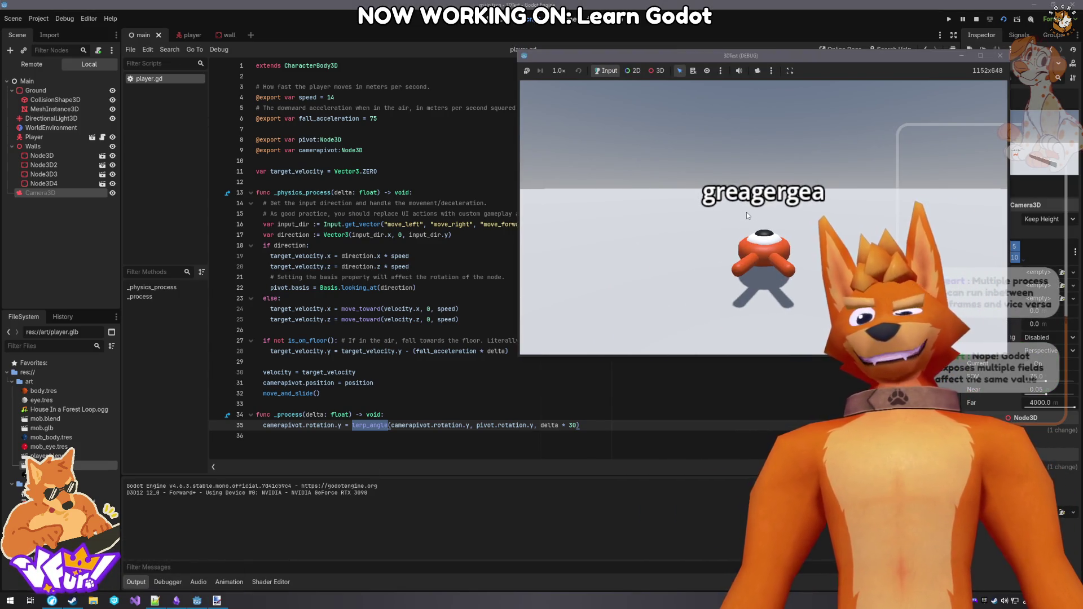
key(a)
key(d)
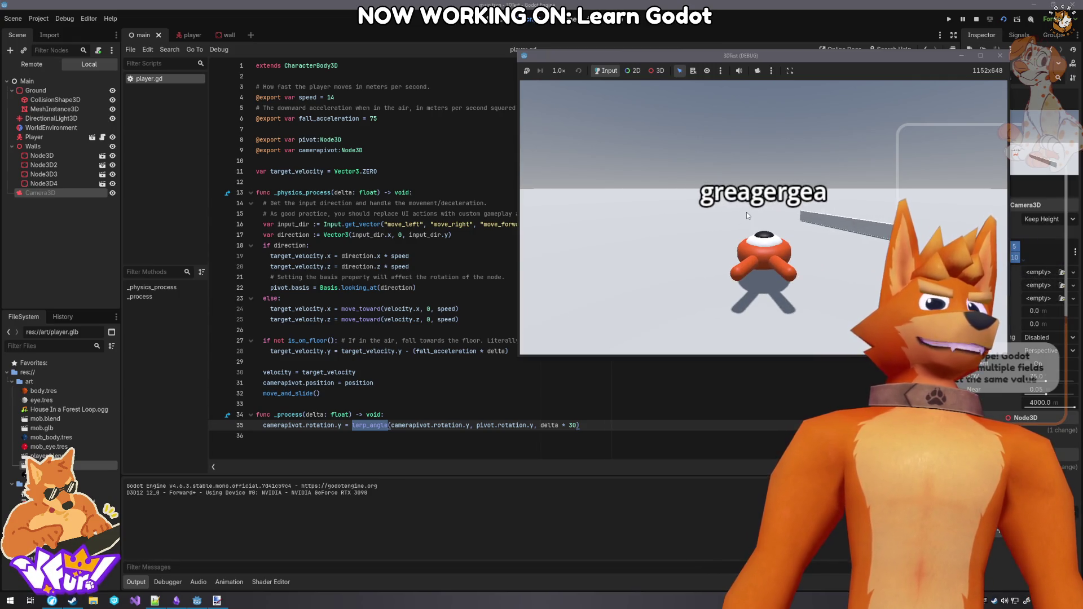
key(F8)
click(342, 426)
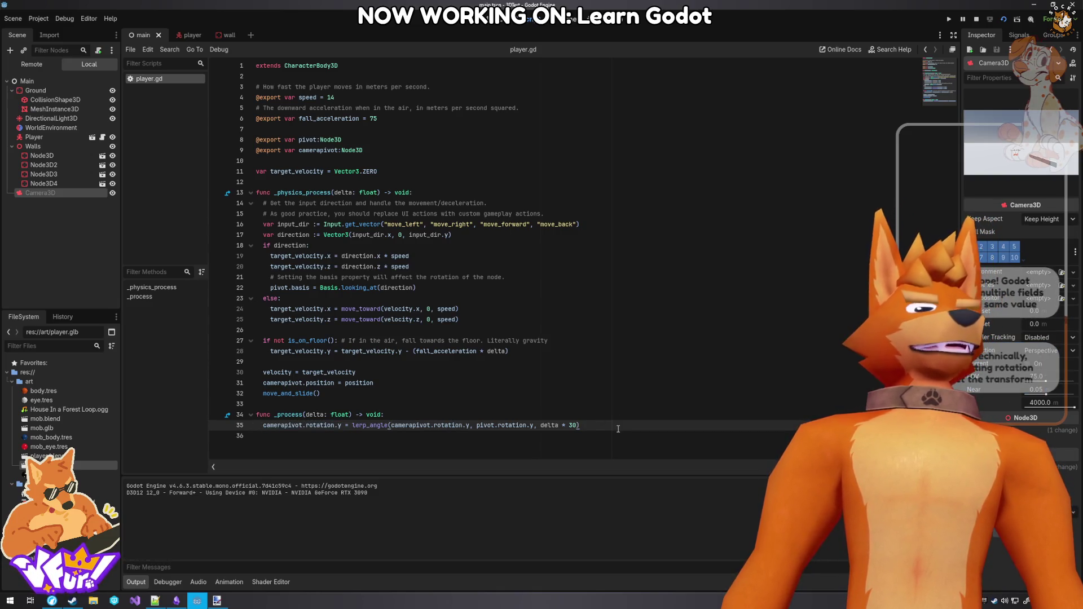
- Type a scratch note 'translation position, rotation, scale' below line 35
key(Return)
key(Return)
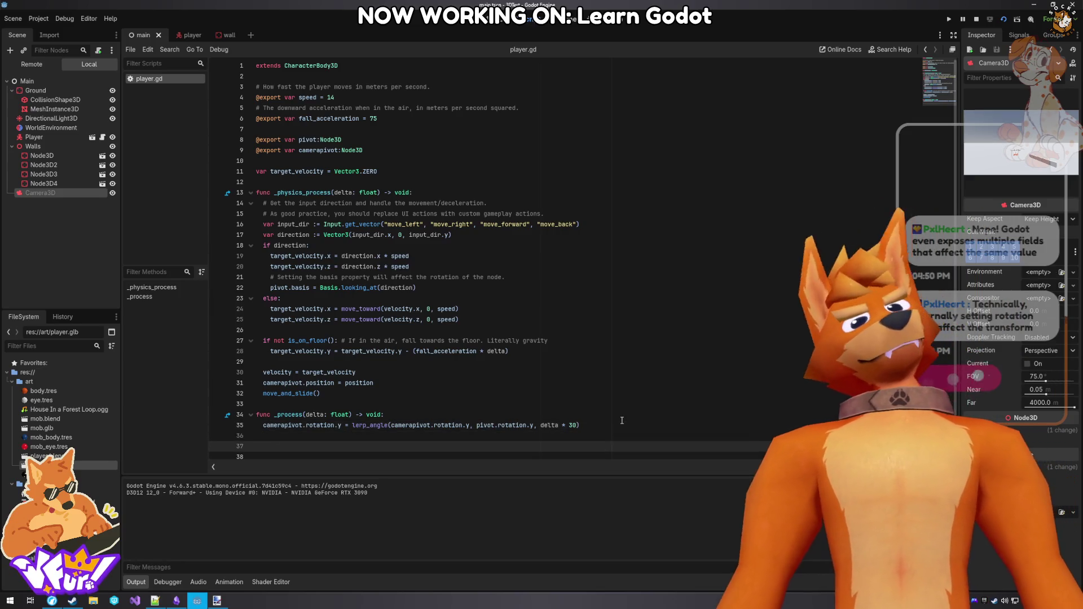
key(BackSpace)
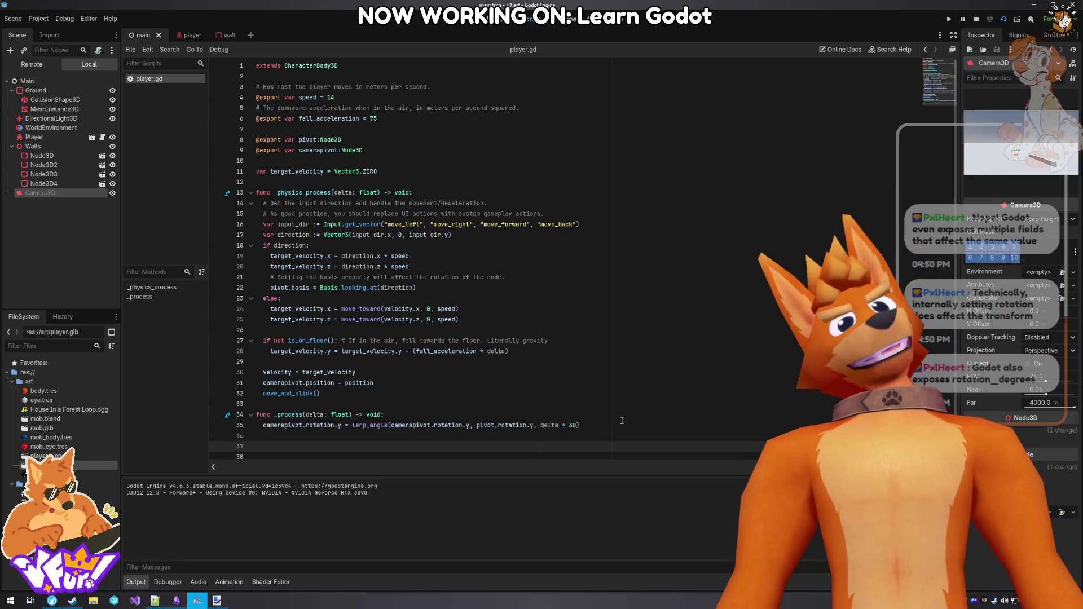
text(ion)
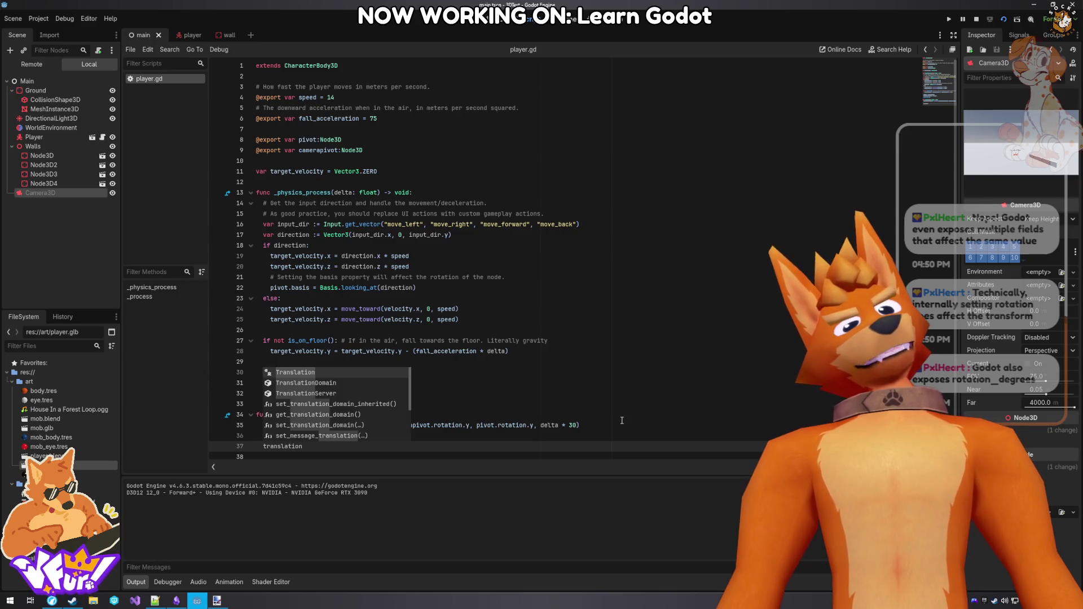
text( po)
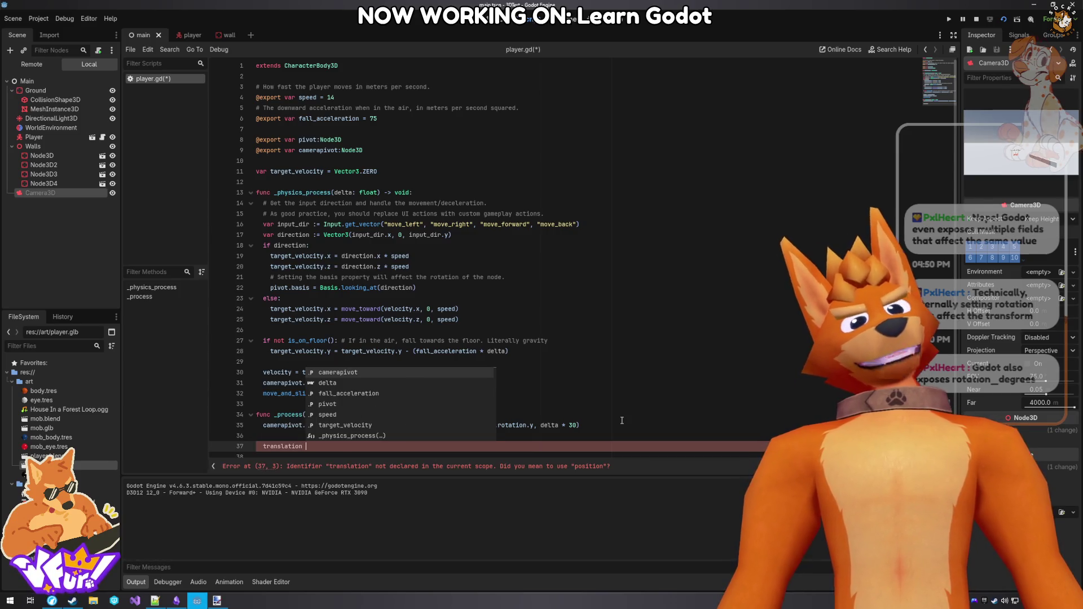
text(sition, rotation, sca)
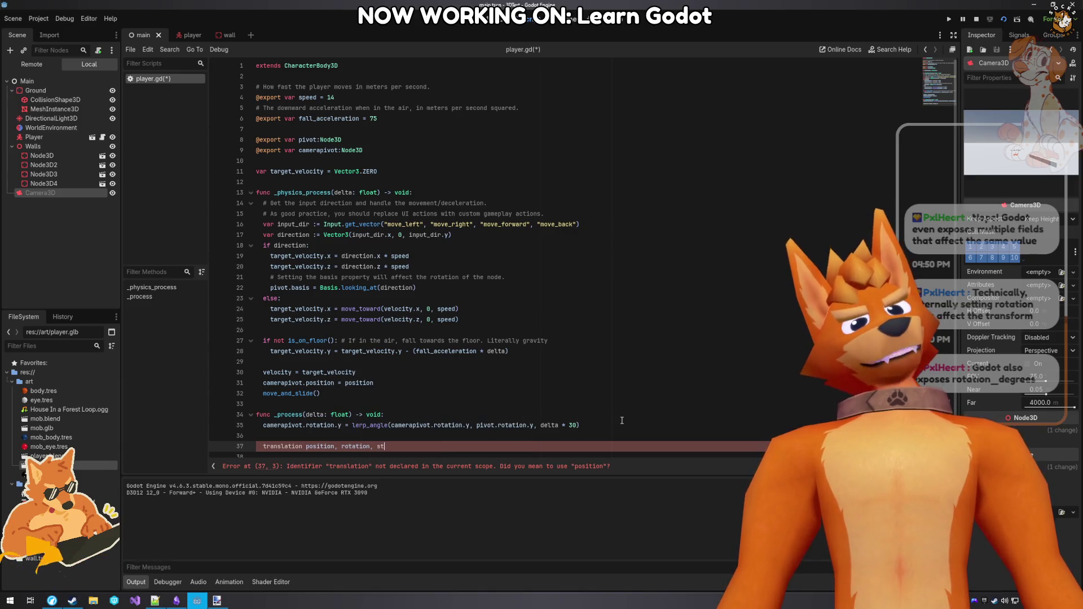
text(le)
key(Return)
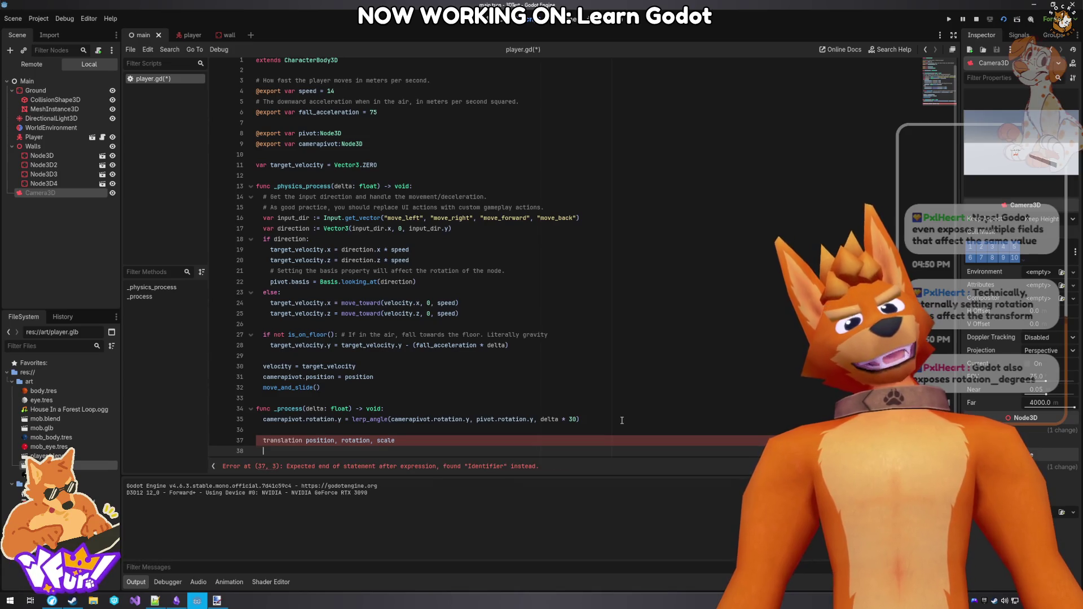
key(Return)
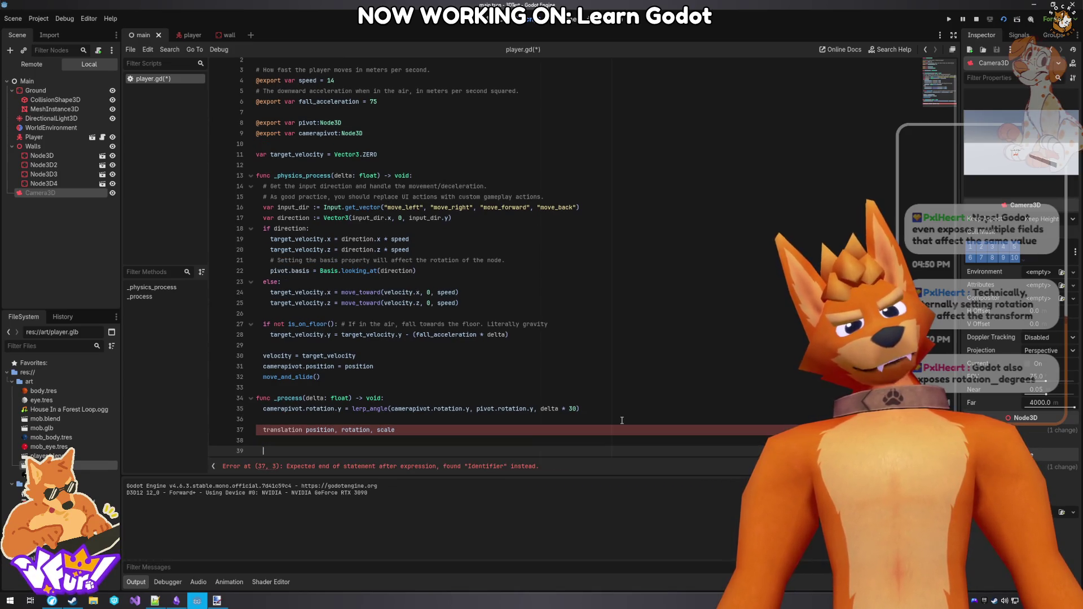
key(Return)
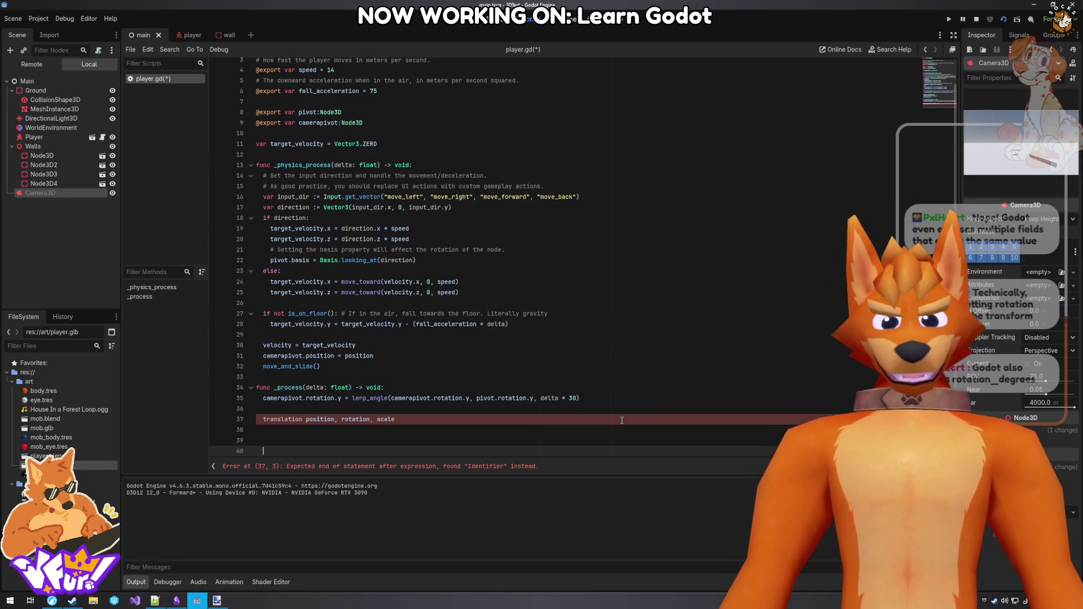
- Delete the scratch lines 36–39 and bring the running 3DTest game to the front
click(284, 440)
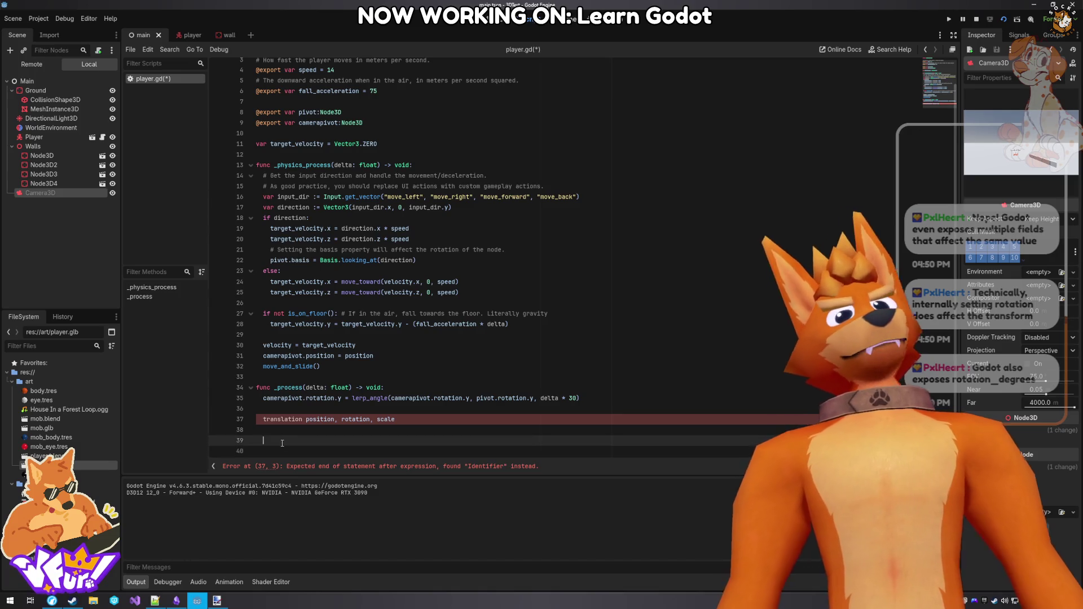
drag(282, 443, 235, 414)
key(BackSpace)
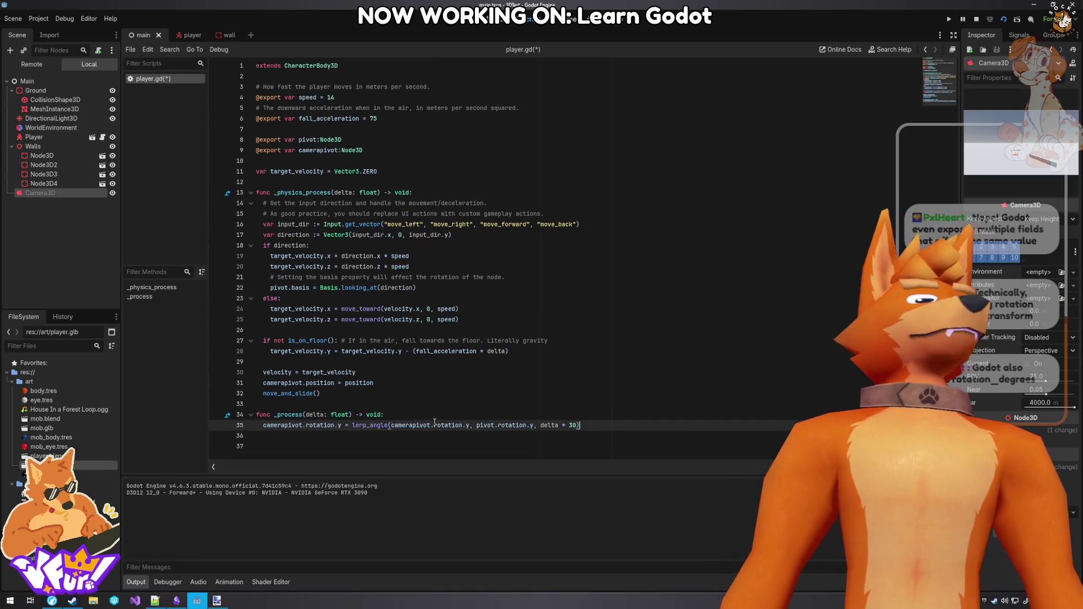
click(404, 340)
mouse_move(204, 602)
click(246, 556)
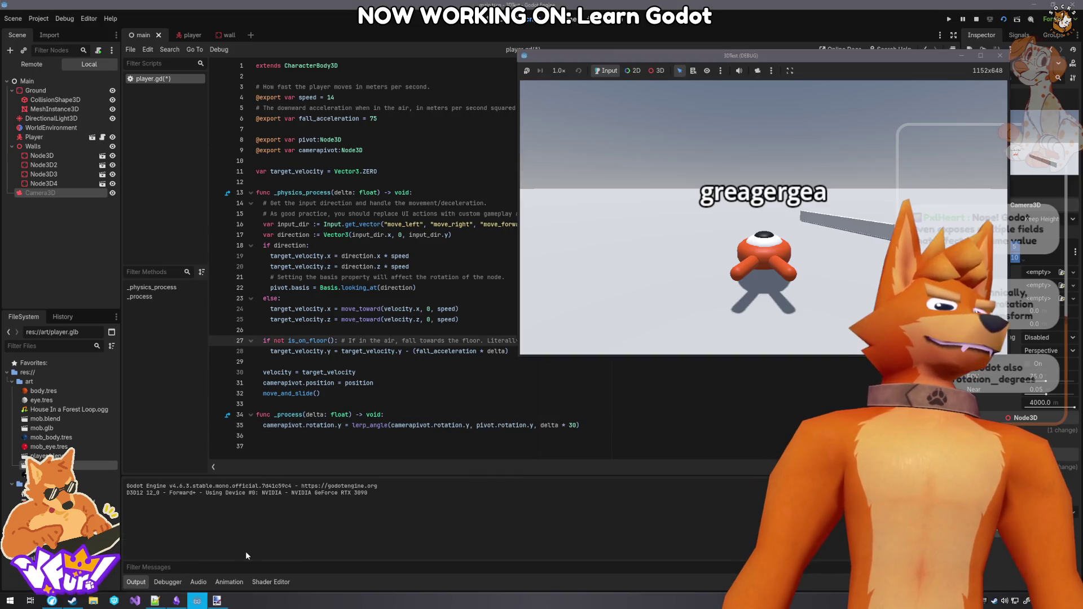
- Drive the character forward with W and move the game window left over the code
key(w)
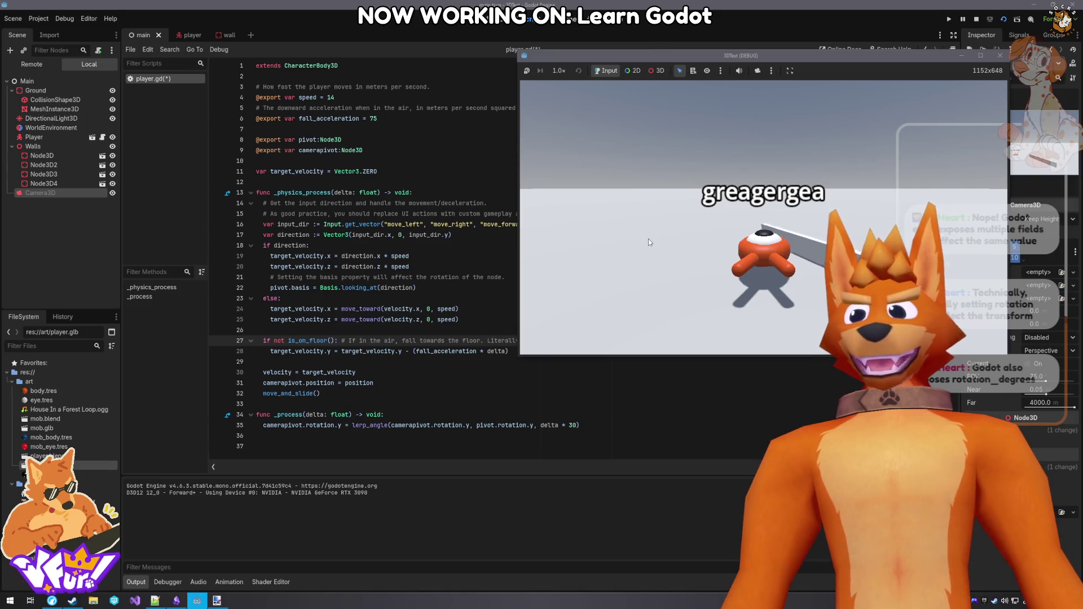
key(w)
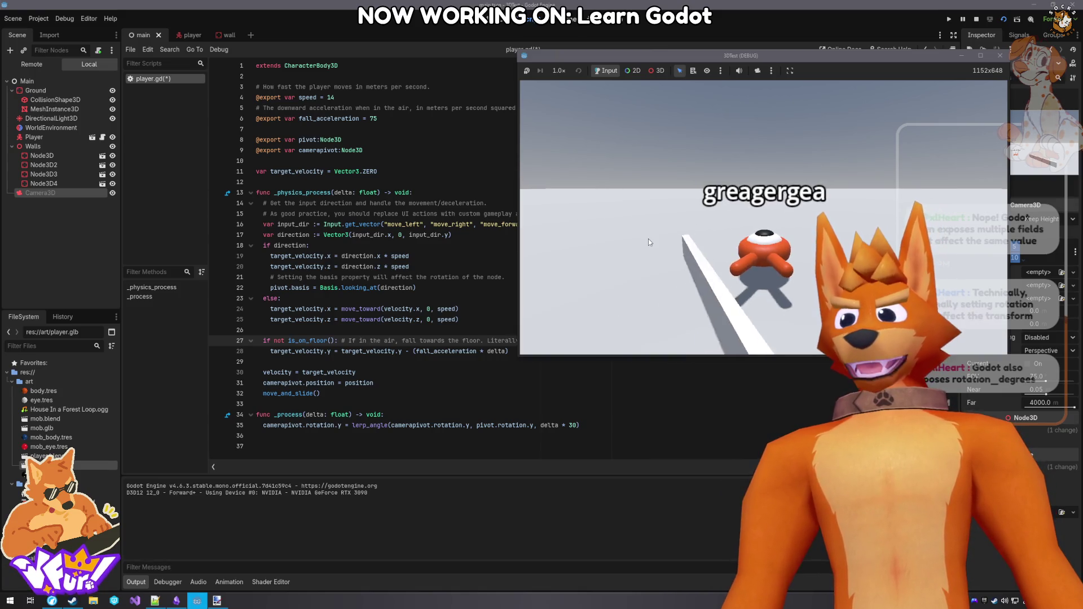
key(w)
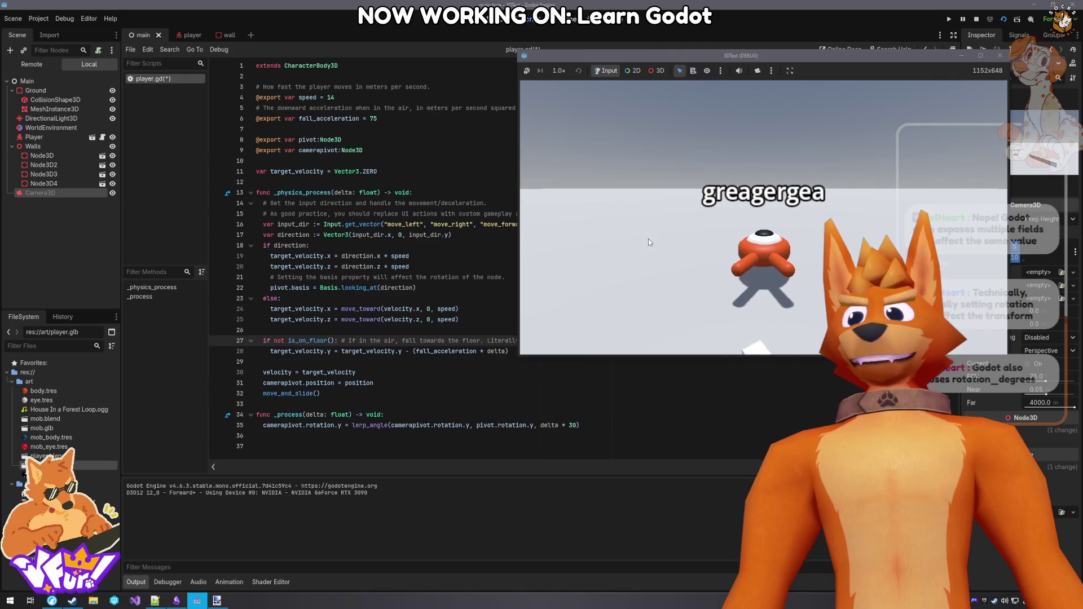
key(w)
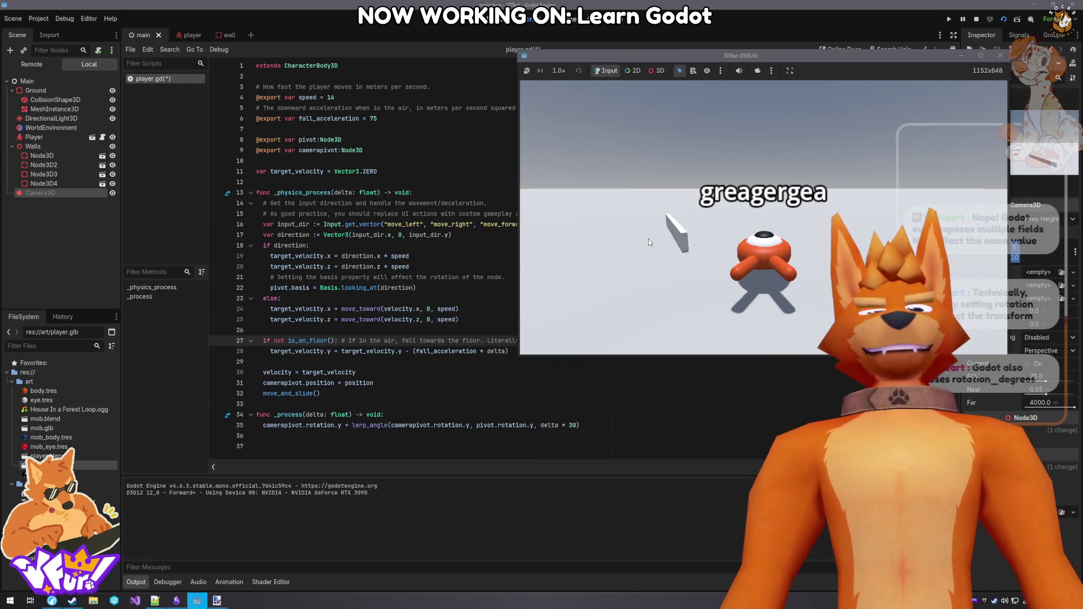
drag(806, 53, 492, 63)
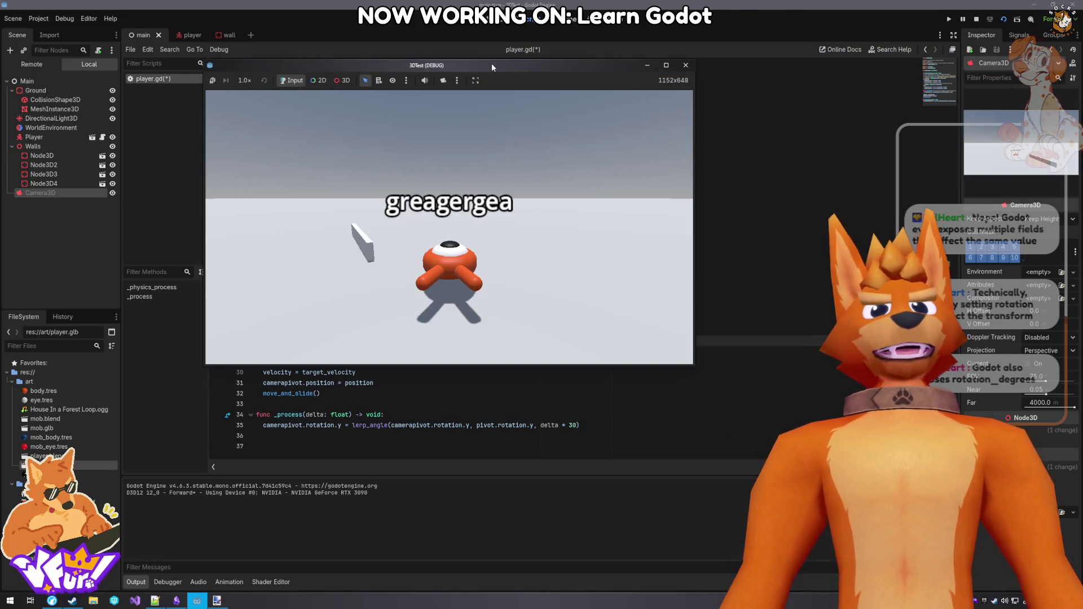
- Turn the character with A and D to watch the camera circle, then close the game
key(a)
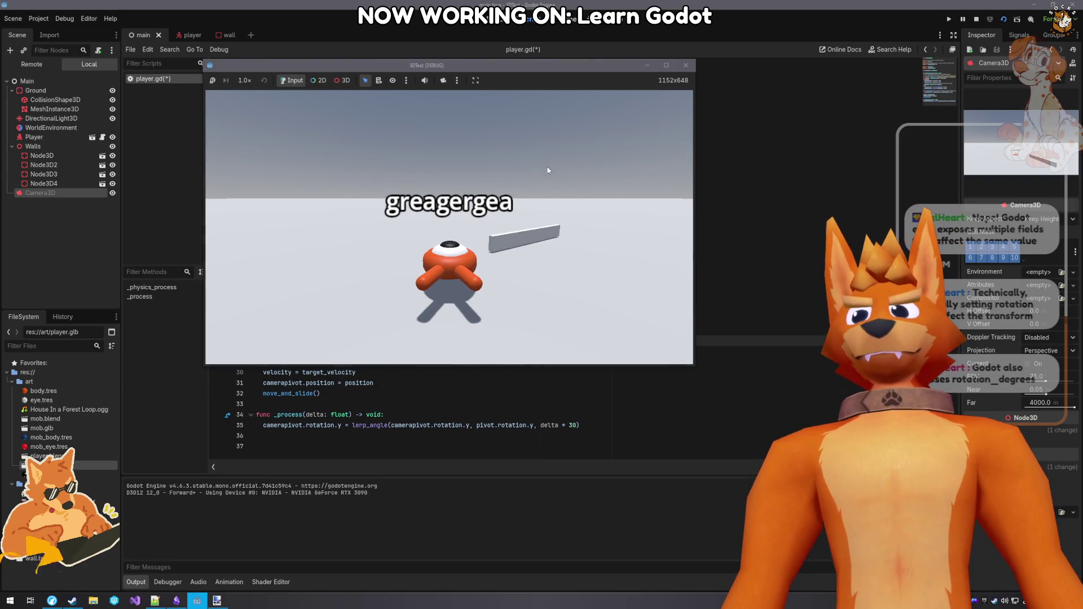
key(d)
key(d)
key(d)
key(d)
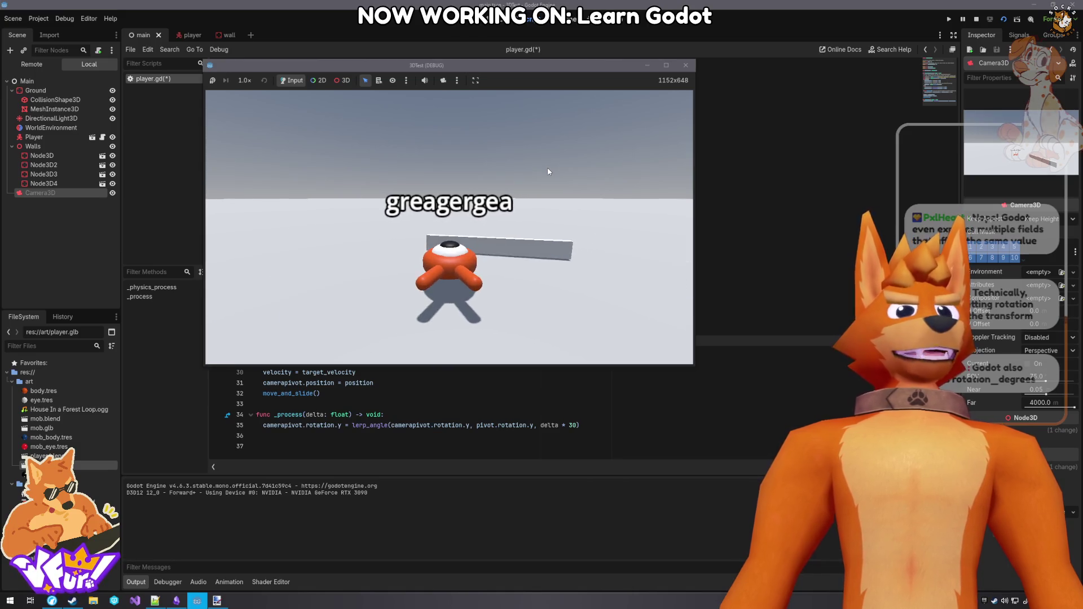
key(d)
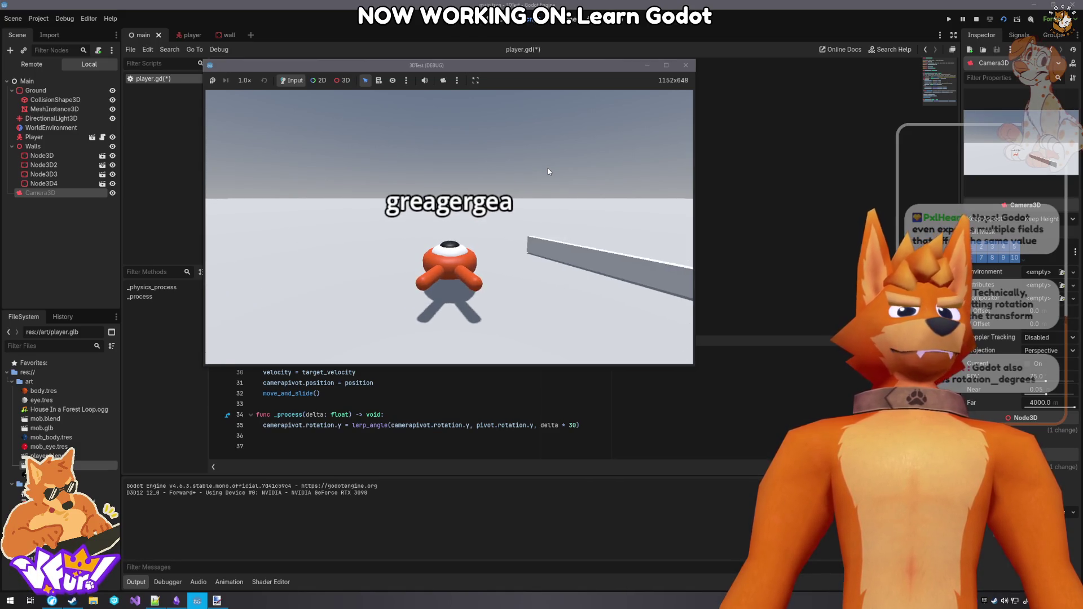
key(d)
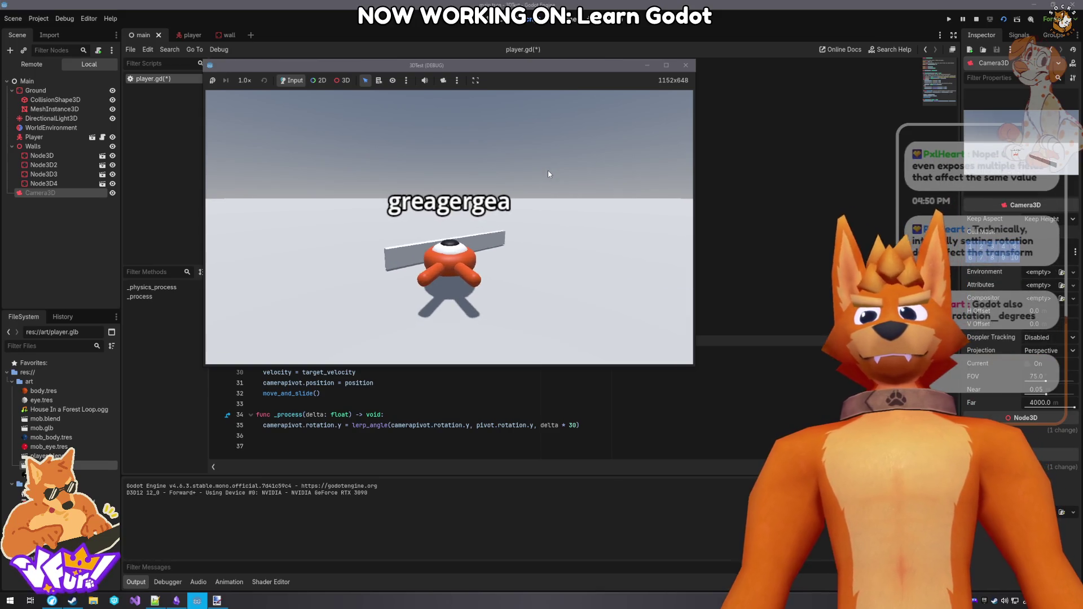
key(d)
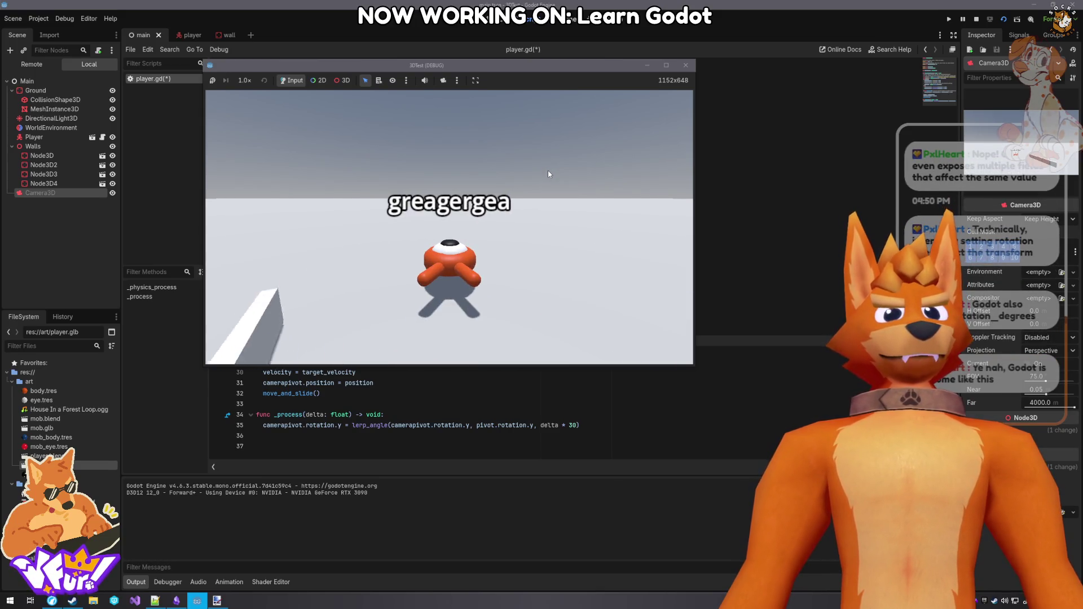
key(d)
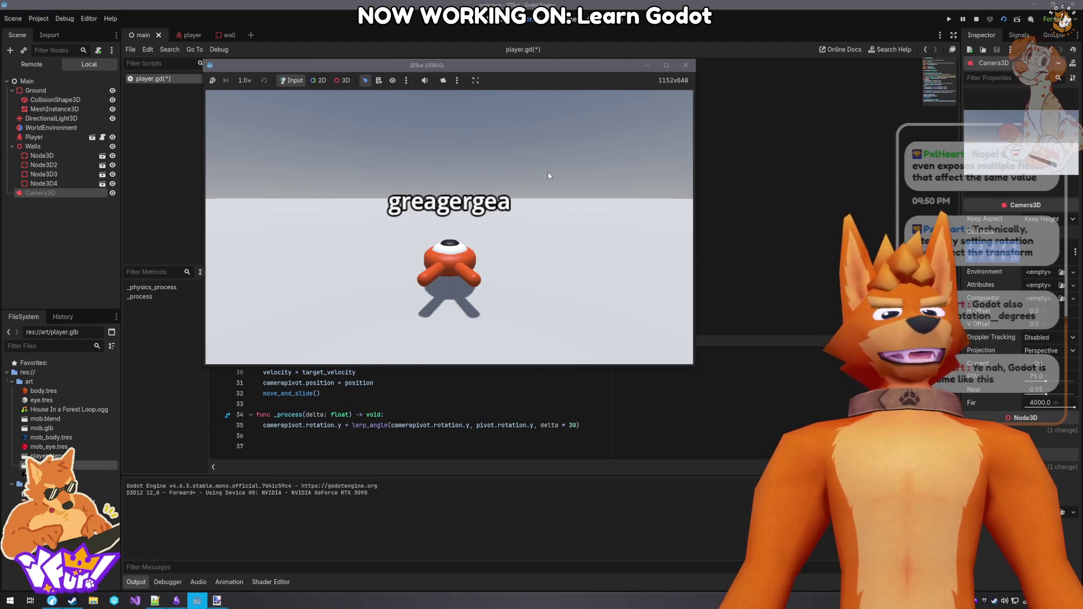
key(d)
key(d)
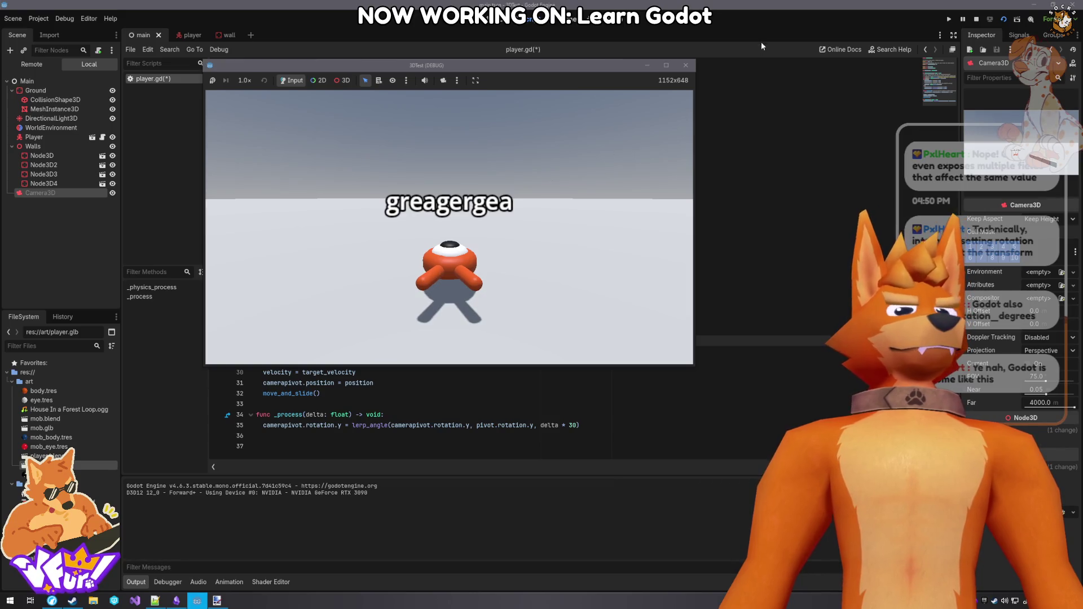
click(686, 65)
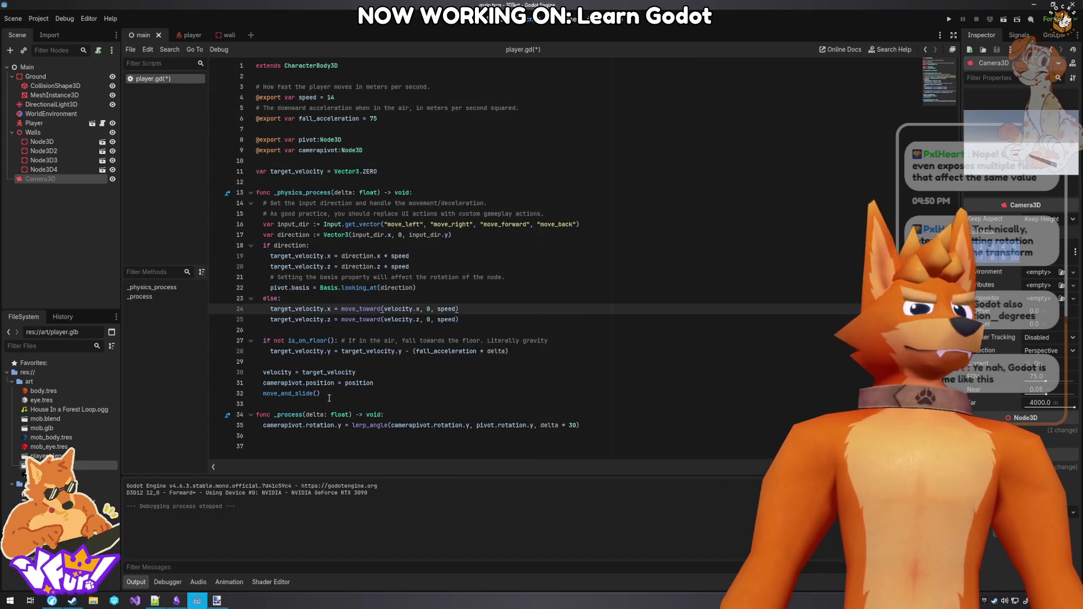
- Move camerapivot.position = position from _physics_process to the end of _process and save player.gd
click(539, 393)
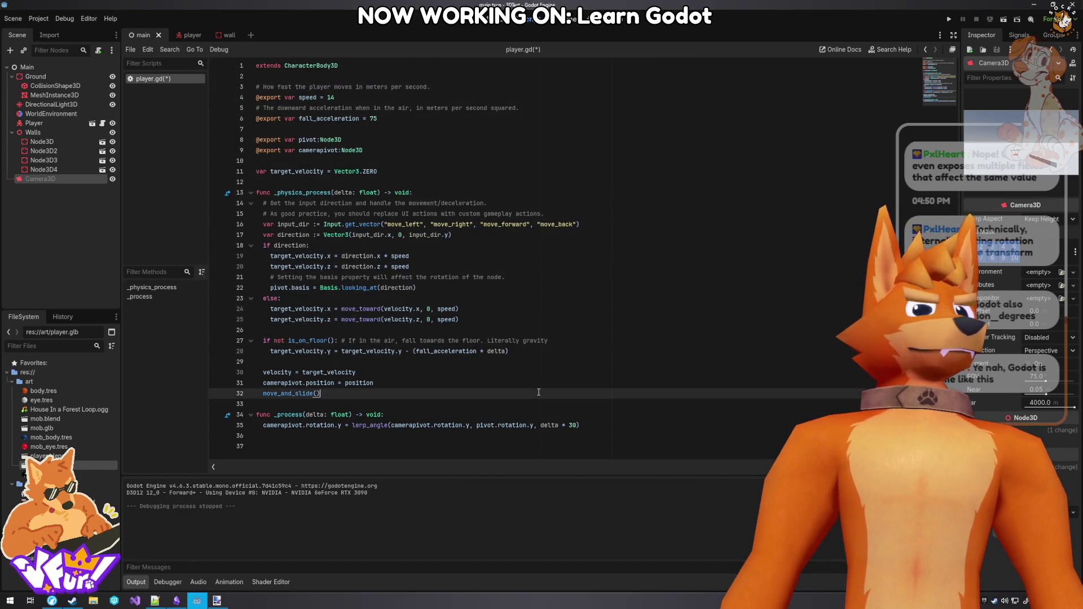
click(394, 382)
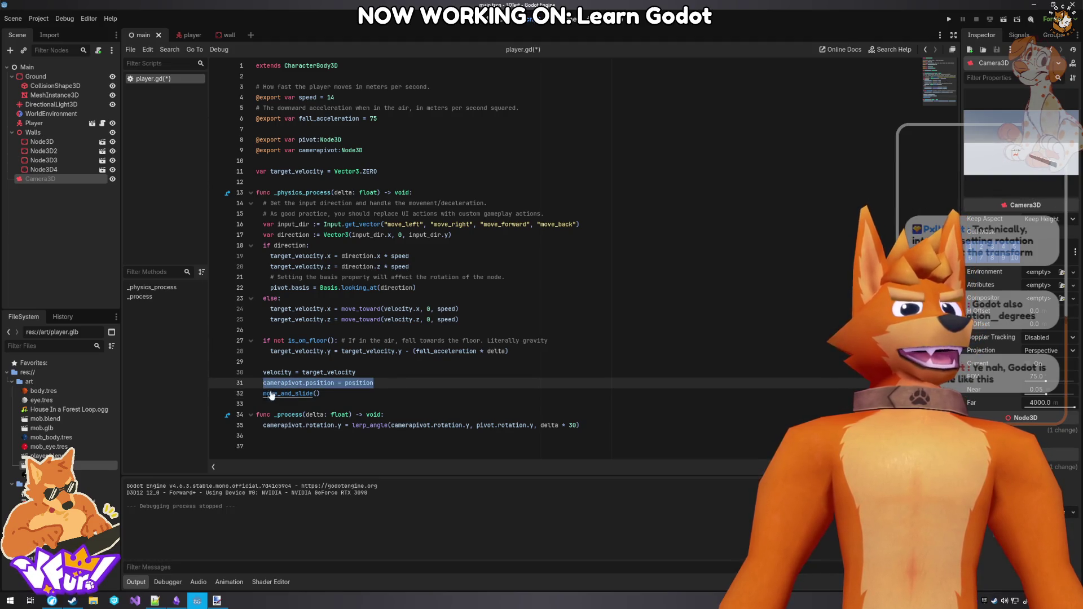
key(BackSpace)
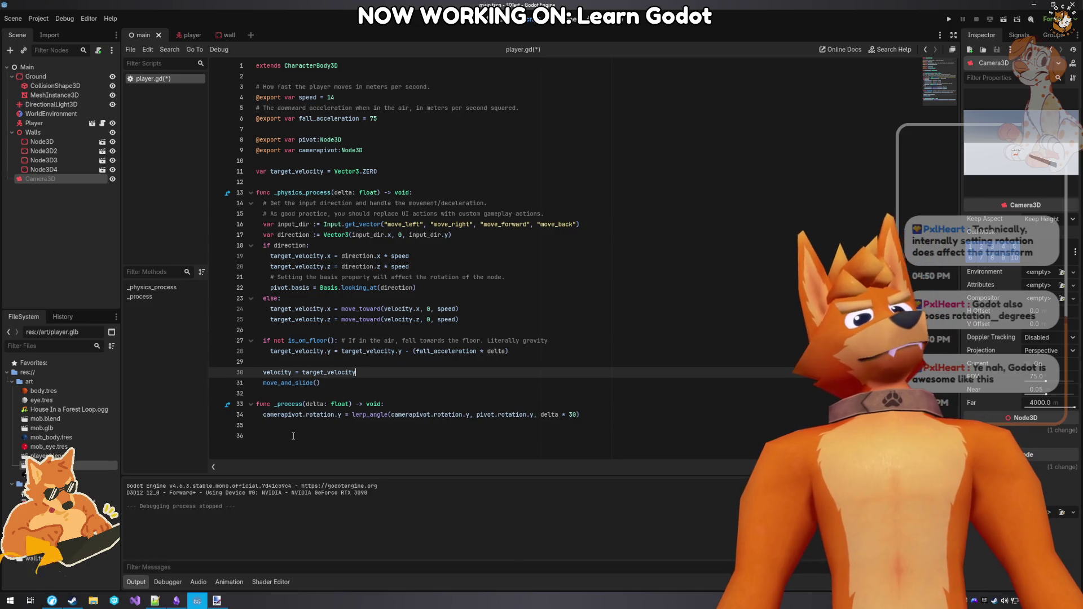
click(296, 425)
key(ctrl+s)
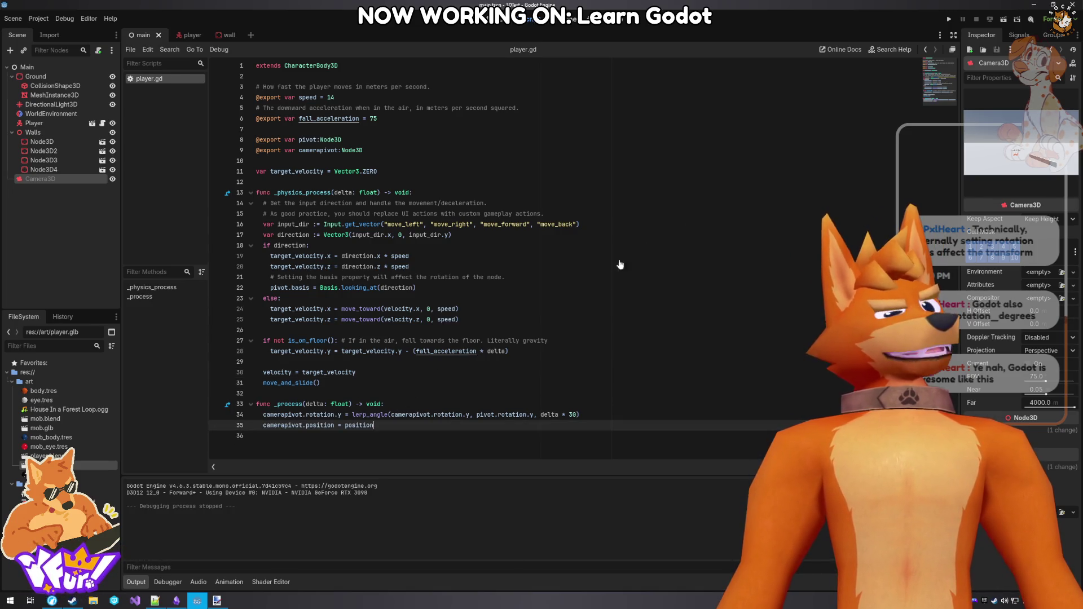
click(1005, 20)
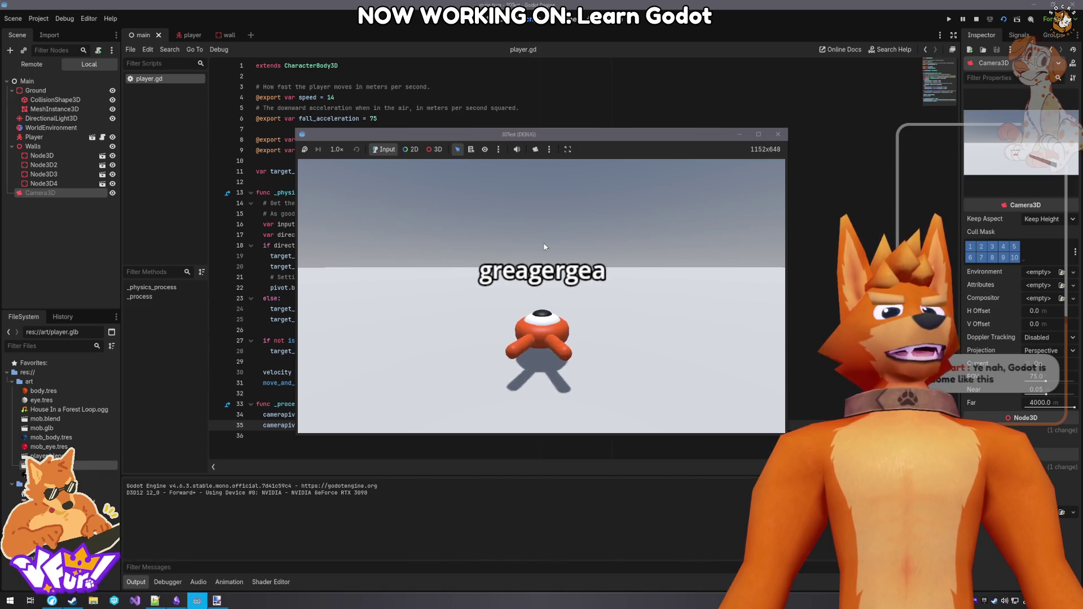
- Stop the test run, put the camerapivot line back before move_and_slide(), and switch to the browser
click(777, 134)
click(355, 372)
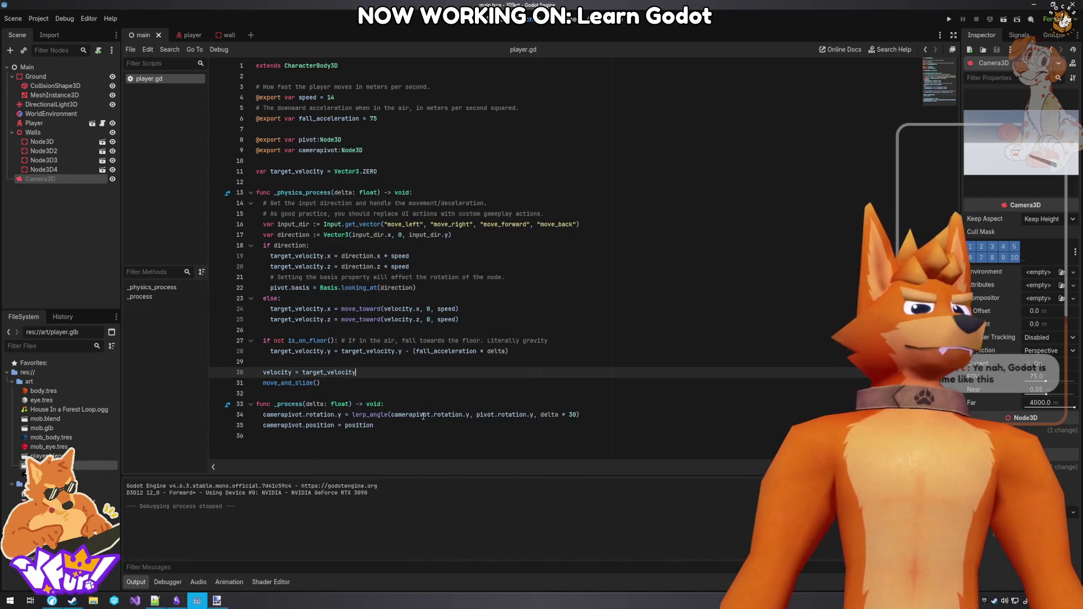
key(Return)
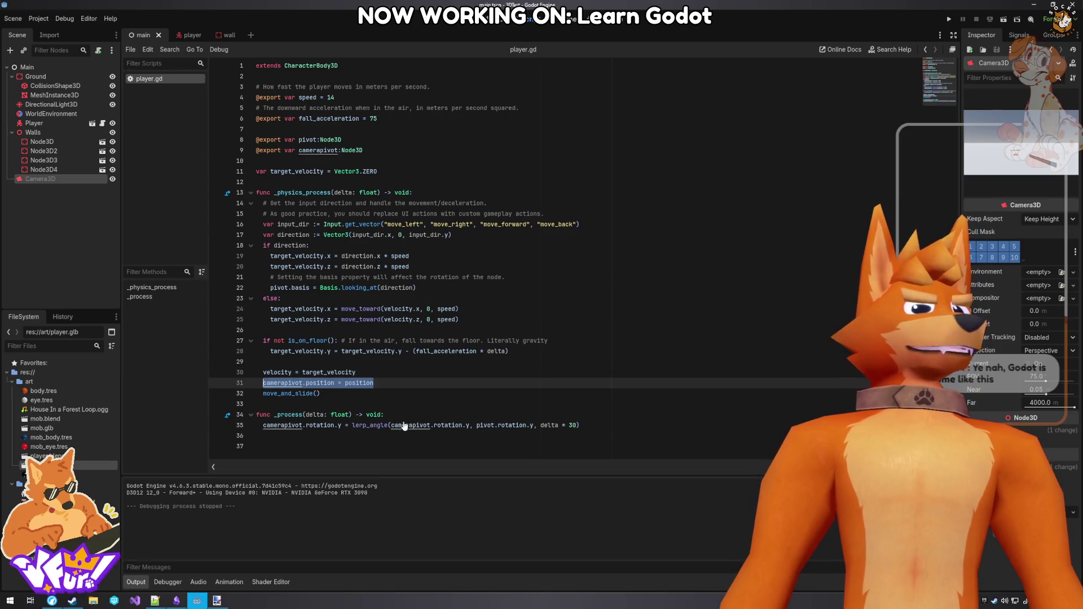
click(586, 311)
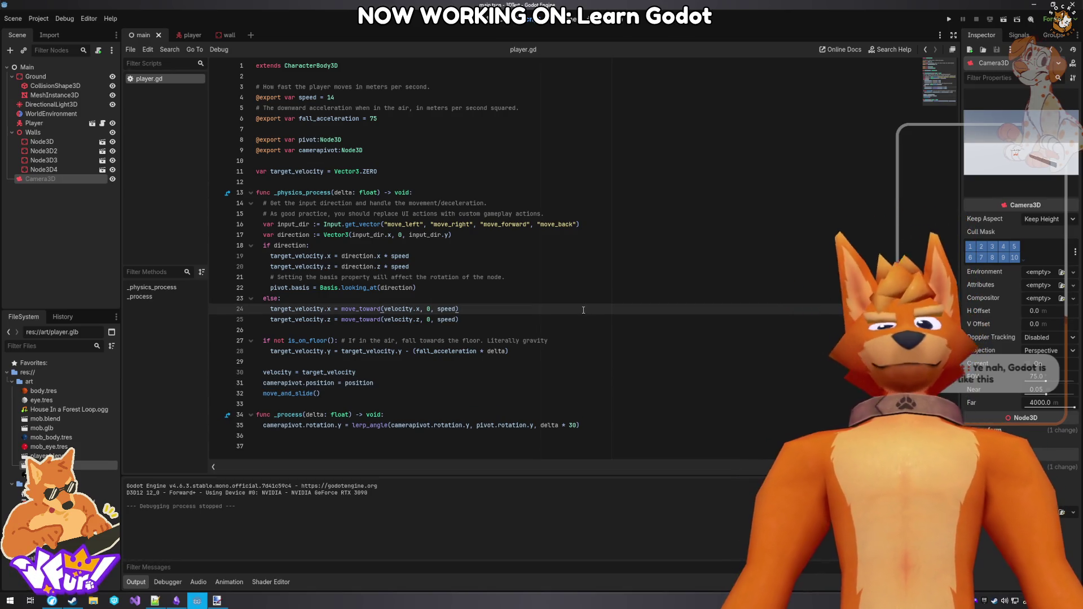
key(alt+Tab)
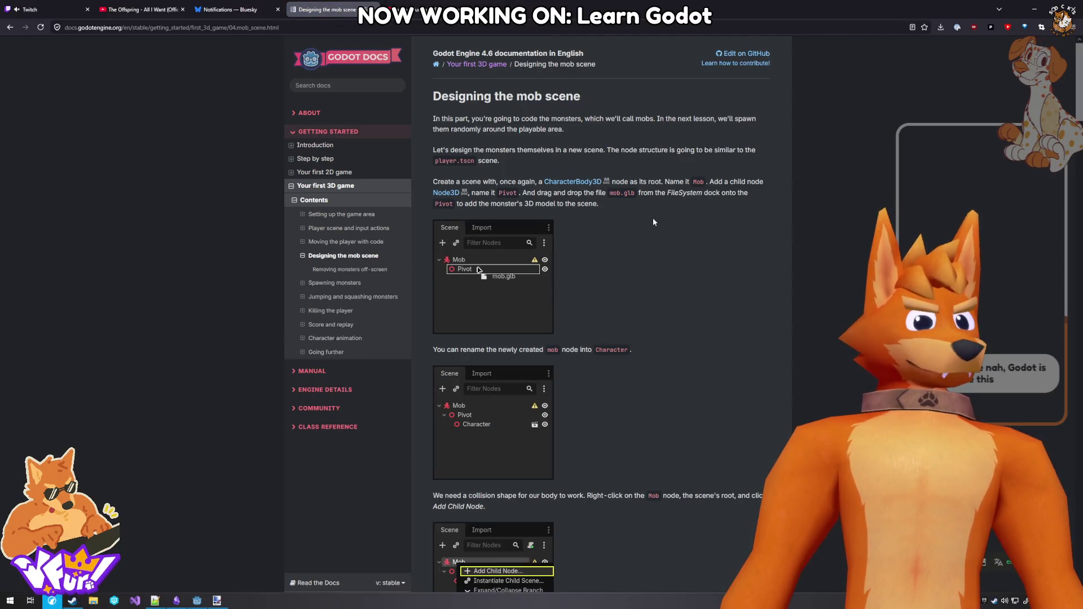
- Open 'Spawning monsters randomly' and scroll to the _on_mob_timer_timeout() code sample
click(349, 282)
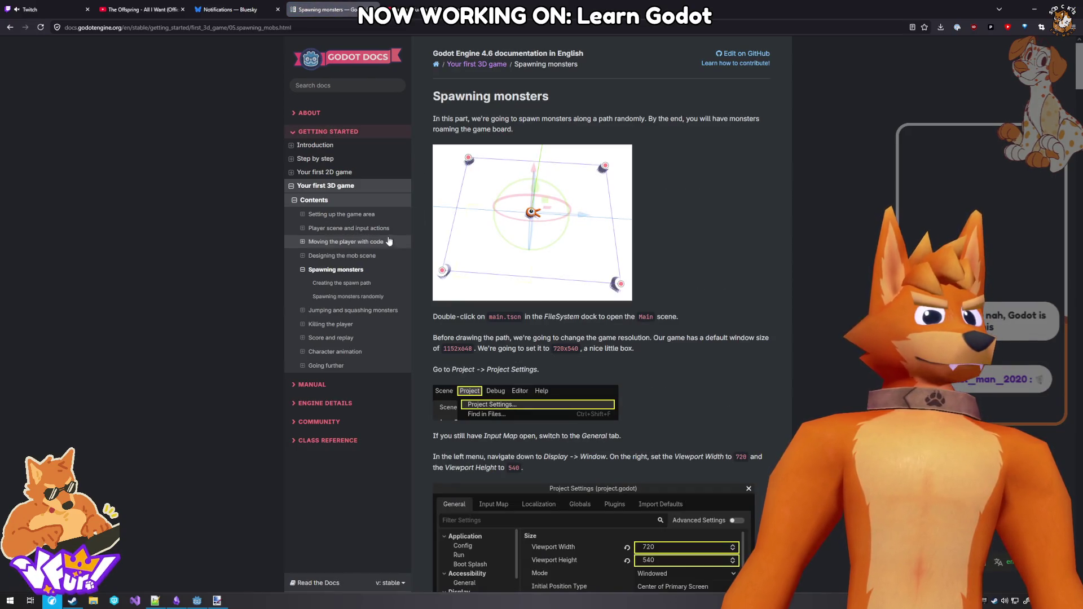
click(369, 301)
scroll(726, 275, down, 5)
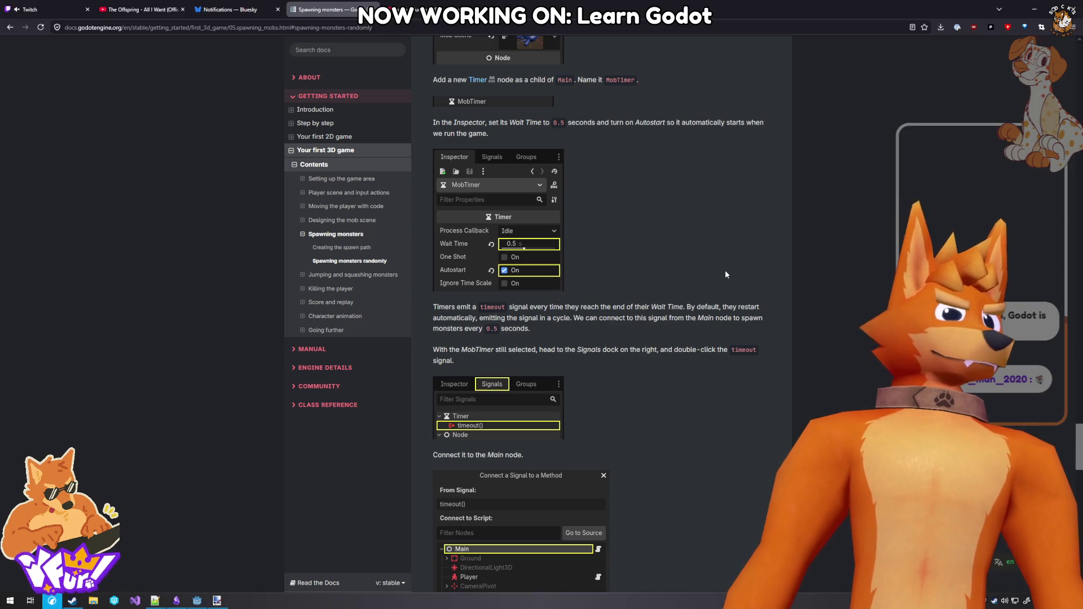
scroll(676, 323, down, 7)
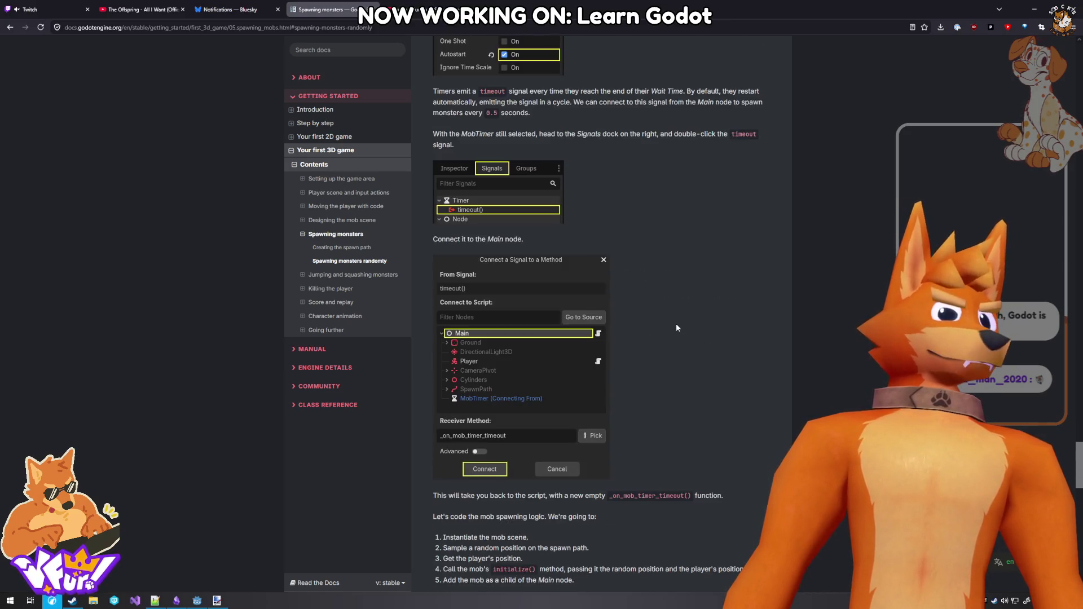
scroll(676, 327, down, 1)
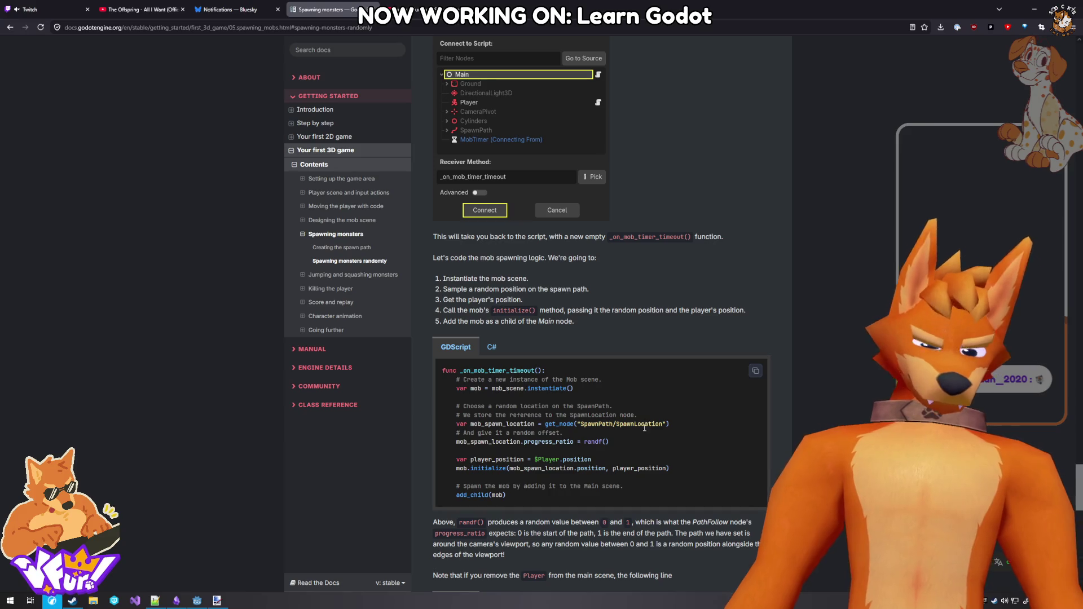
mouse_move(198, 605)
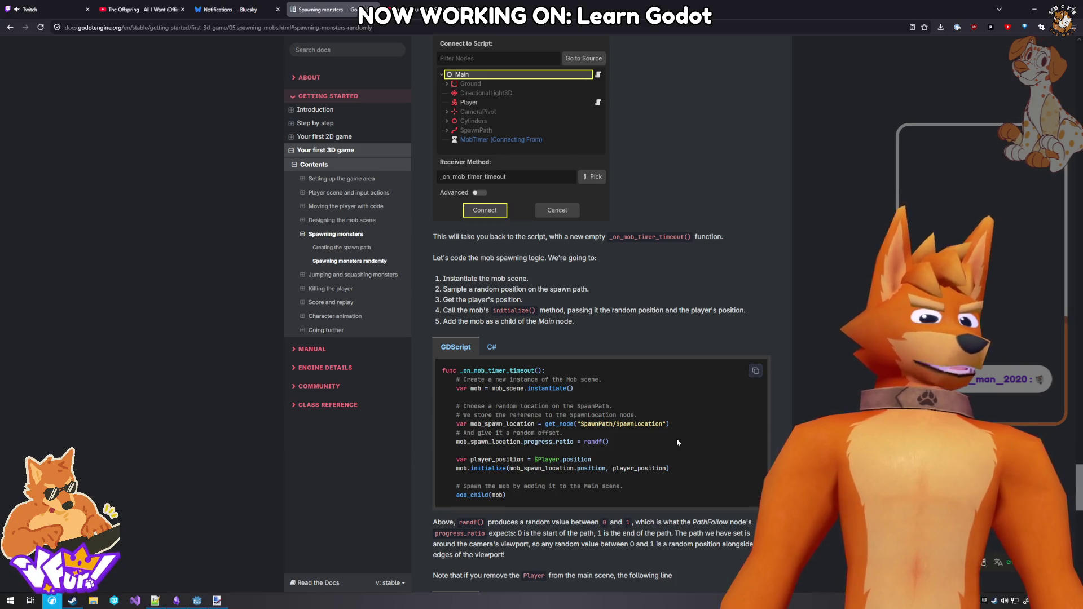
- Scroll through the spawn path, timer and signal steps, then switch back to the Godot editor
scroll(677, 440, down, 5)
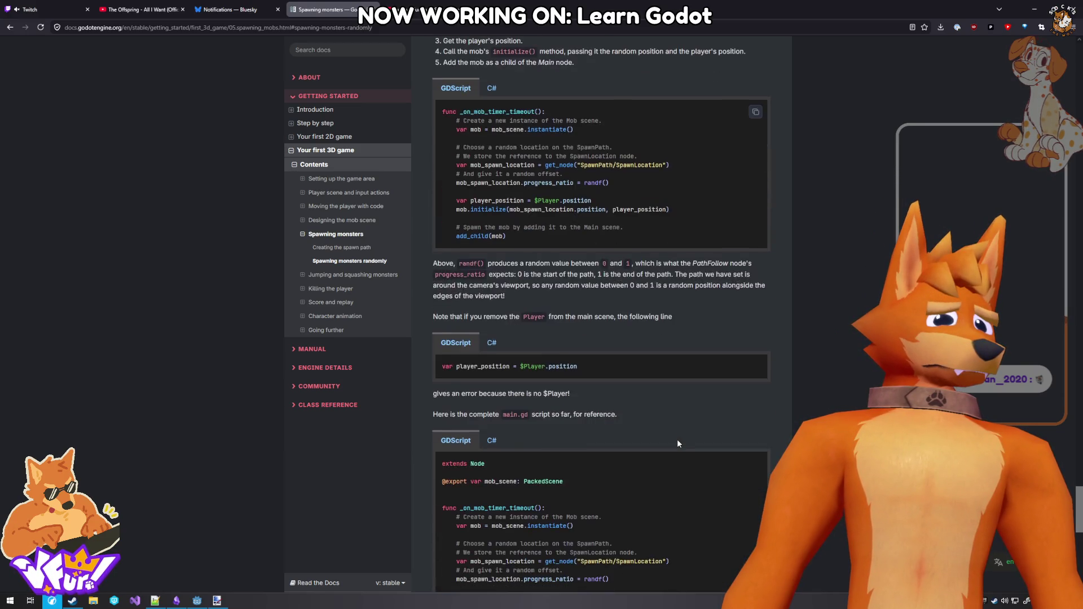
scroll(678, 444, down, 4)
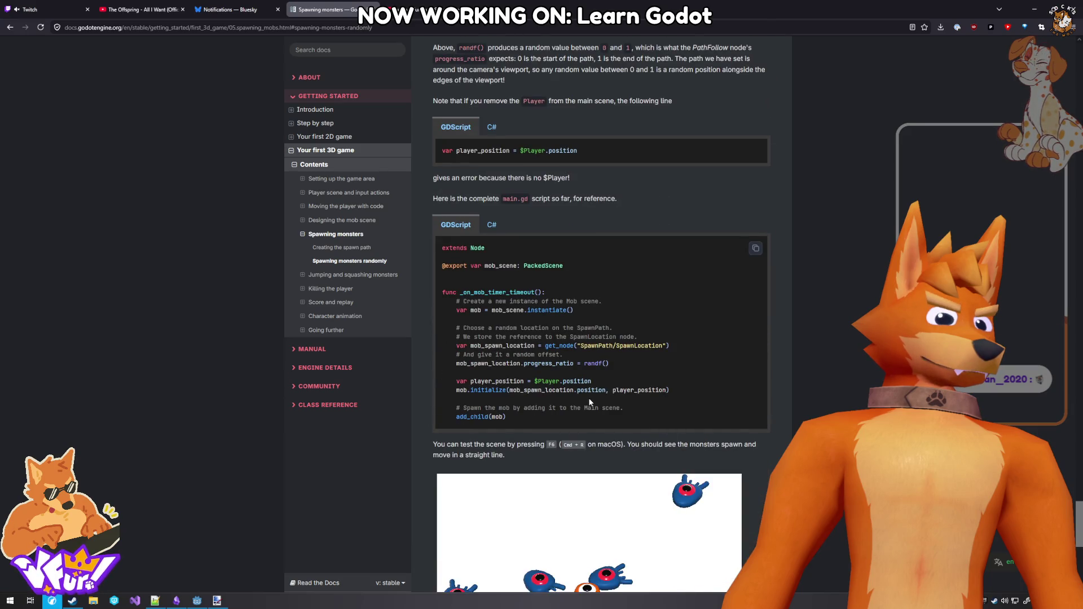
scroll(588, 398, up, 12)
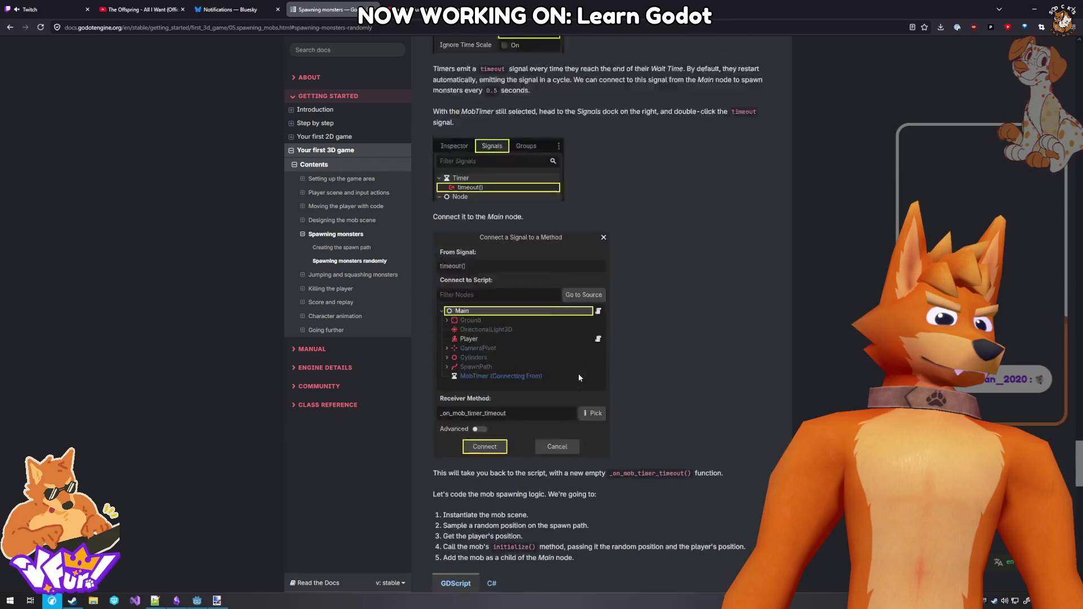
scroll(574, 377, up, 15)
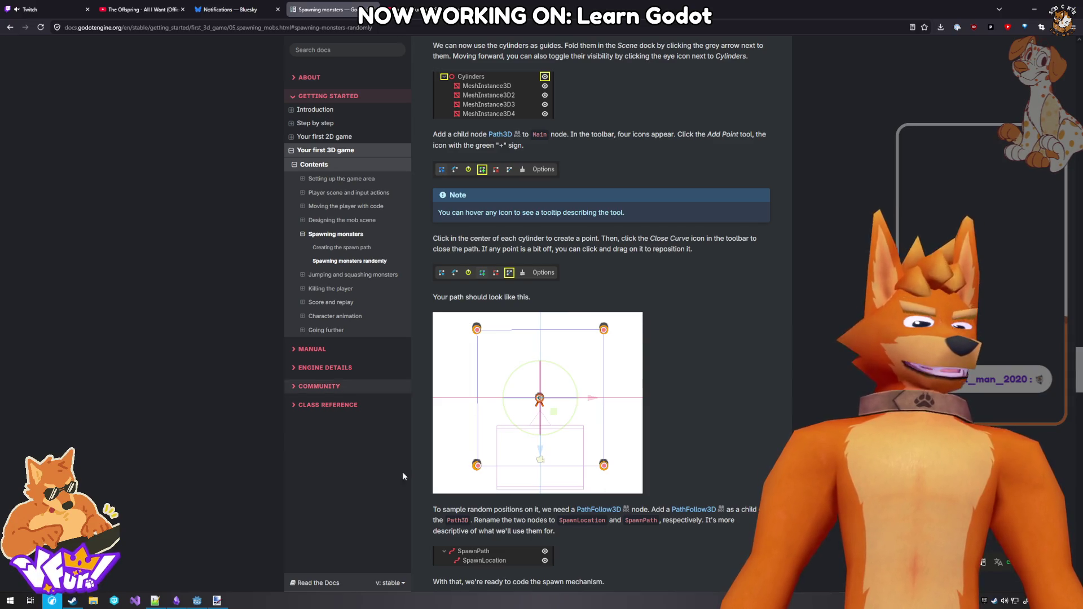
scroll(586, 330, down, 4)
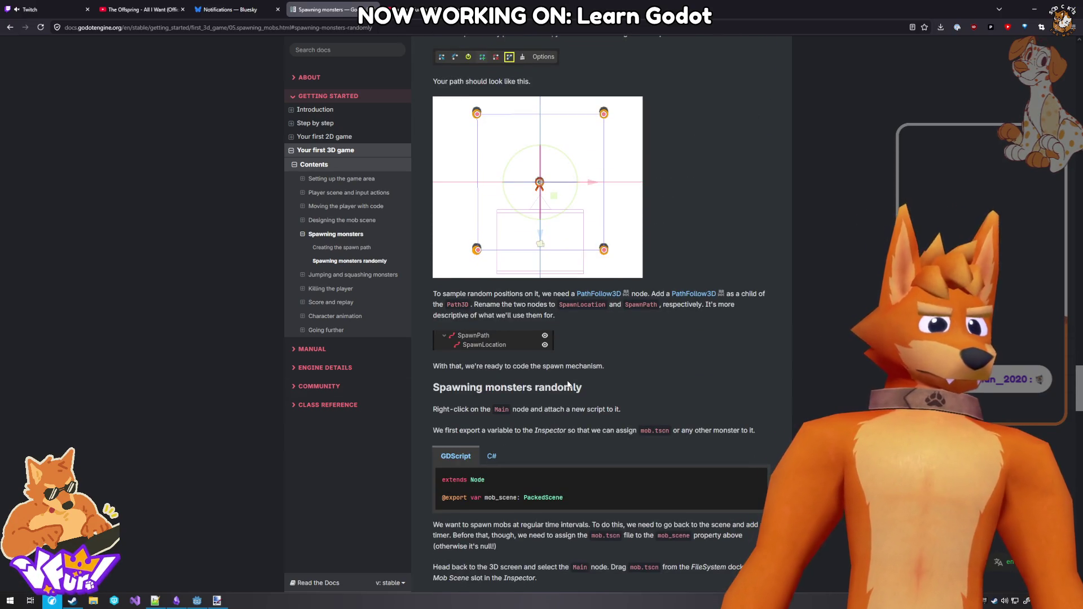
scroll(568, 386, down, 6)
scroll(568, 386, down, 8)
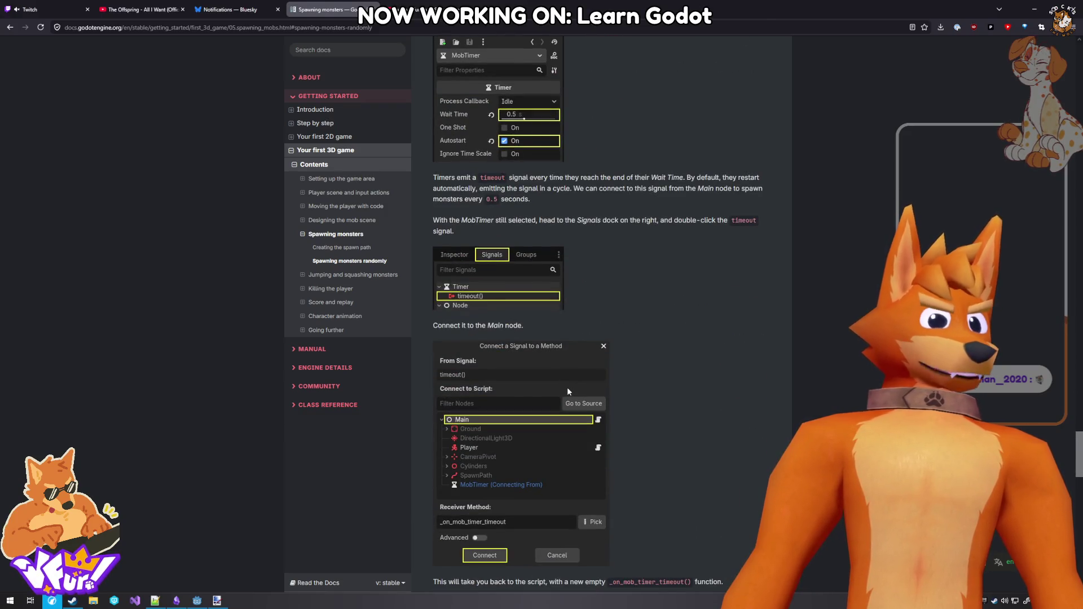
scroll(567, 387, up, 5)
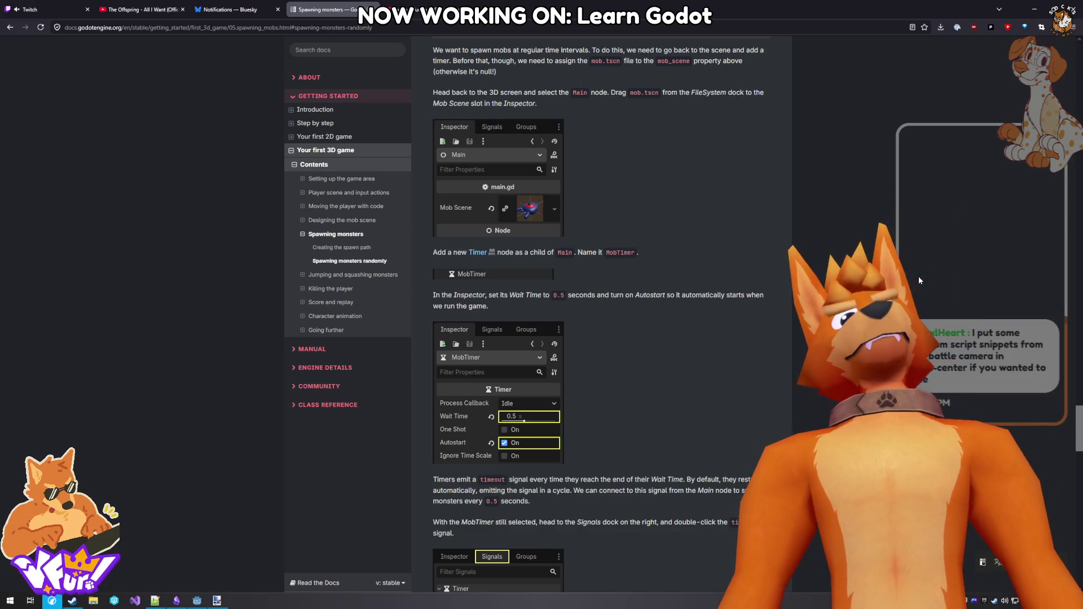
click(197, 601)
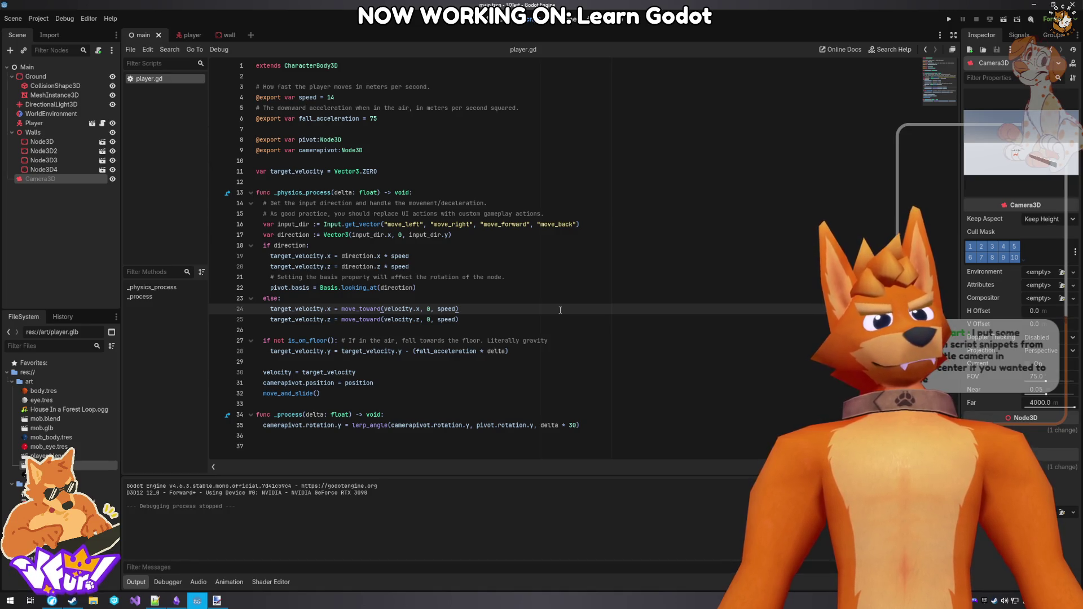
- Switch to the 3D scene view, zoom around, and frame the Camera3D and player
key(ctrl+F2)
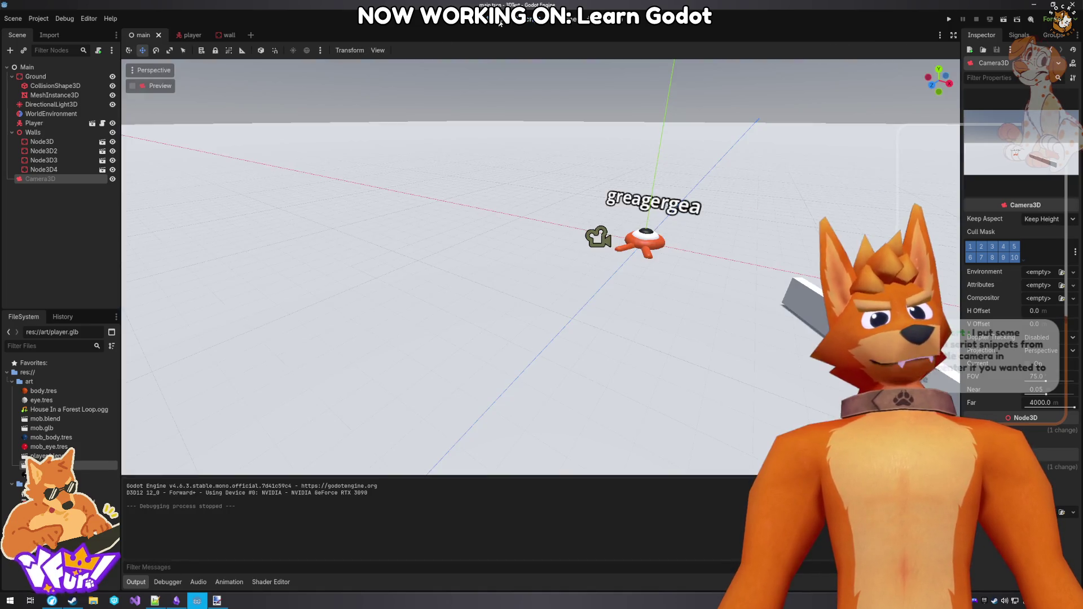
scroll(599, 280, down, 2)
scroll(607, 293, up, 2)
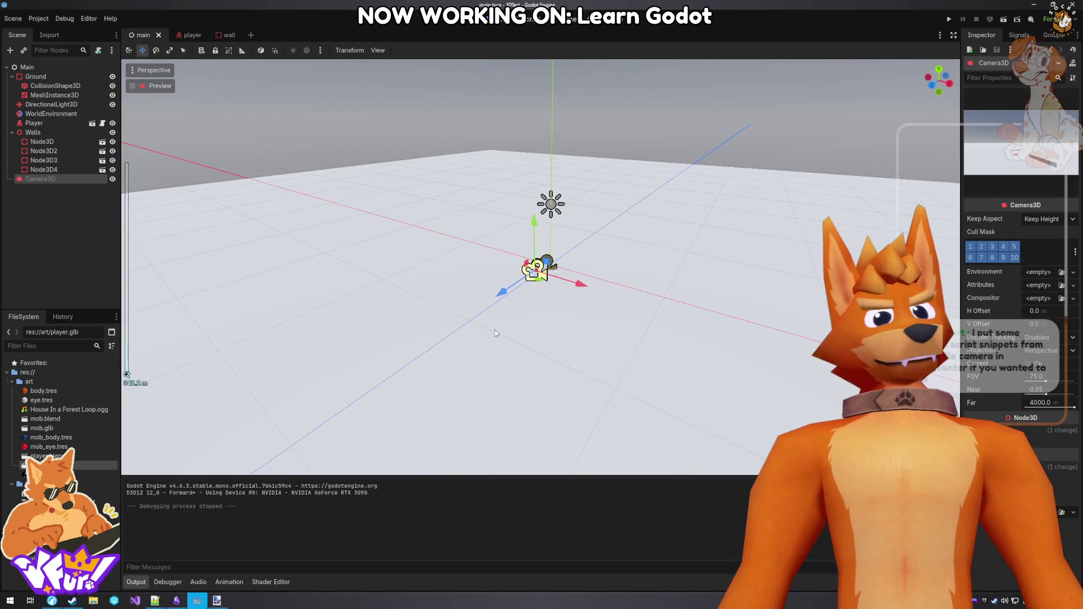
scroll(495, 330, up, 10)
scroll(531, 316, down, 10)
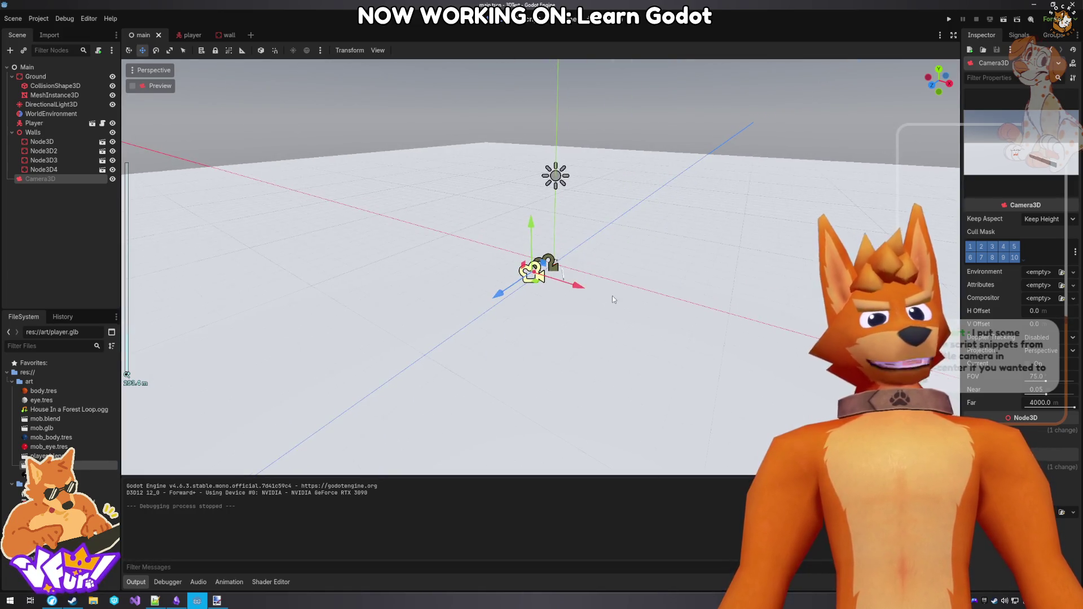
scroll(611, 298, down, 5)
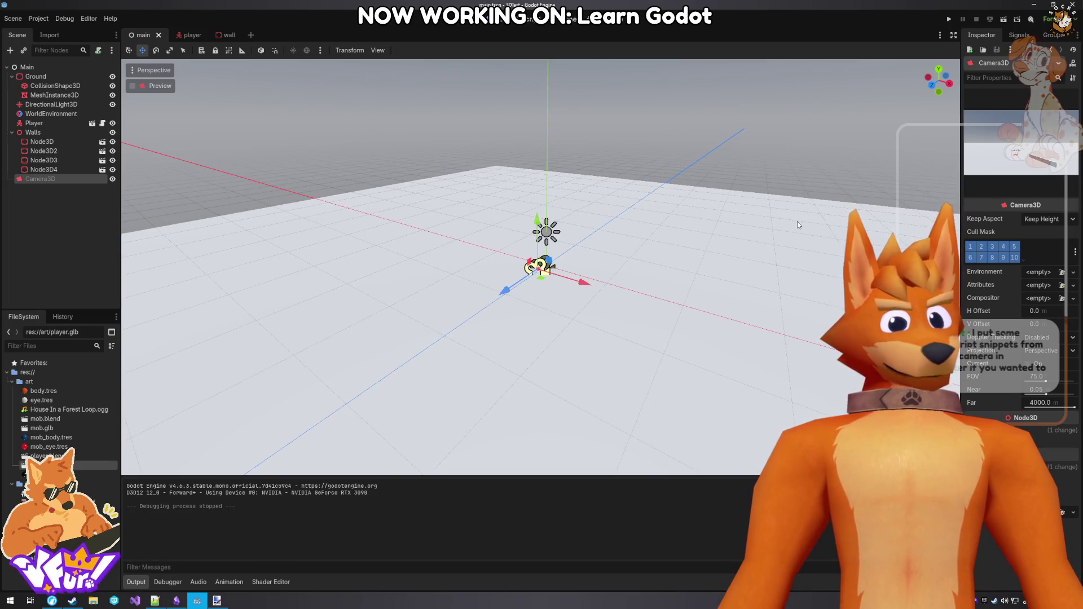
scroll(831, 228, up, 10)
key(f)
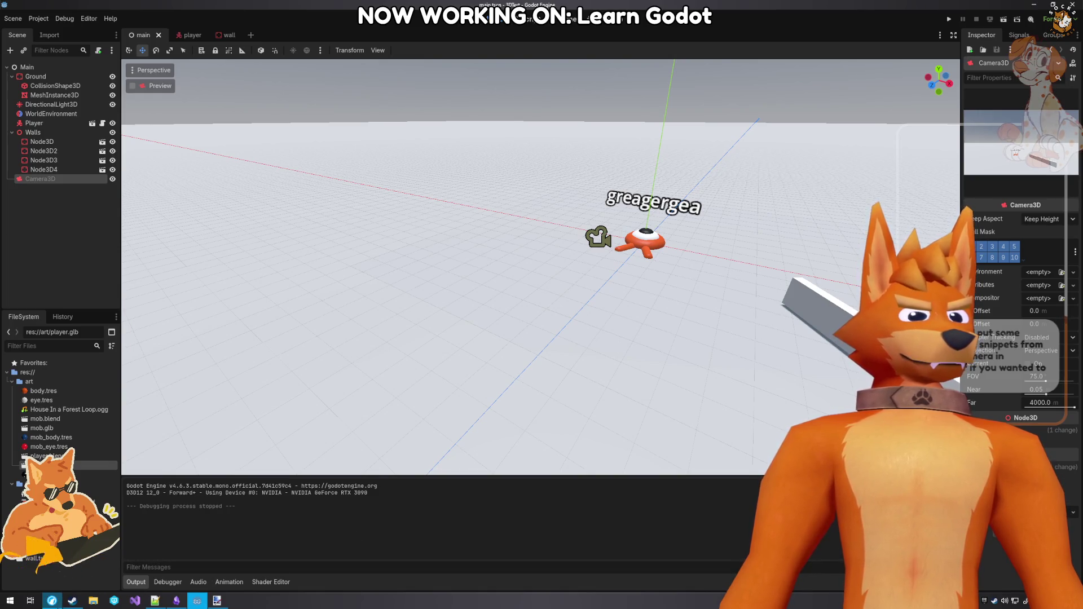
- Return to the Spawning monsters docs page and bring up the Obsidian notes
key(alt+Tab)
scroll(621, 322, down, 15)
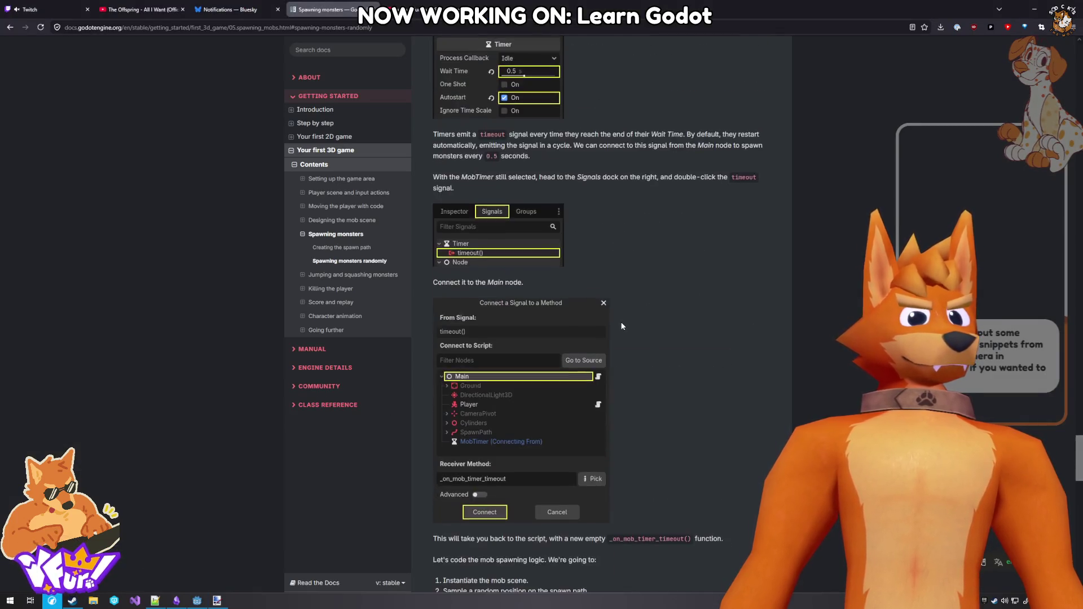
mouse_move(601, 508)
mouse_down()
mouse_move(624, 447)
mouse_move(692, 38)
mouse_up()
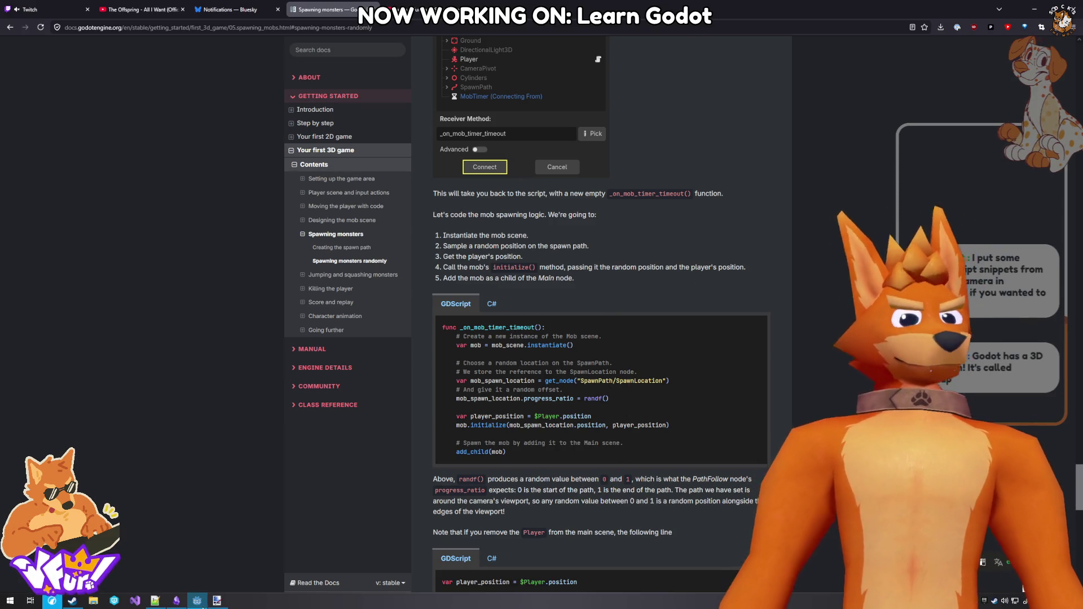
click(176, 600)
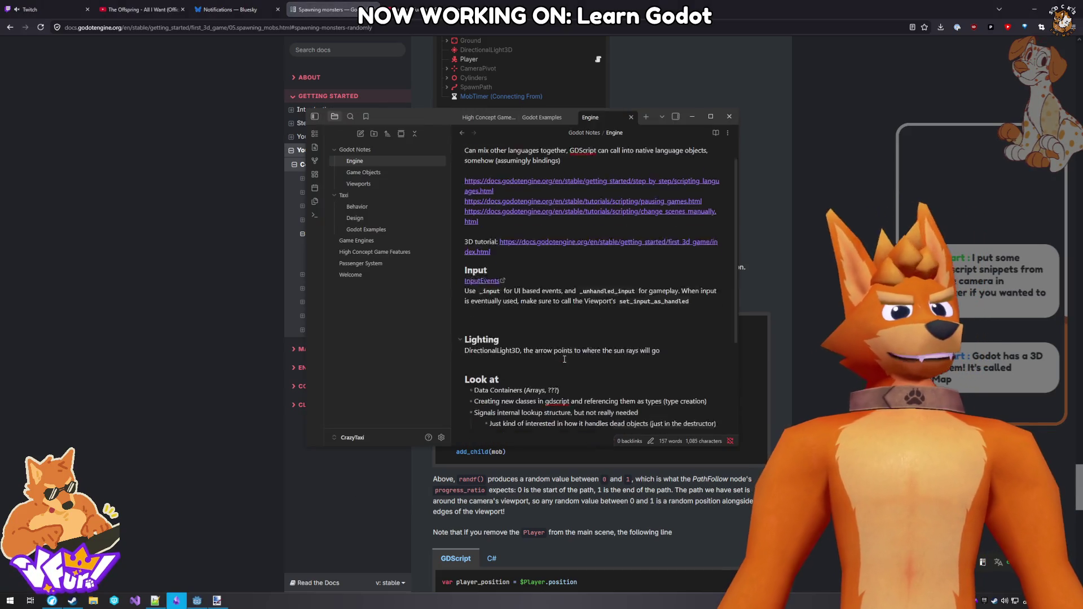
- Insert a '#### GridMap' heading above Lighting, described as 'Handles tiling systems'
scroll(564, 359, down, 3)
click(548, 229)
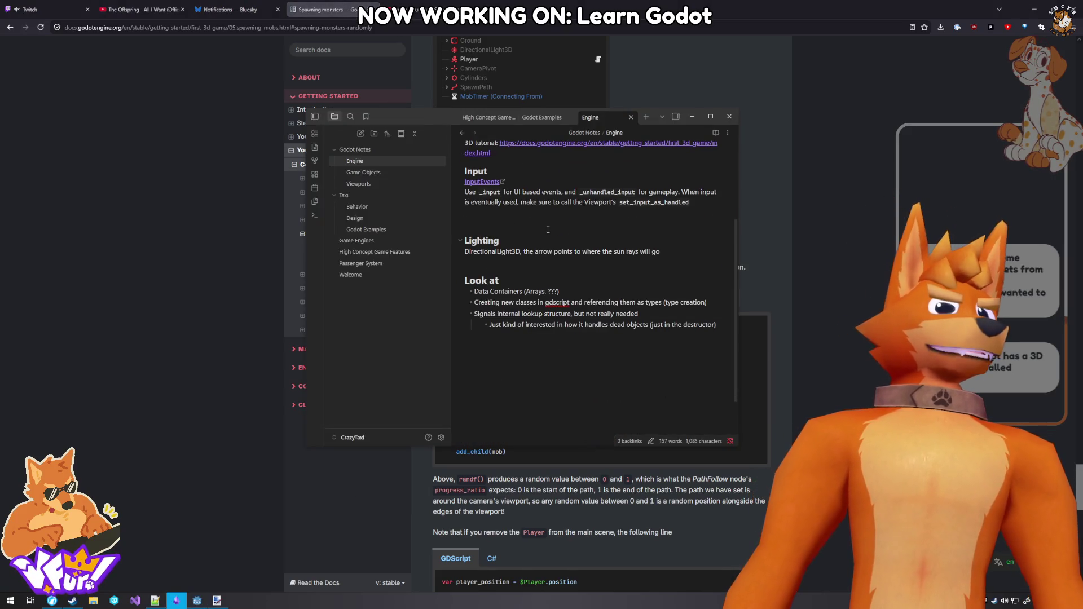
key(Return)
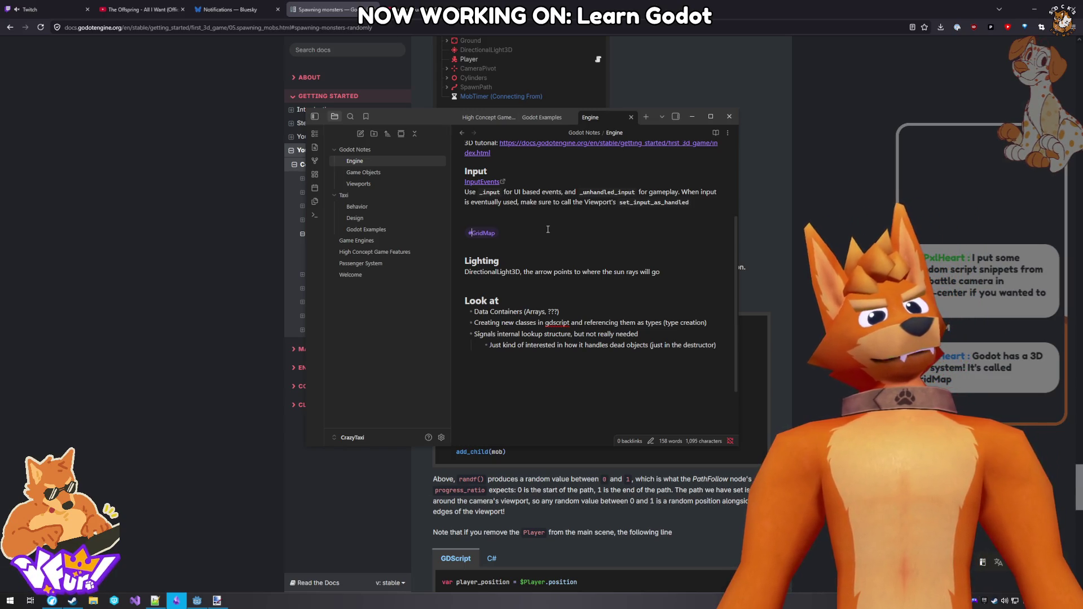
text(###)
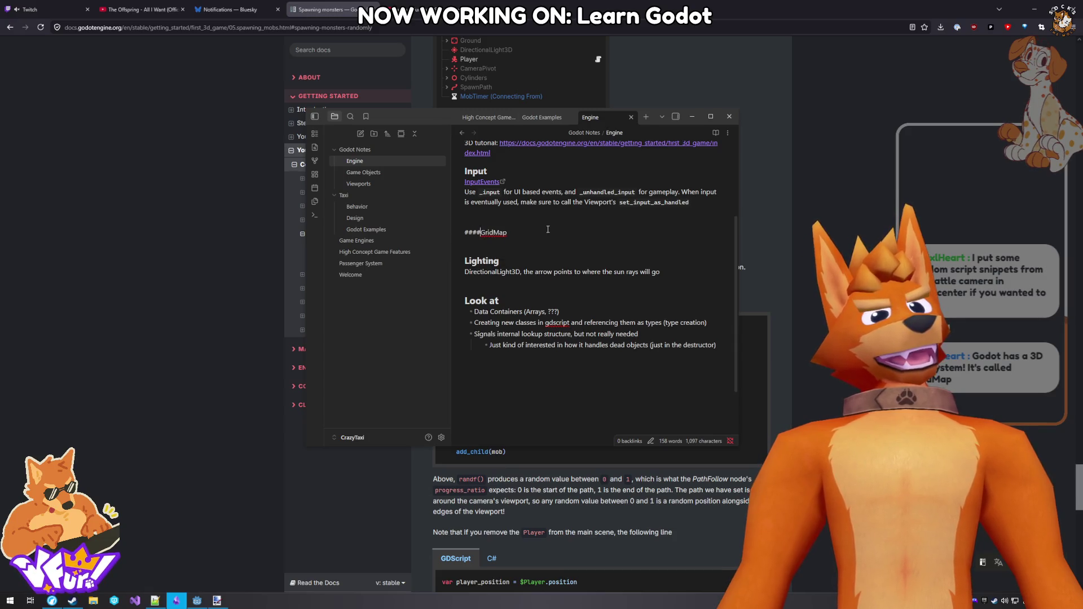
key(Return)
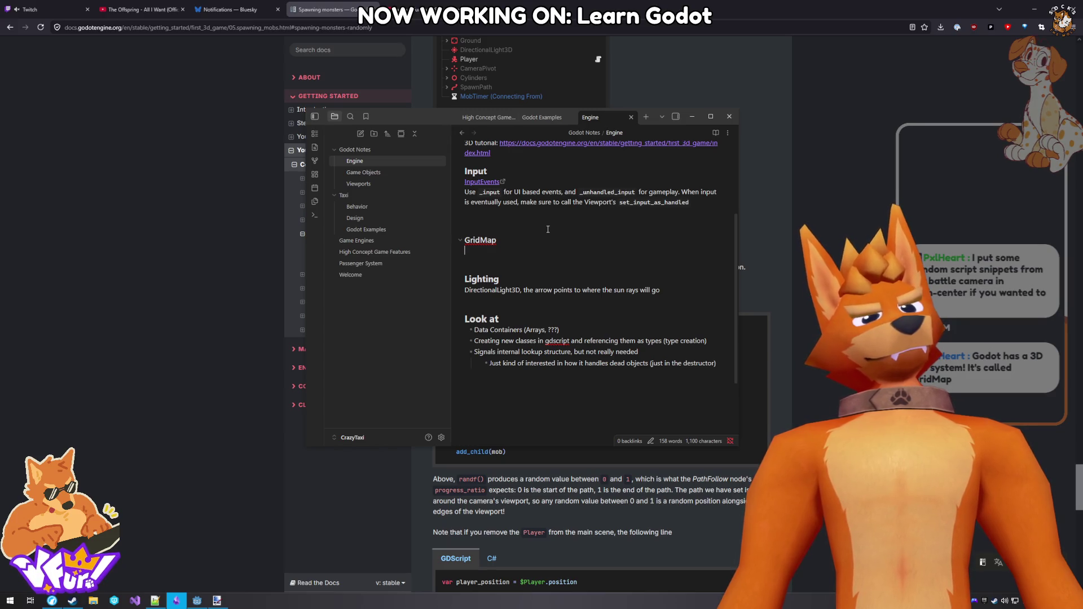
text(ndles tiling systems)
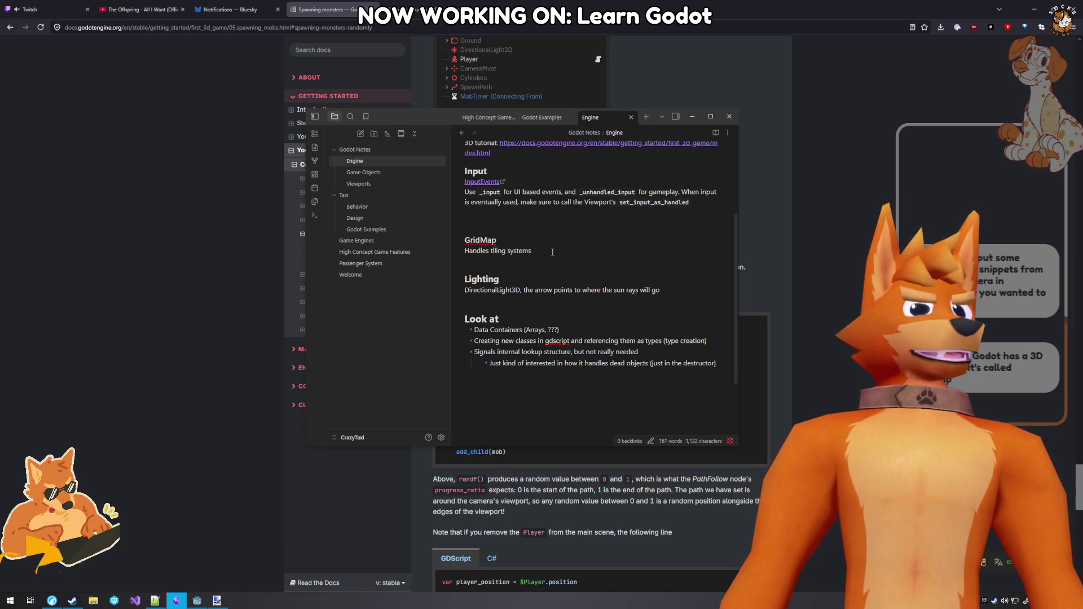
key(Return)
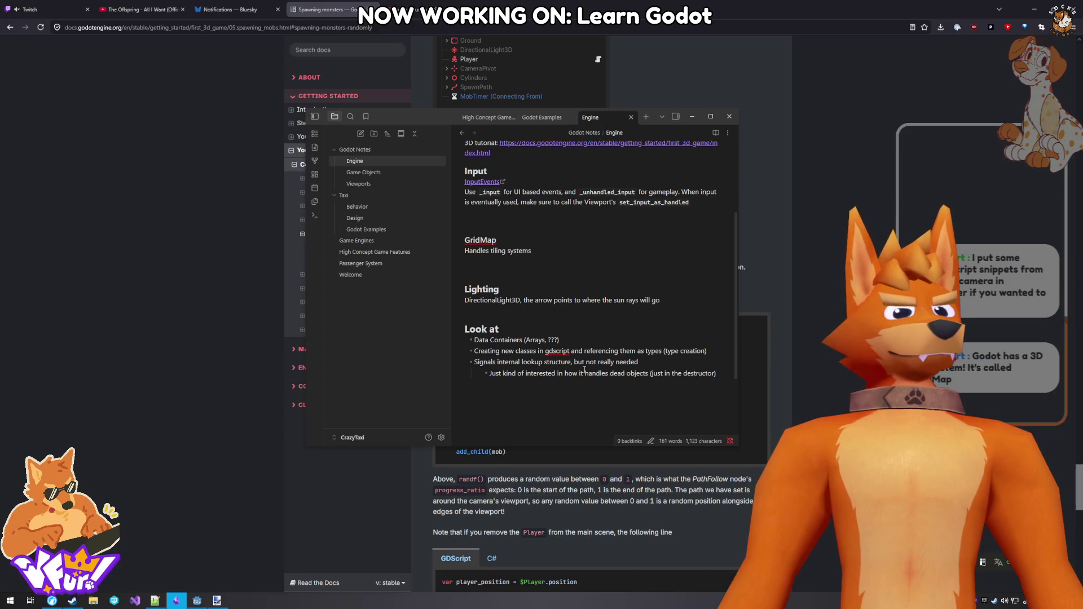
scroll(583, 413, down, 2)
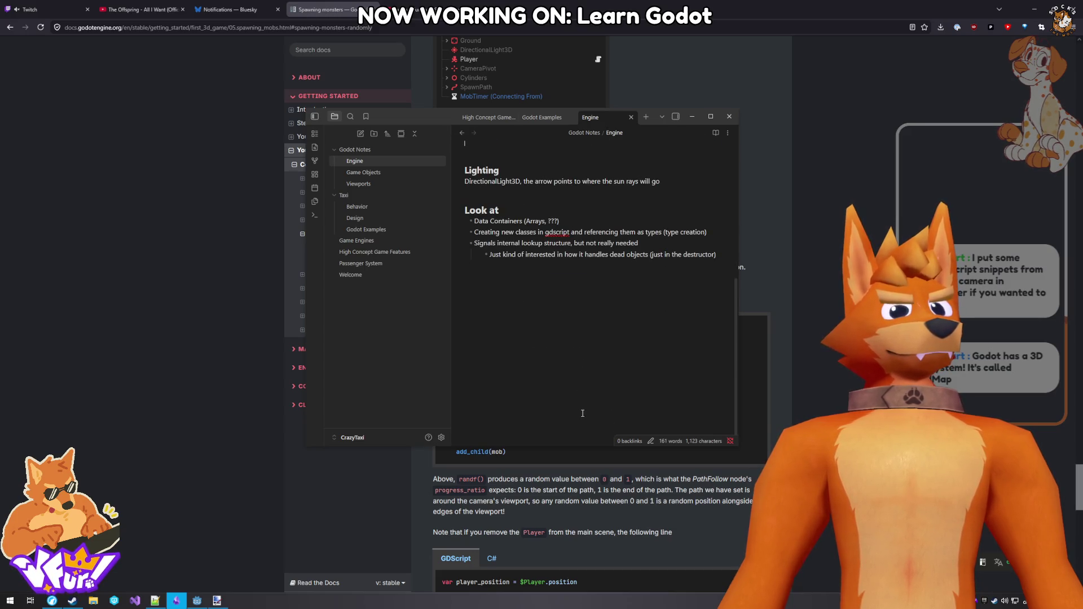
- Delete the Signals bullet and its sub-bullet from the Look at list
scroll(583, 413, up, 2)
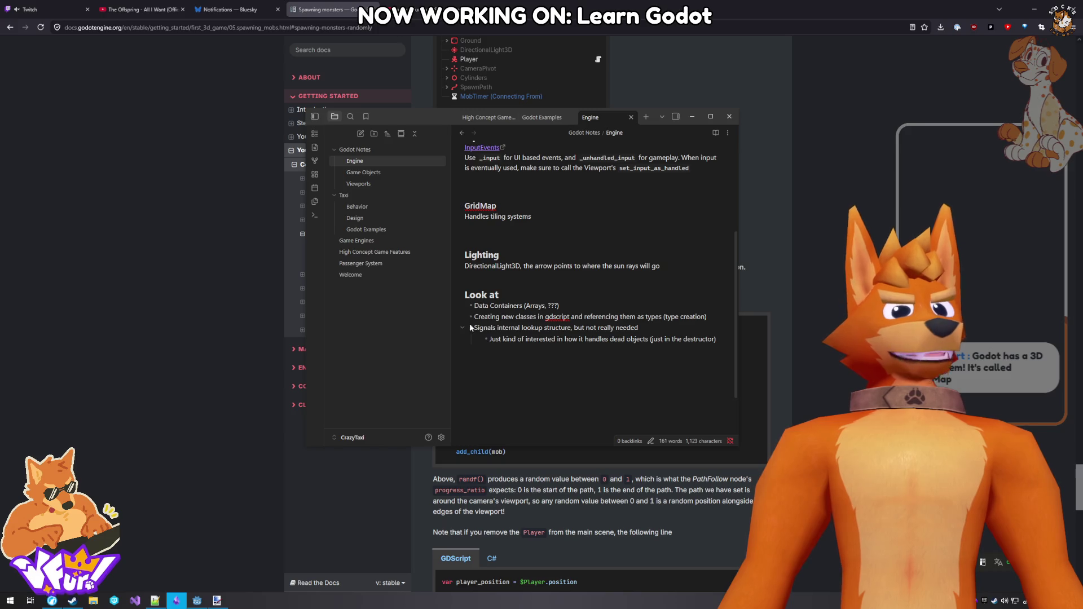
drag(474, 327, 729, 348)
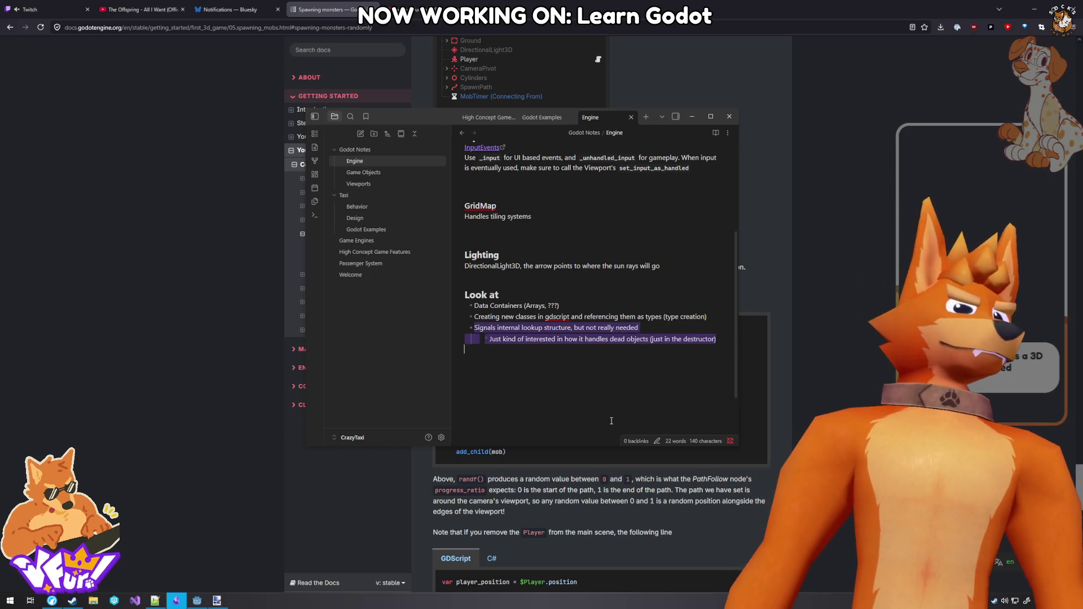
key(BackSpace)
key(BackSpace)
key(BackSpace)
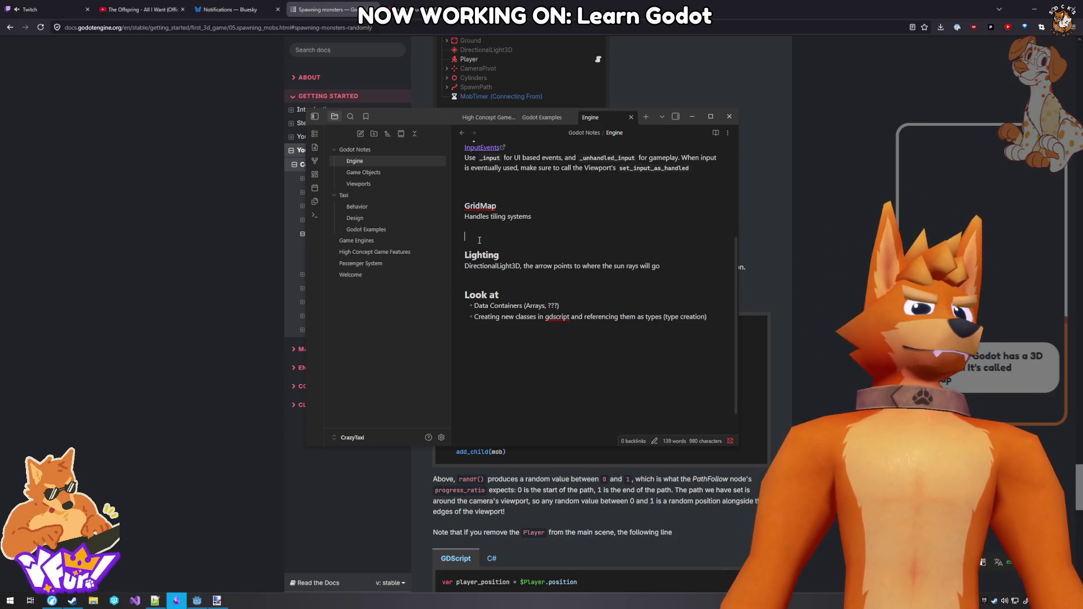
- Remove the blank line and stray characters after 'Handles tiling systems', then minimize Obsidian
key(BackSpace)
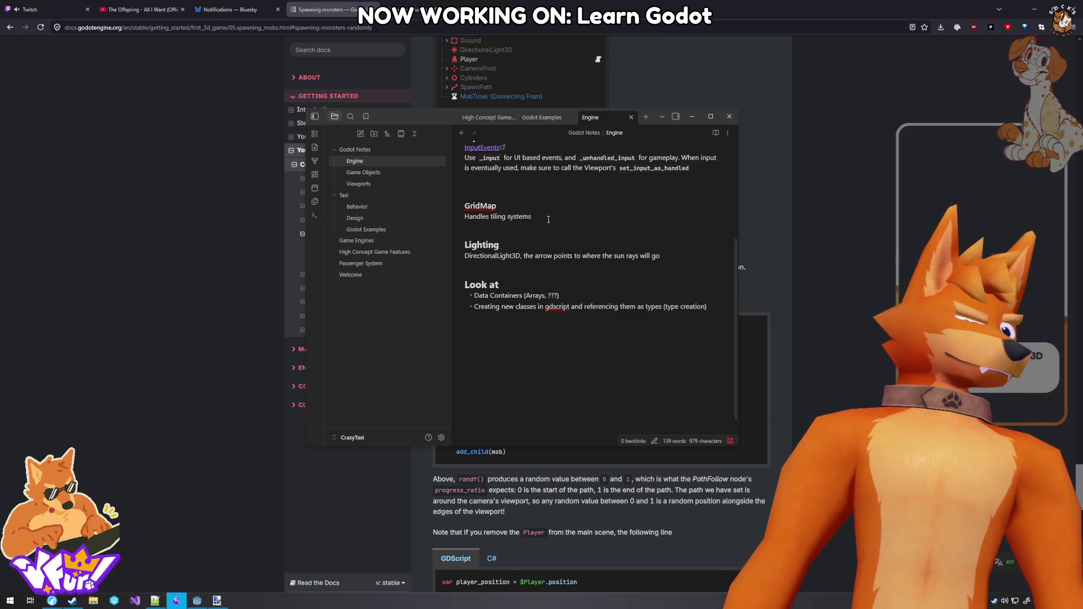
key(BackSpace)
key(BackSpace)
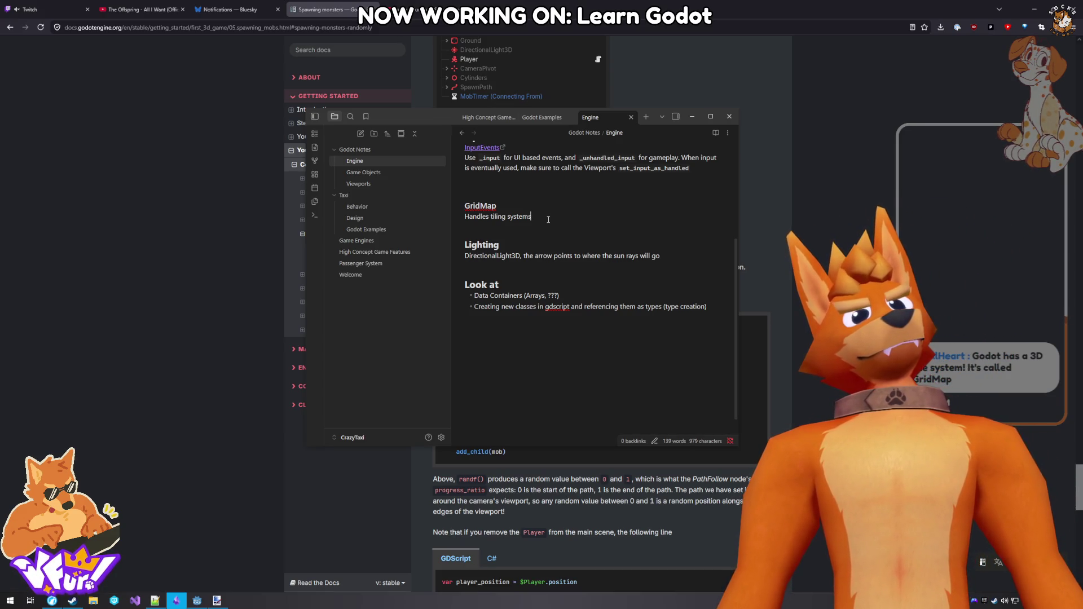
right_click(548, 219)
click(232, 262)
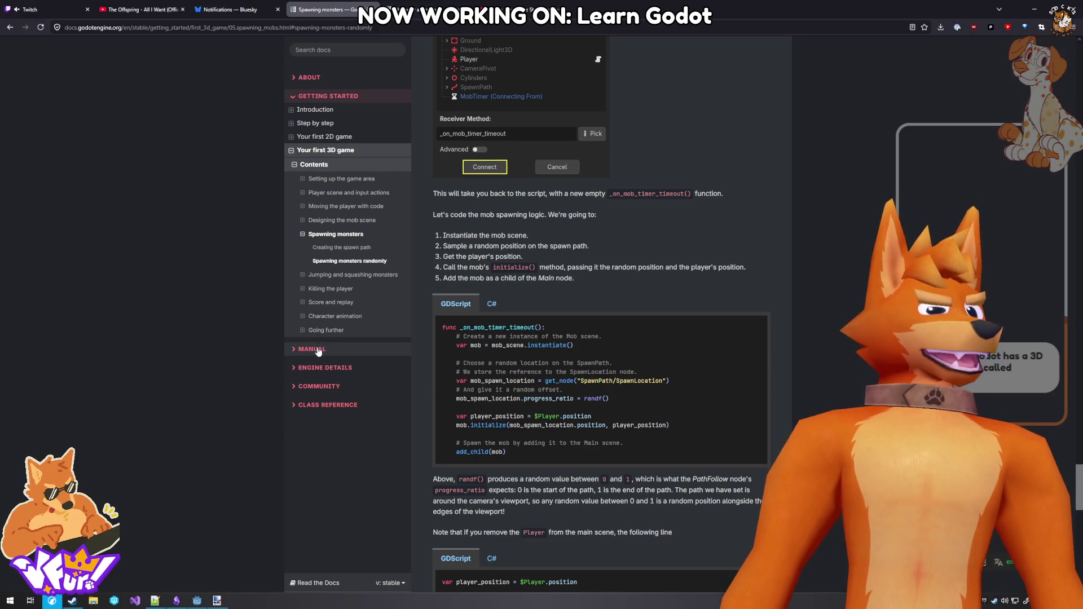
- Open Manual > Navigation > 3D navigation overview in the docs sidebar
click(318, 350)
click(316, 320)
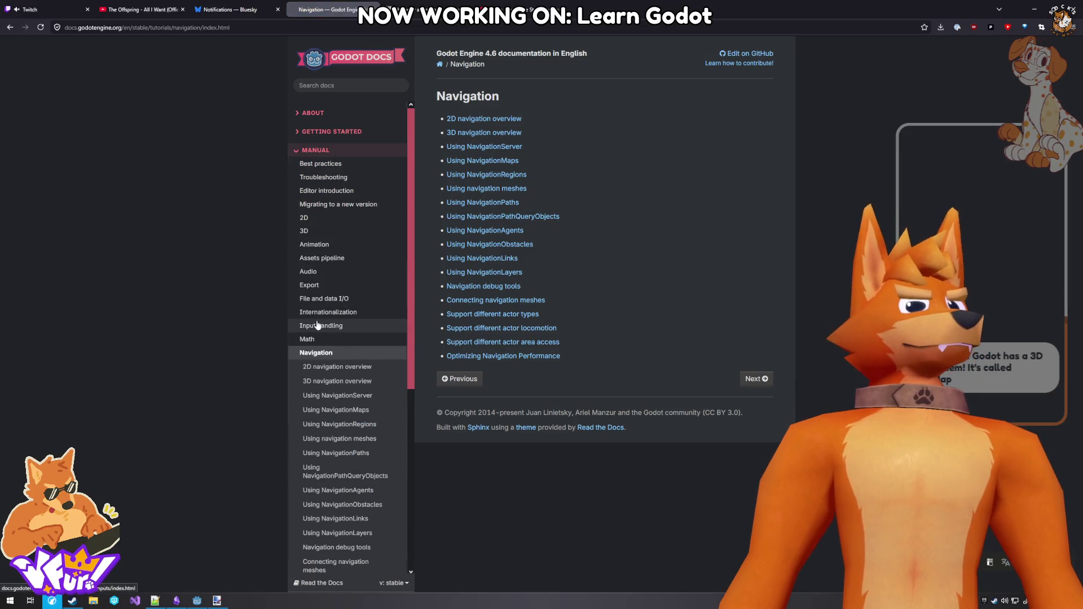
click(499, 135)
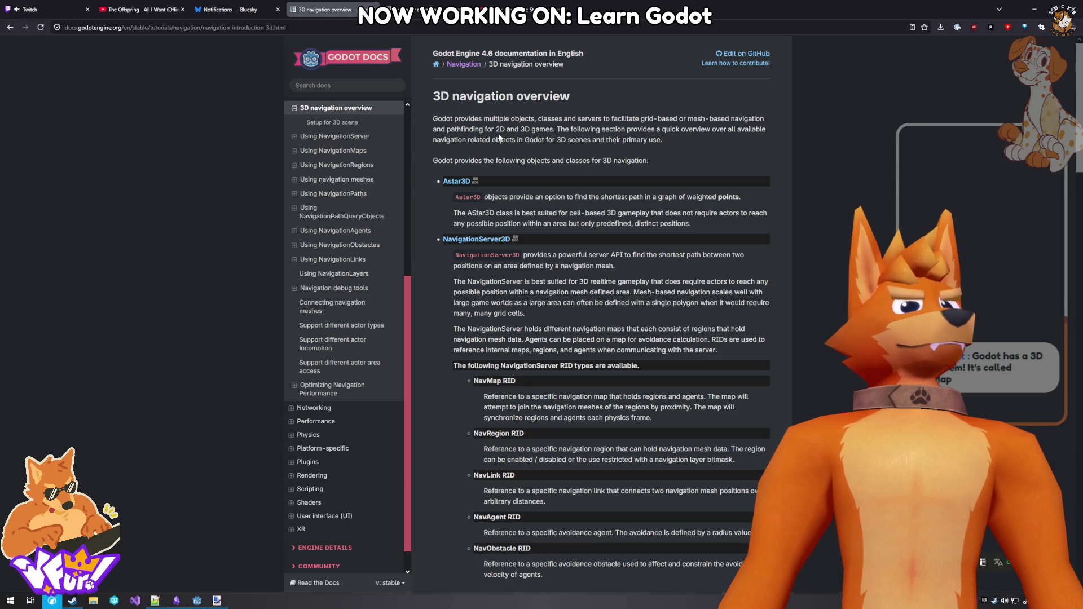
- Read the 3D navigation overview to the end, then move to the Character animation page
scroll(522, 178, down, 6)
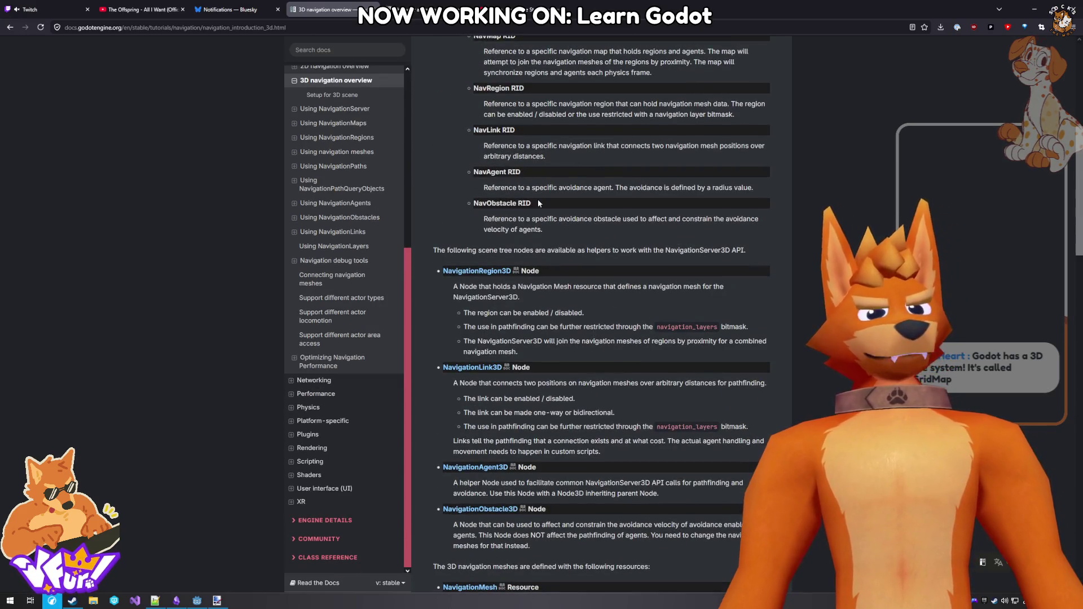
scroll(537, 201, up, 4)
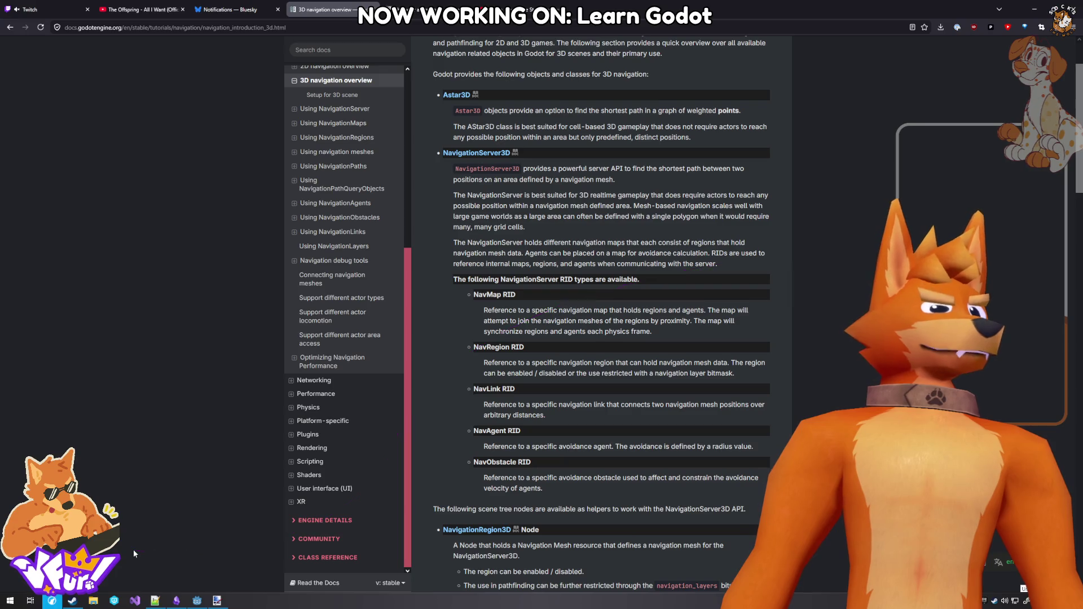
scroll(611, 187, down, 3)
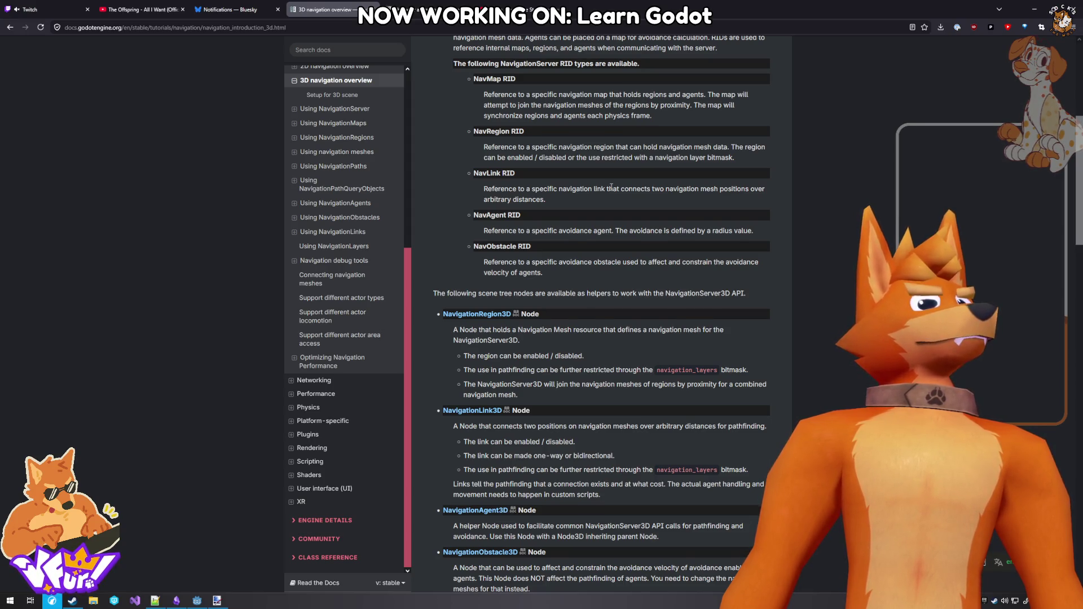
scroll(611, 187, down, 3)
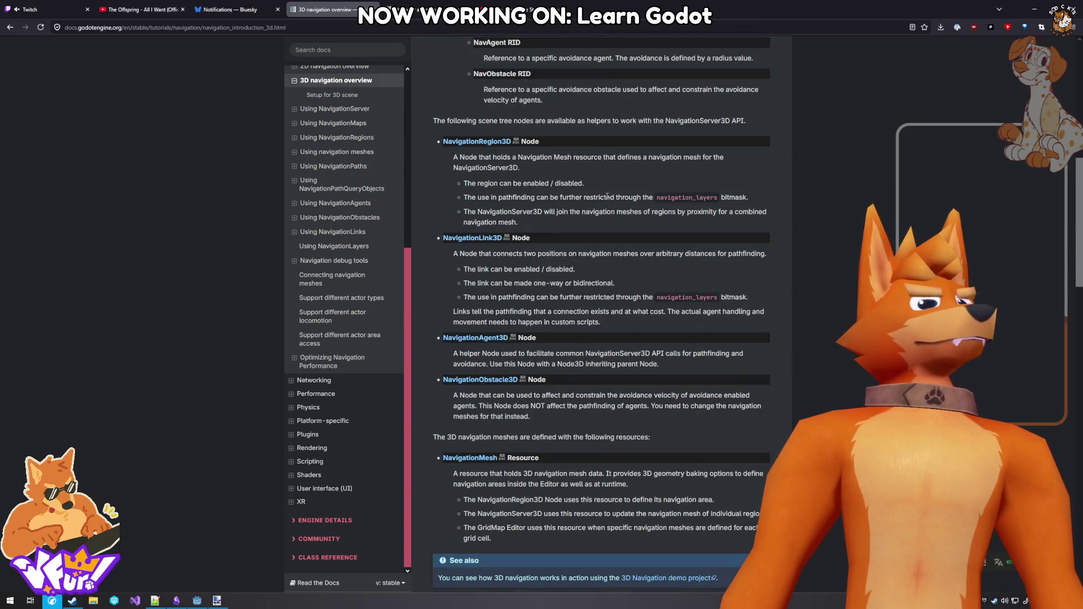
scroll(607, 196, down, 5)
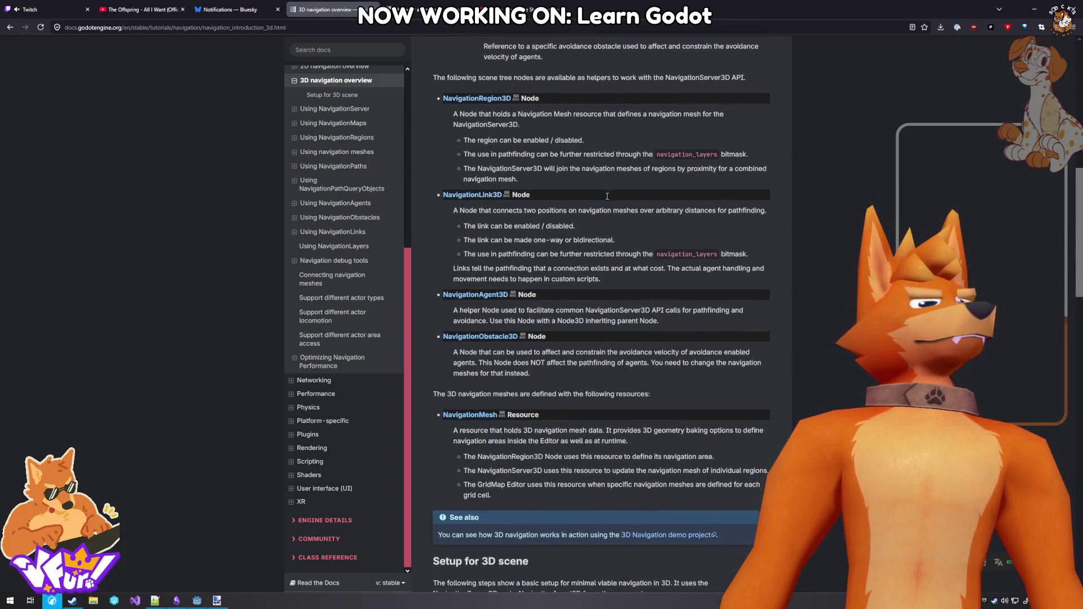
scroll(607, 201, down, 4)
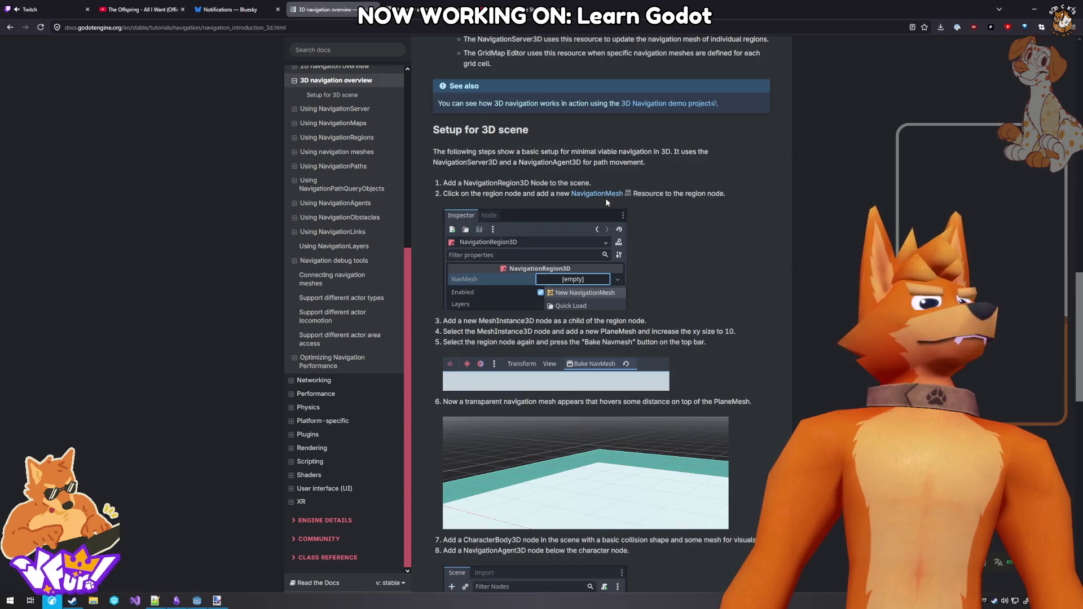
scroll(607, 201, down, 5)
scroll(607, 201, down, 4)
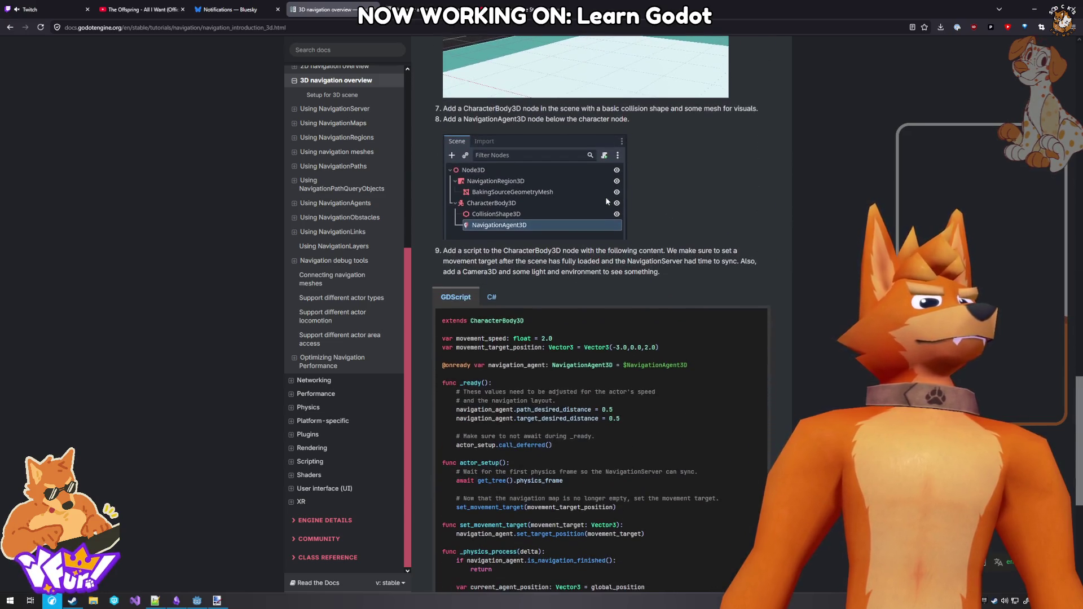
scroll(607, 202, down, 1)
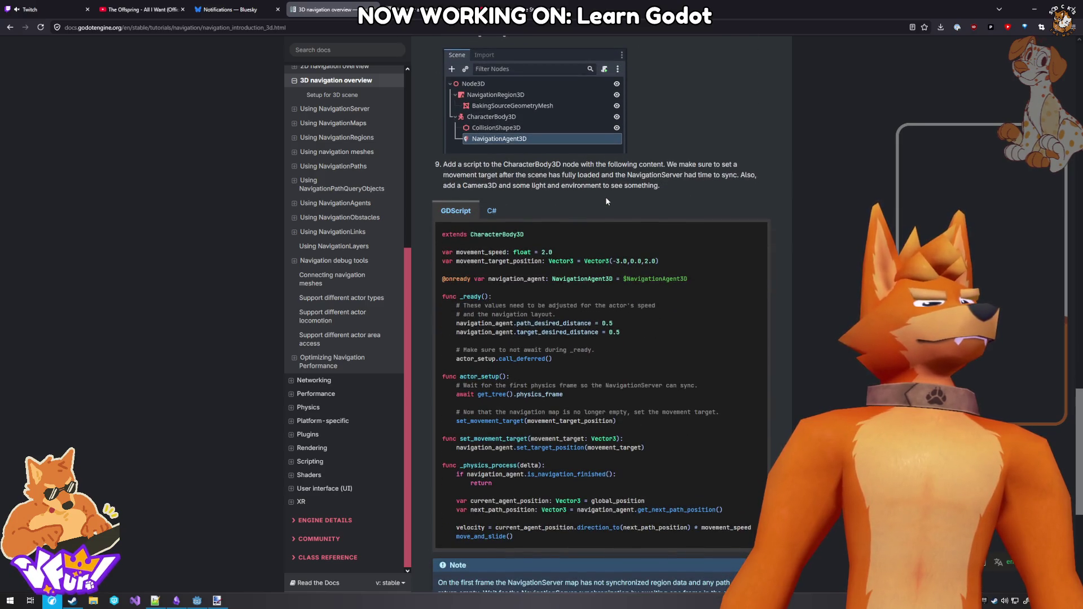
scroll(607, 201, down, 5)
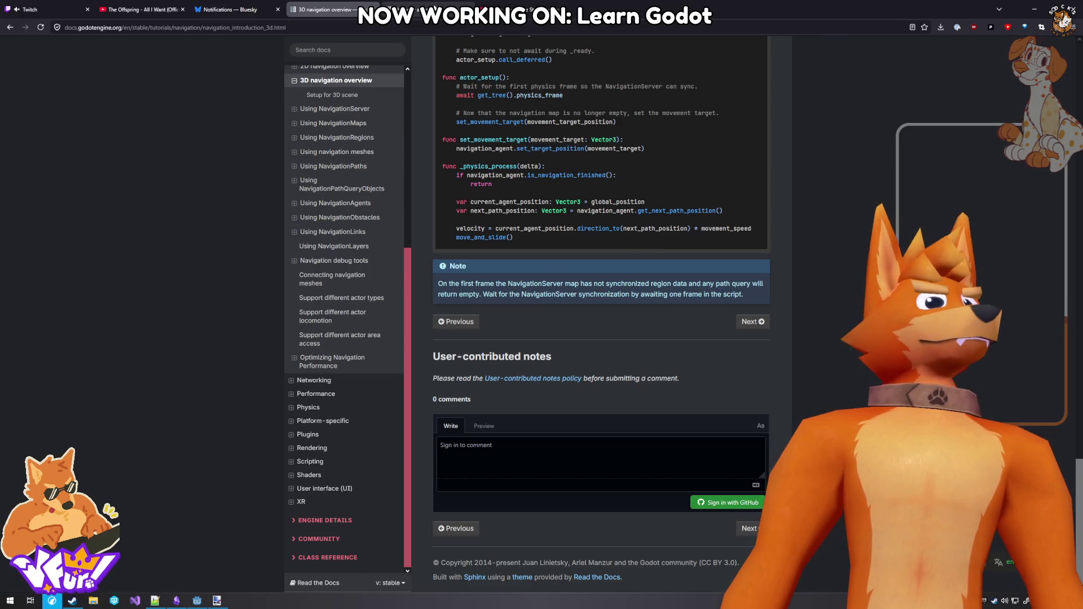
click(414, 18)
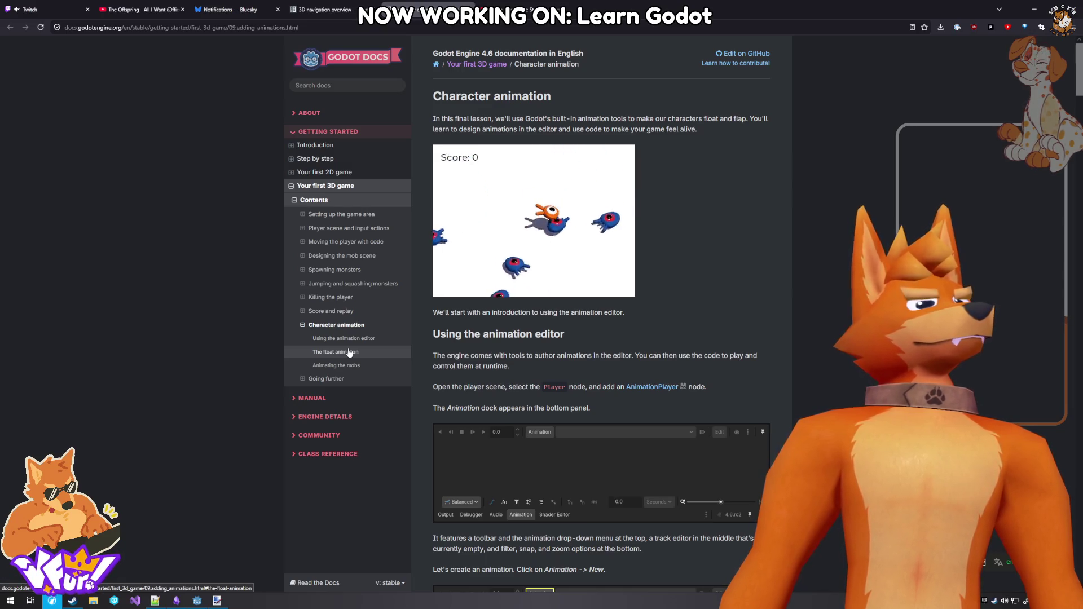
- Scroll the Character animation lesson, then return to the 3D navigation overview page
scroll(490, 350, down, 13)
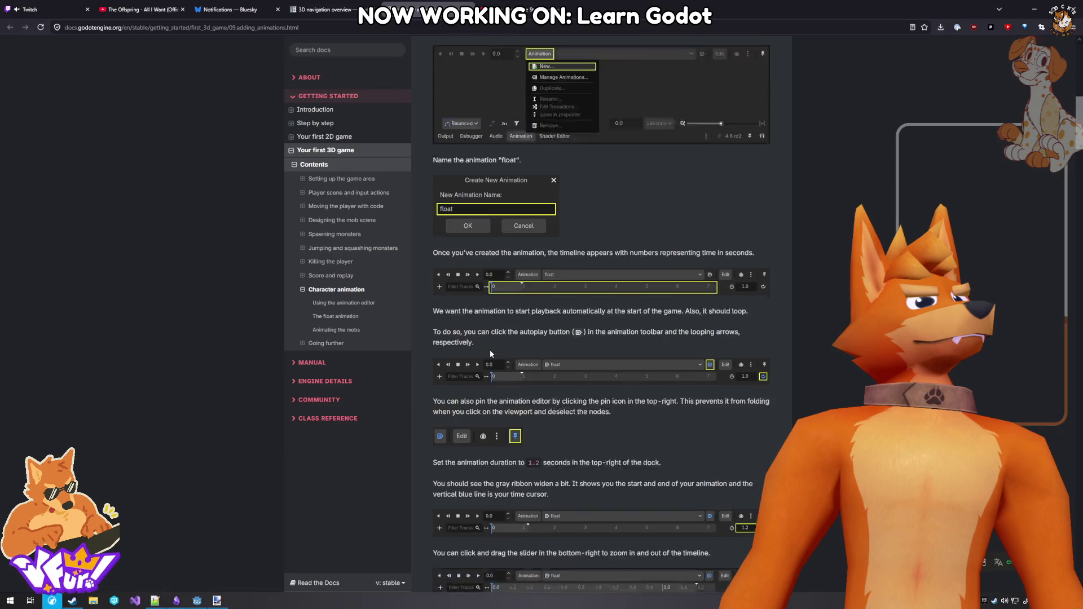
scroll(489, 350, down, 2)
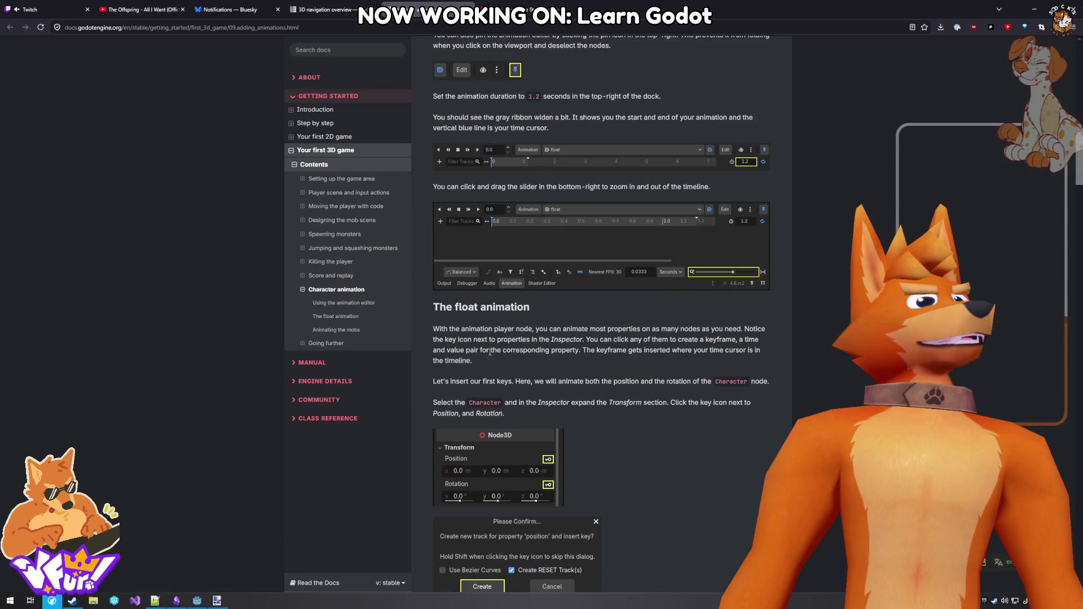
scroll(490, 352, down, 3)
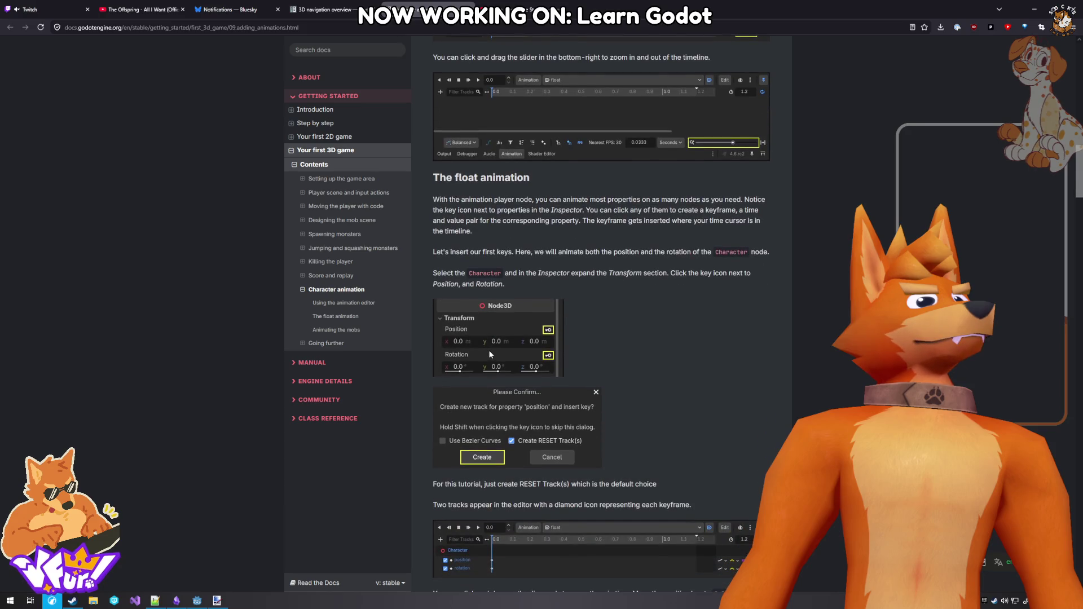
scroll(489, 352, down, 6)
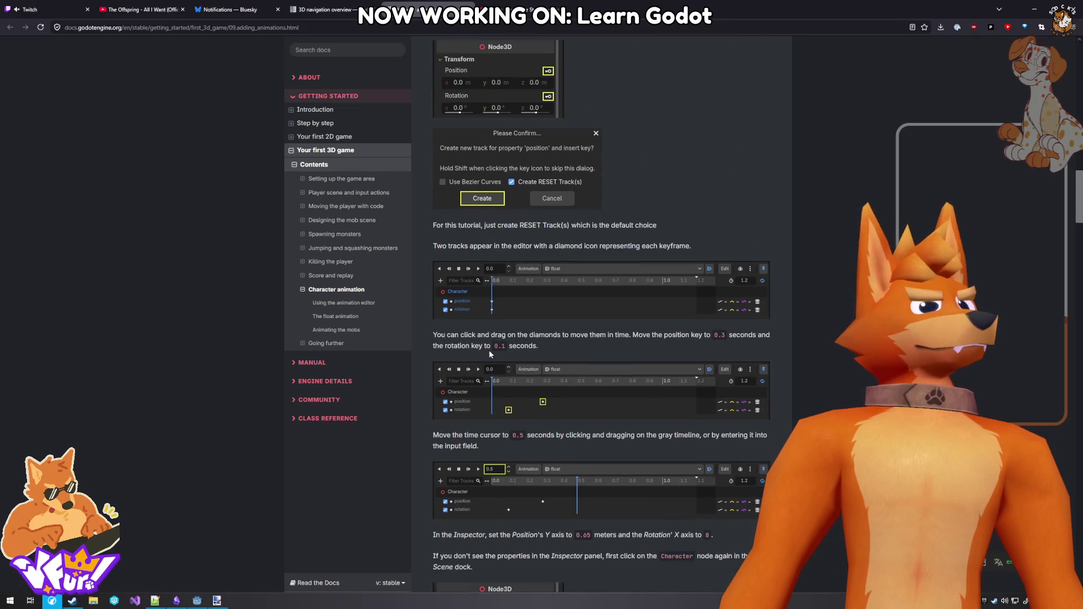
click(333, 9)
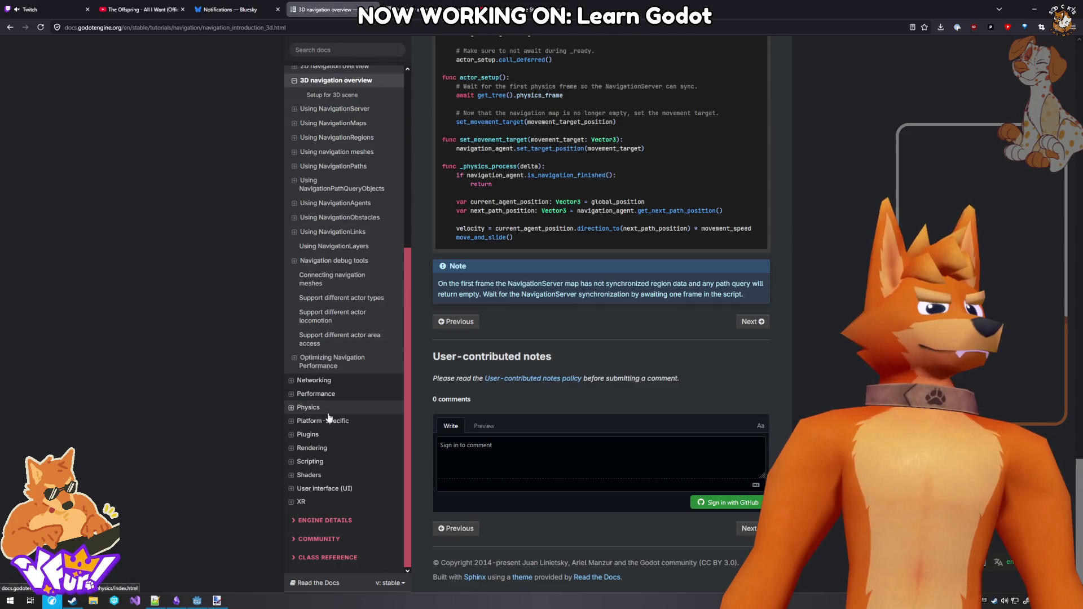
- Expand 3D in the docs sidebar, open its Optimization topics, then Using MultiMeshInstance3D
scroll(332, 402, up, 5)
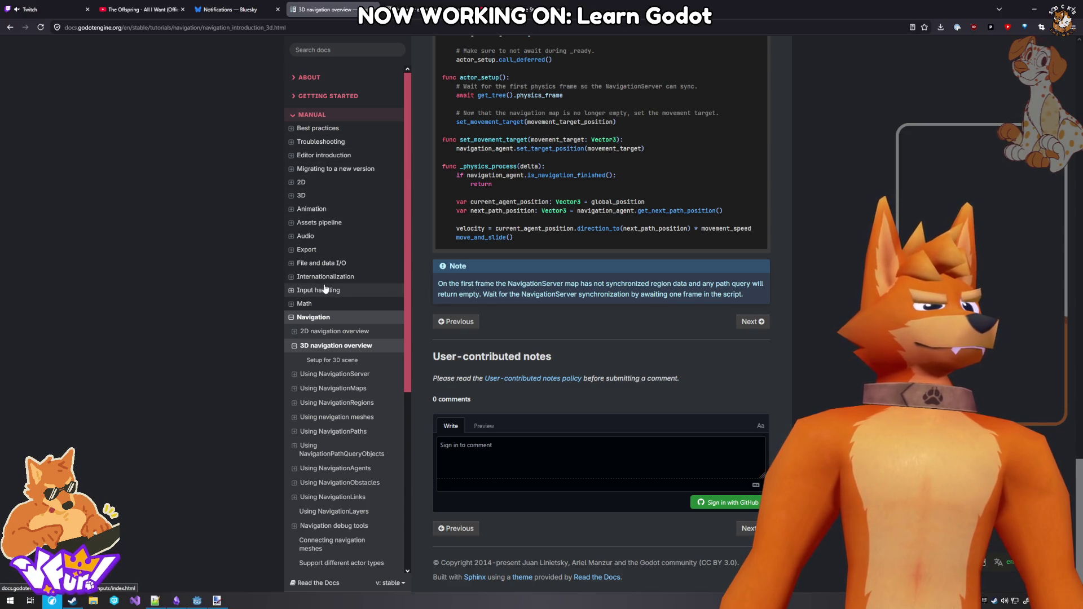
click(292, 197)
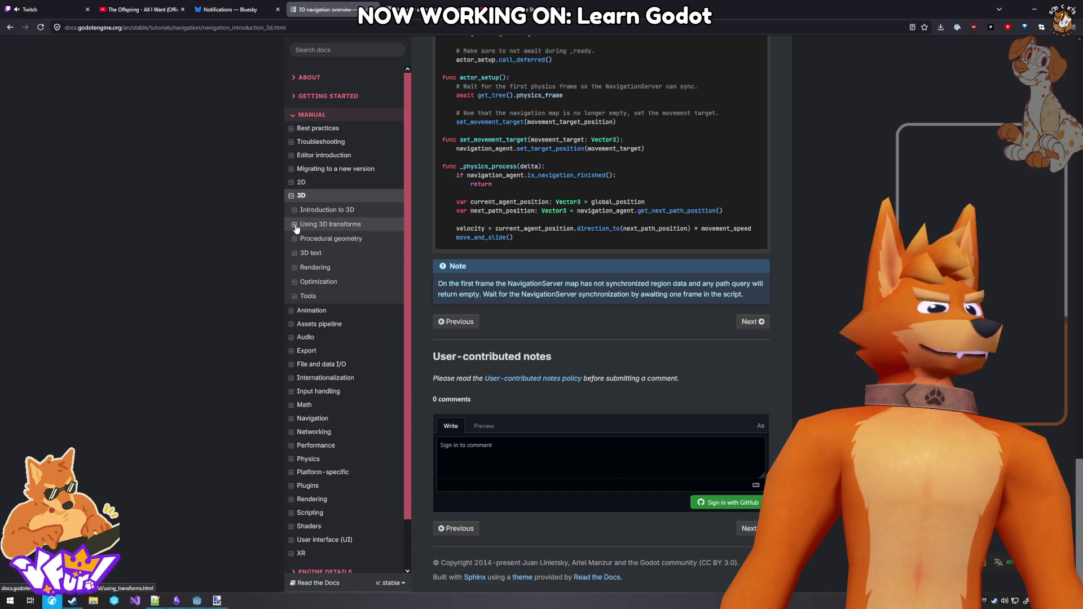
click(294, 282)
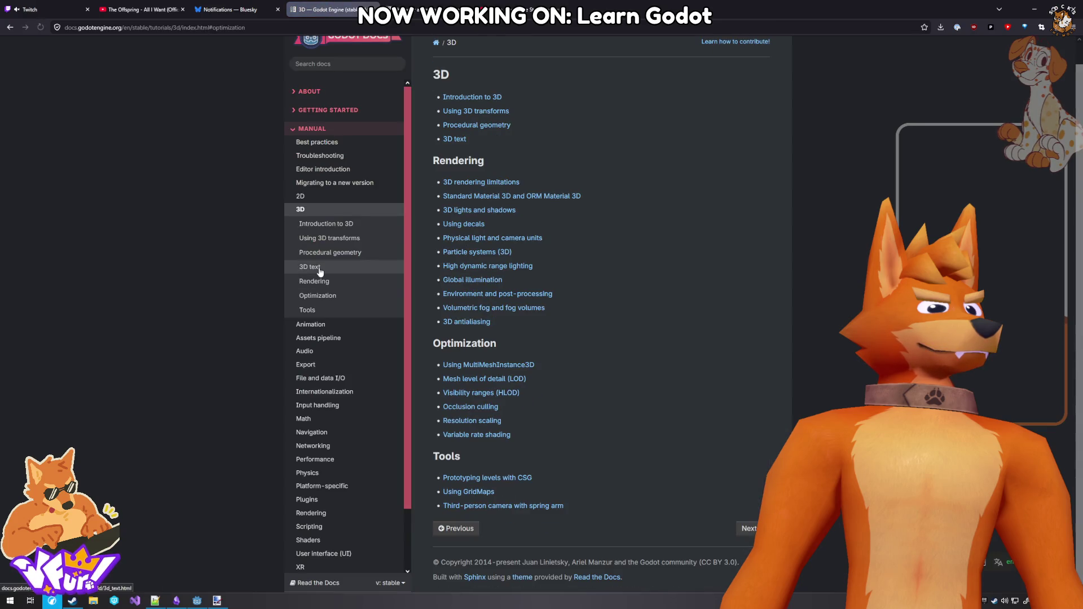
scroll(319, 270, down, 3)
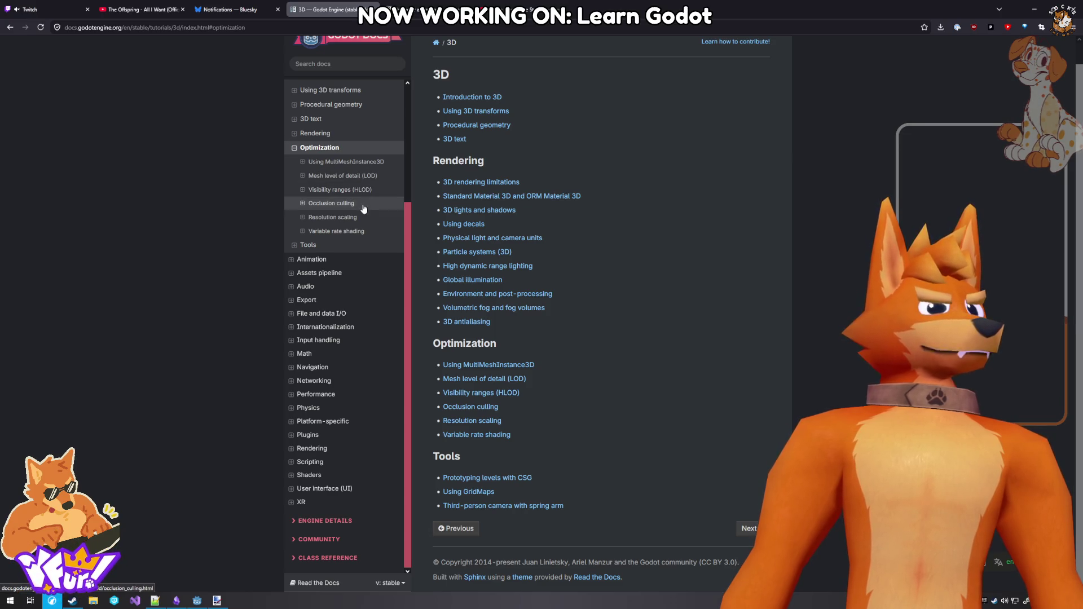
click(350, 163)
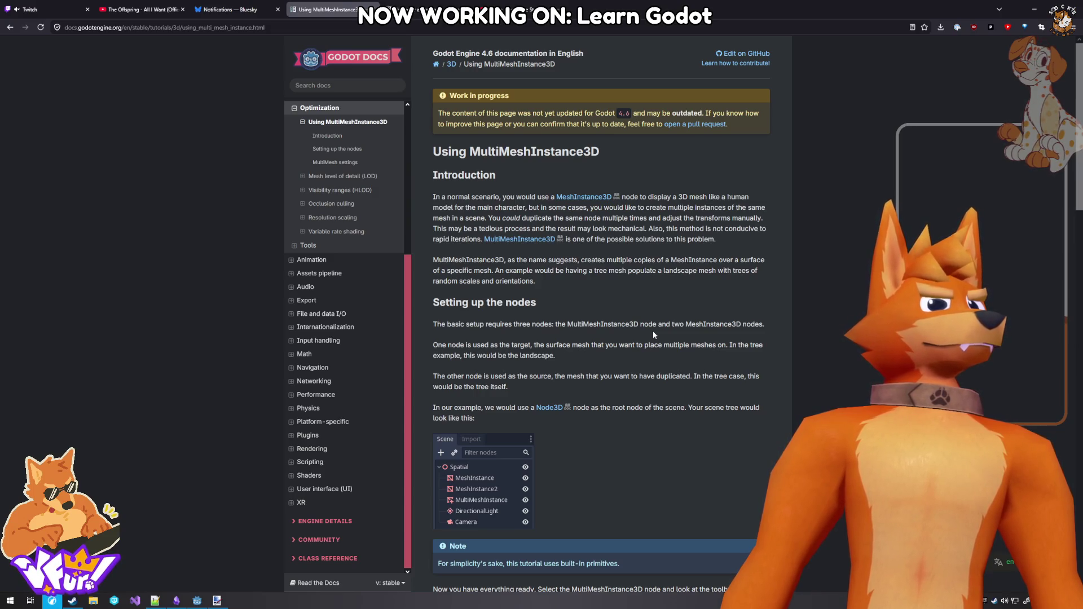
- Scroll the MultiMeshInstance3D tutorial to its user comments and follow the ProtonScatter GitHub link
scroll(653, 333, down, 6)
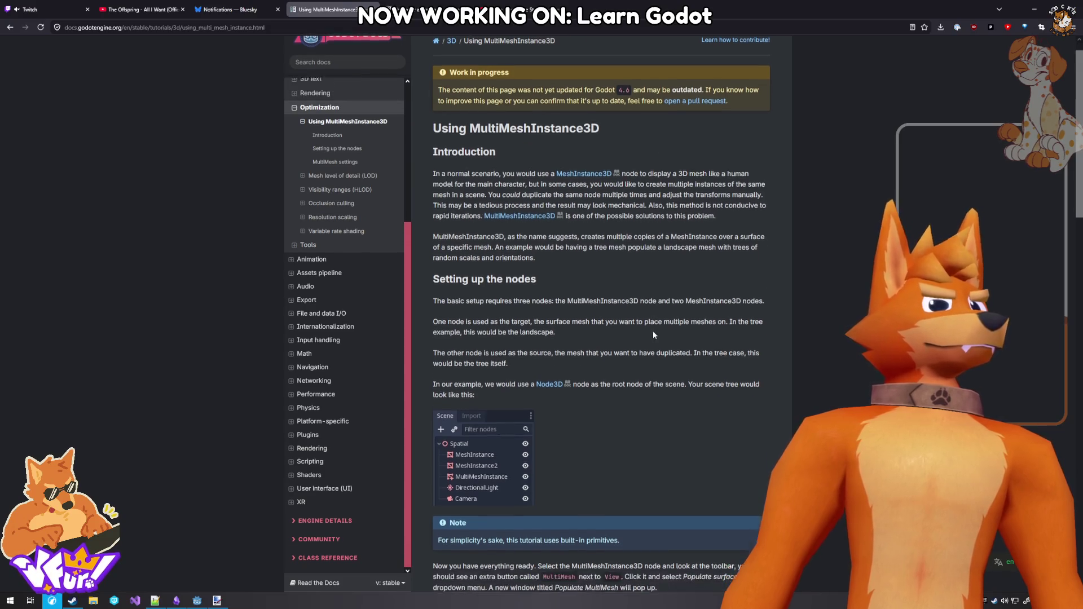
scroll(652, 339, down, 3)
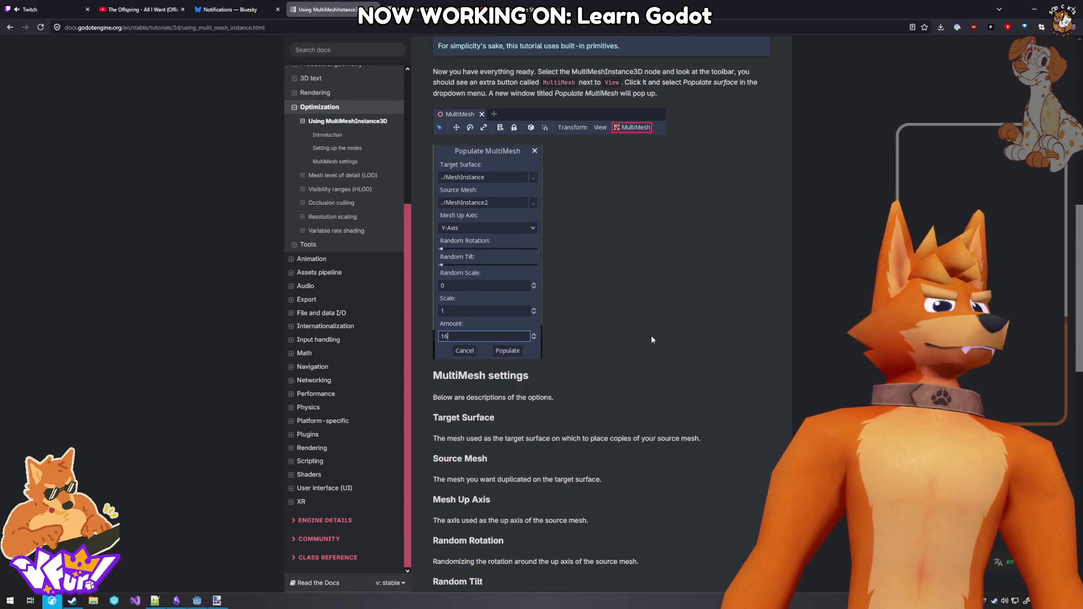
scroll(651, 337, down, 3)
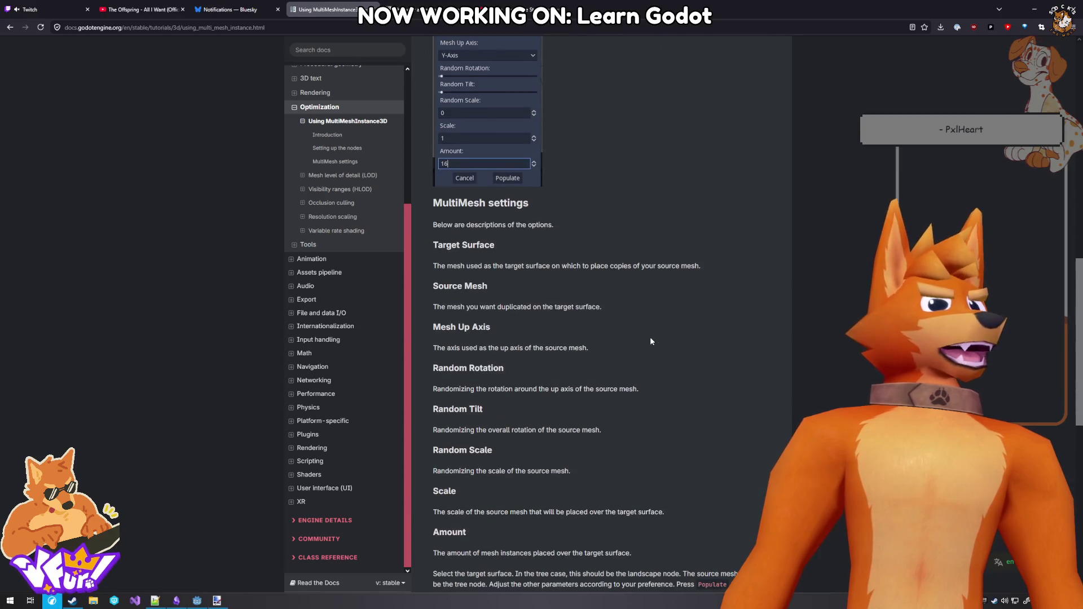
scroll(650, 338, down, 3)
scroll(650, 340, down, 2)
scroll(649, 343, down, 5)
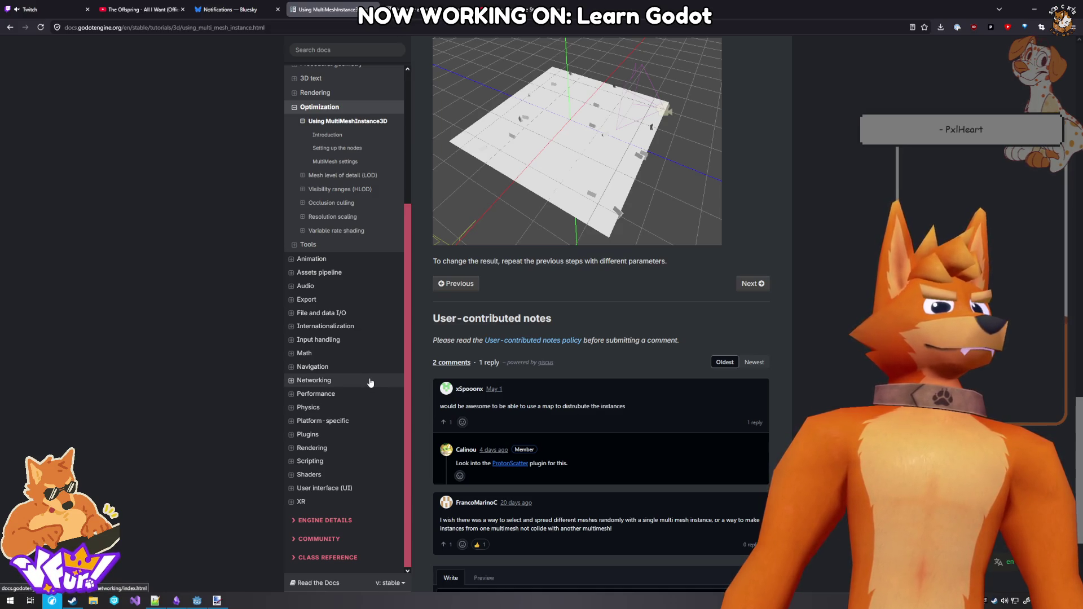
click(508, 465)
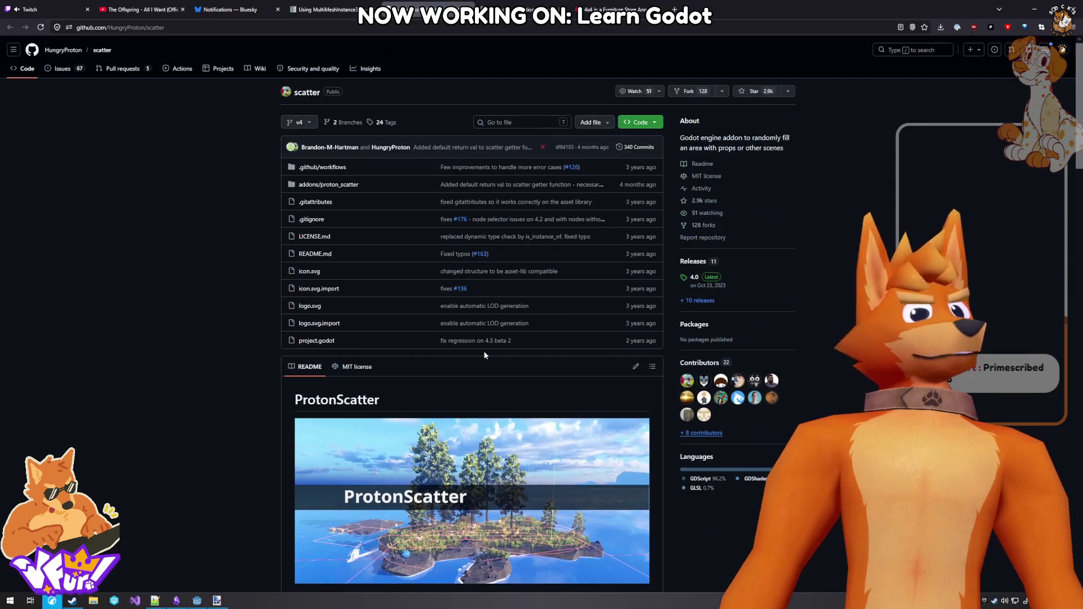
- Read through the ProtonScatter README, then go back to the docs and open the Navigation index
scroll(484, 356, down, 3)
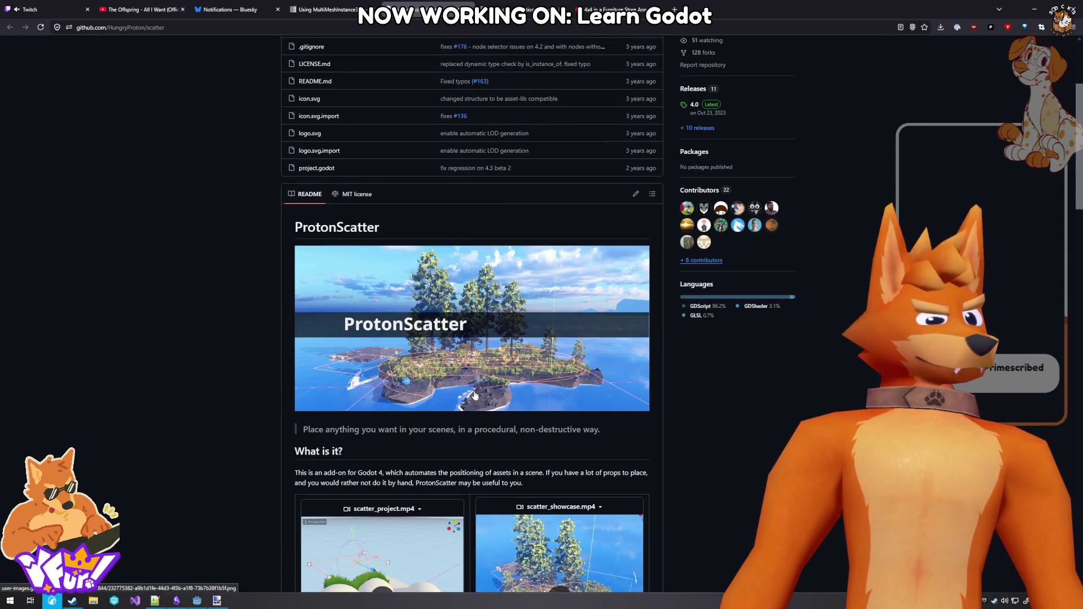
scroll(475, 395, down, 5)
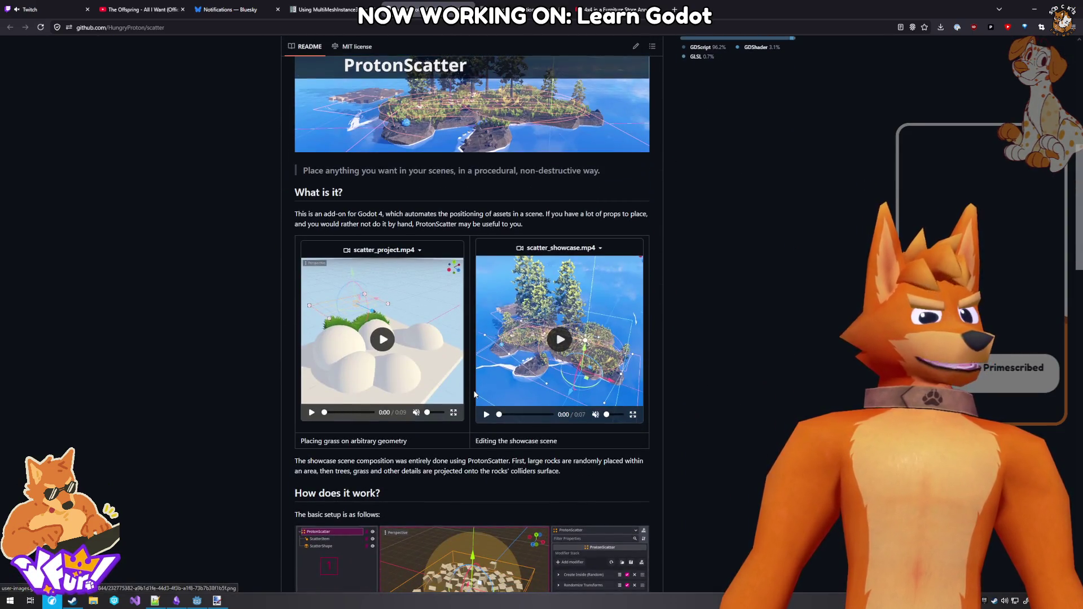
scroll(474, 393, down, 4)
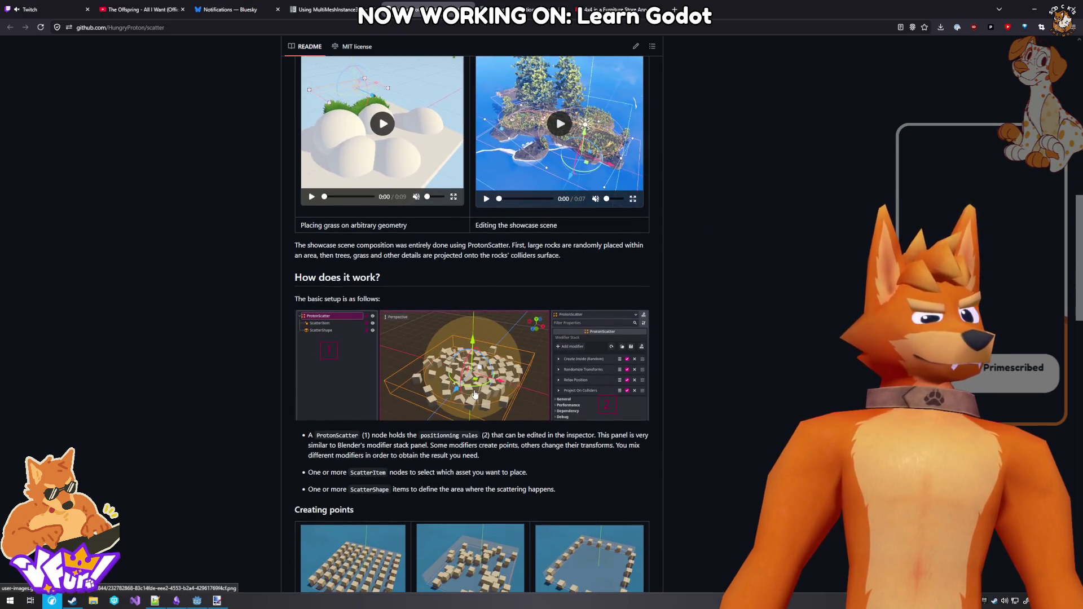
scroll(475, 395, down, 3)
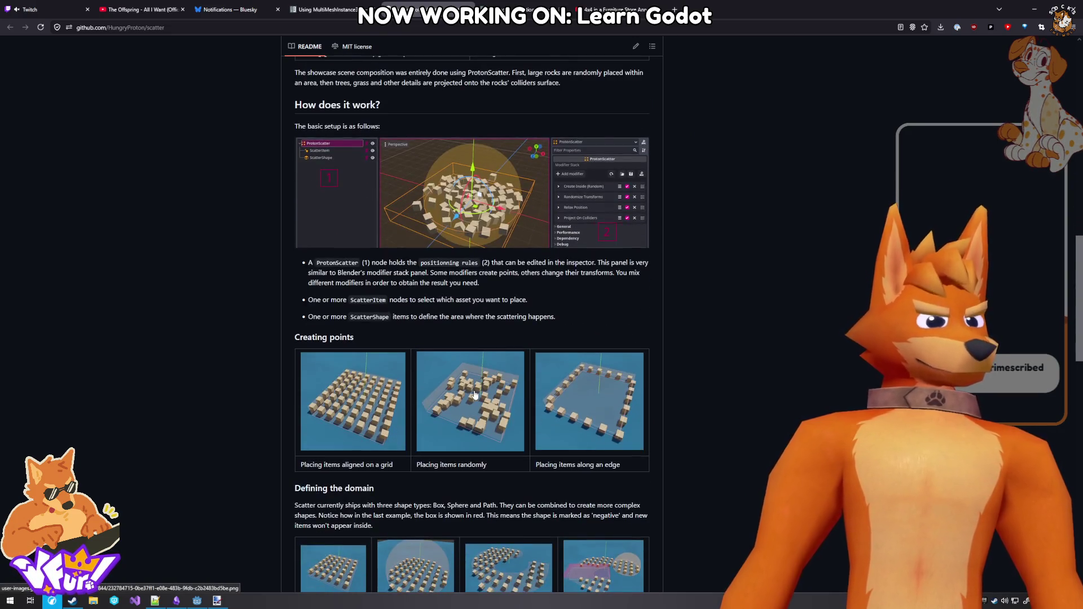
scroll(474, 393, down, 6)
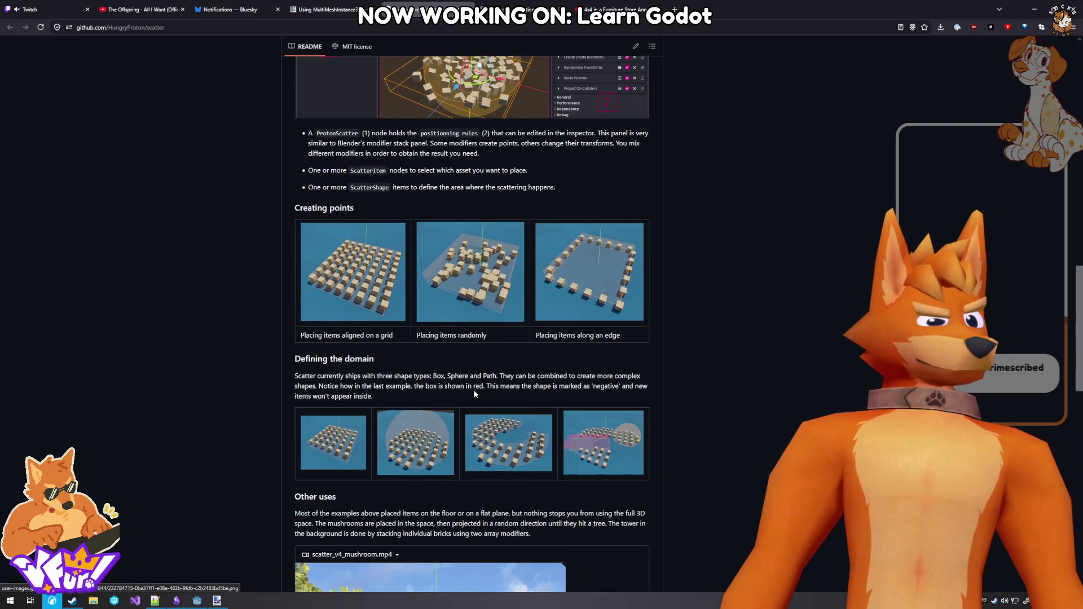
scroll(474, 394, down, 4)
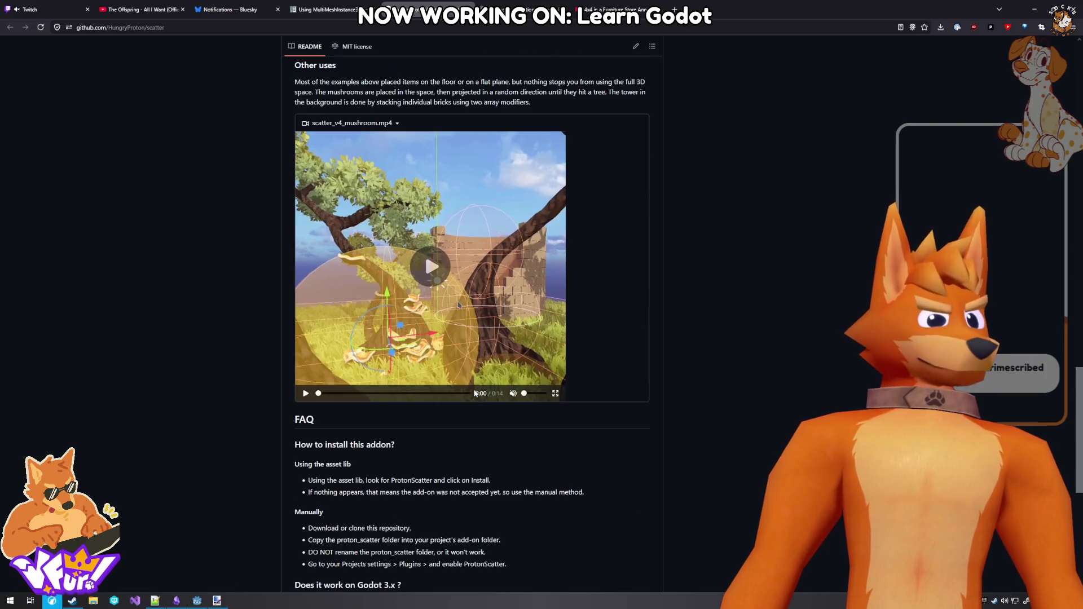
scroll(475, 394, down, 3)
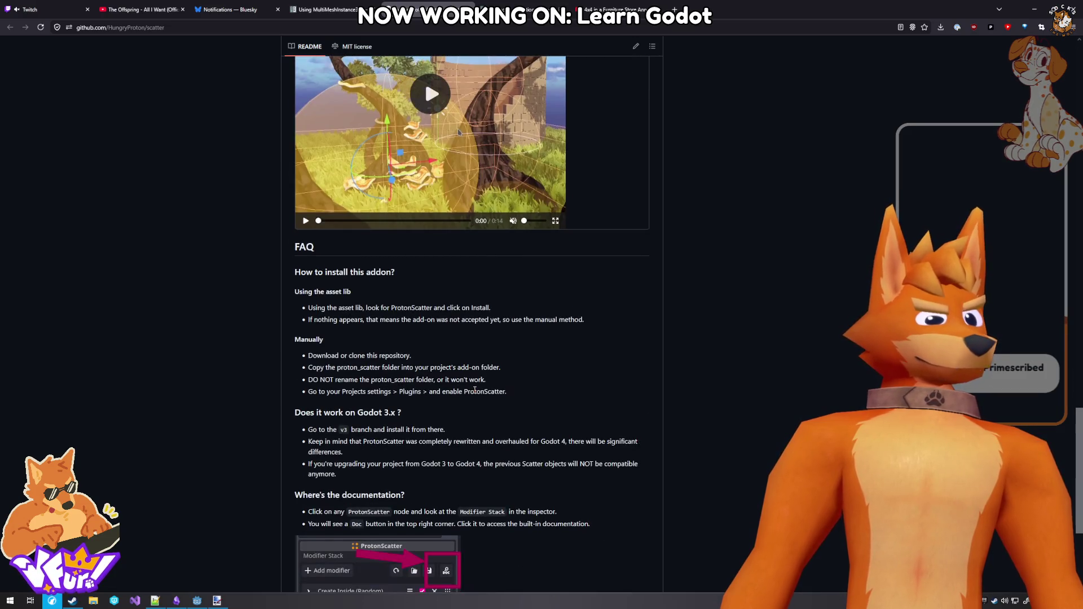
scroll(475, 390, down, 2)
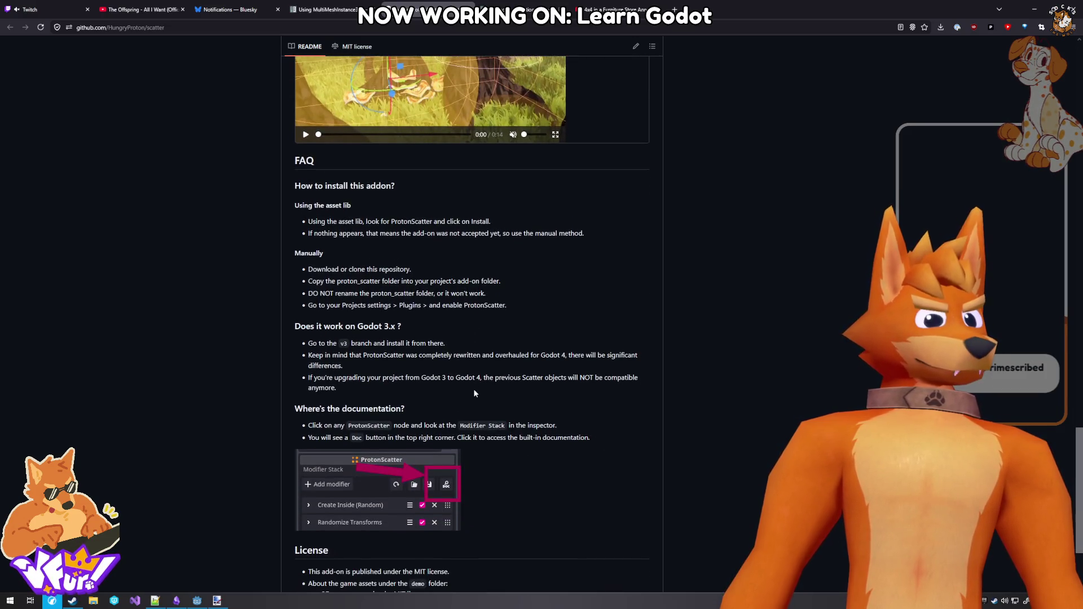
scroll(475, 393, down, 3)
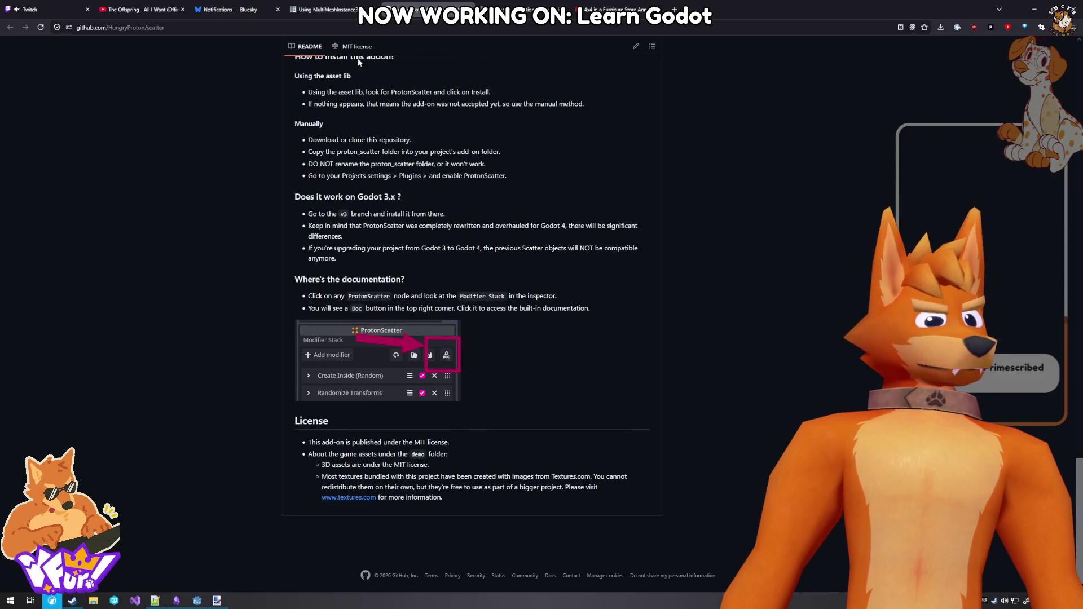
click(327, 9)
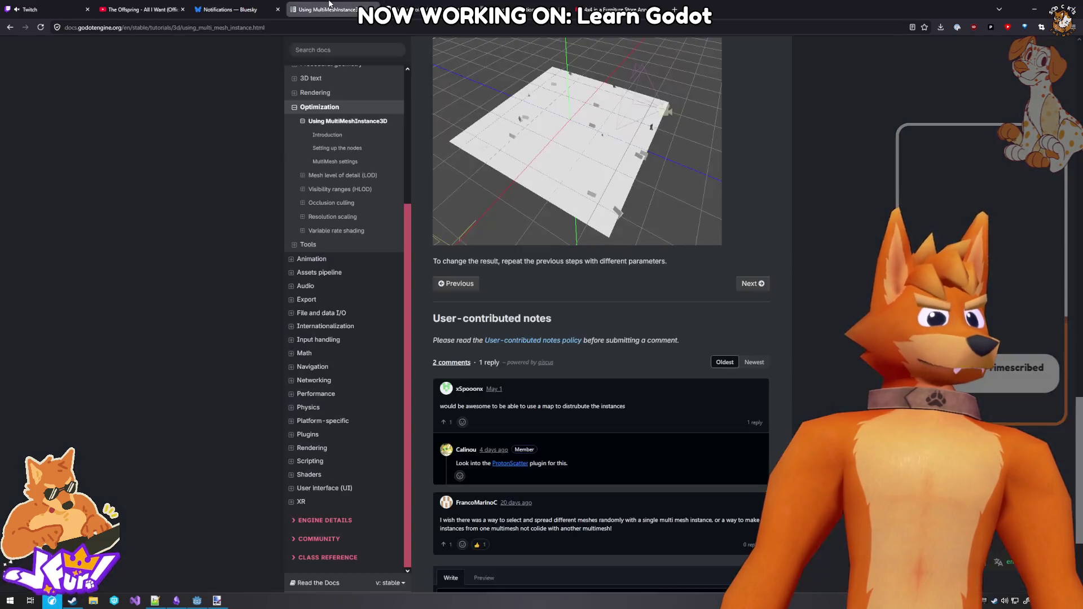
click(334, 369)
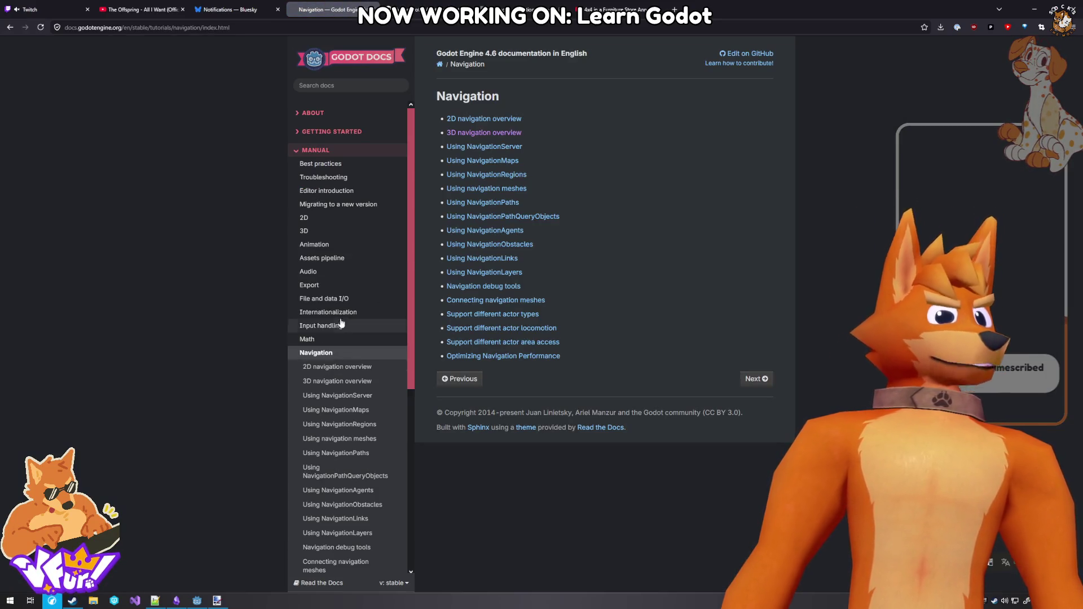
- Look through the Navigation index sidebar, then return to the ProtonScatter GitHub page
scroll(350, 333, down, 1)
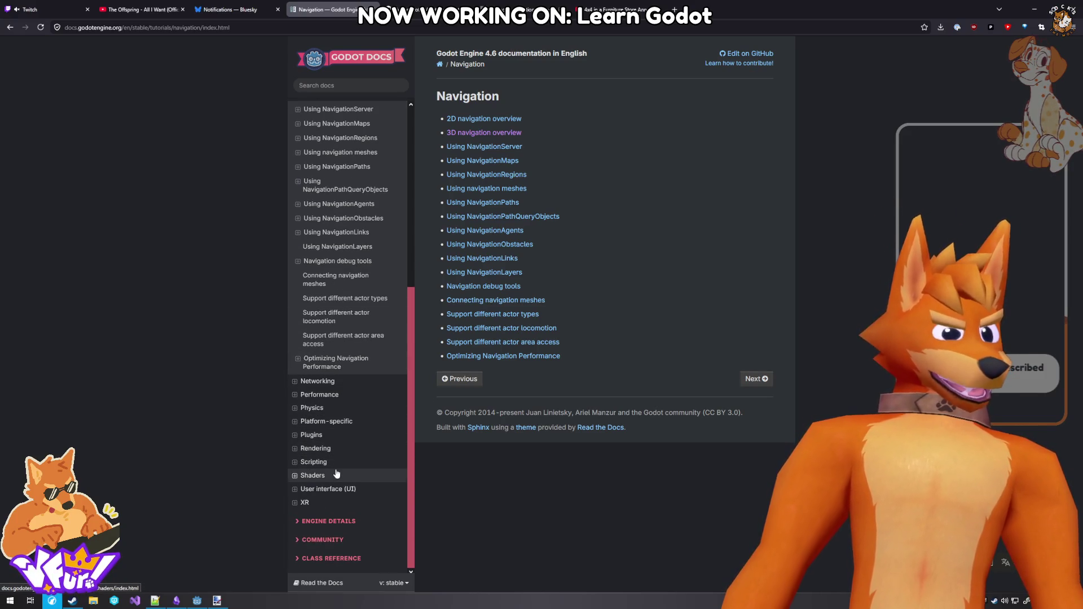
scroll(330, 486, up, 5)
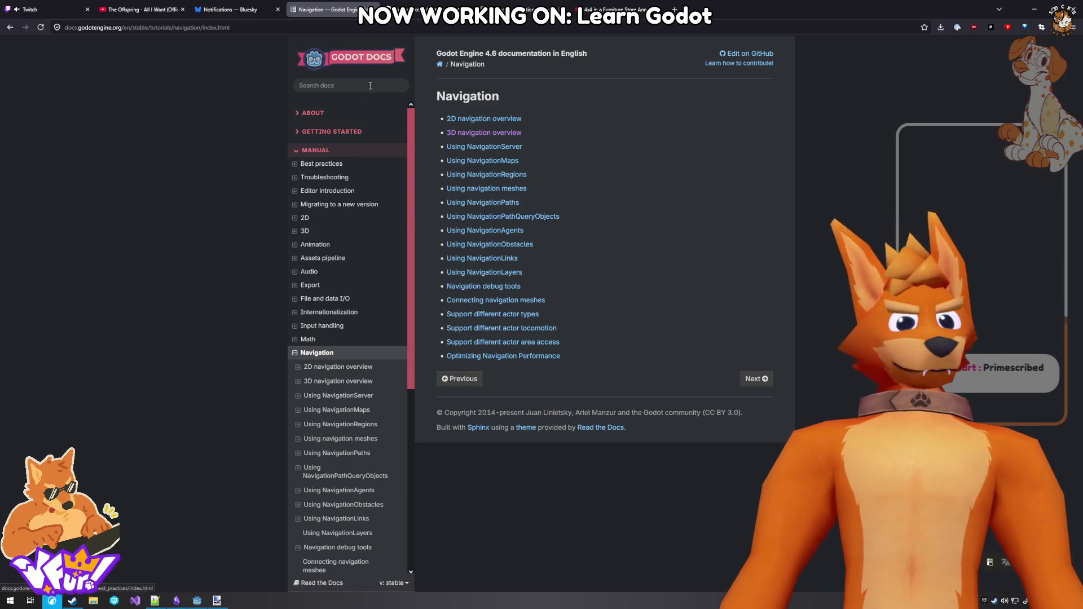
click(429, 10)
click(432, 27)
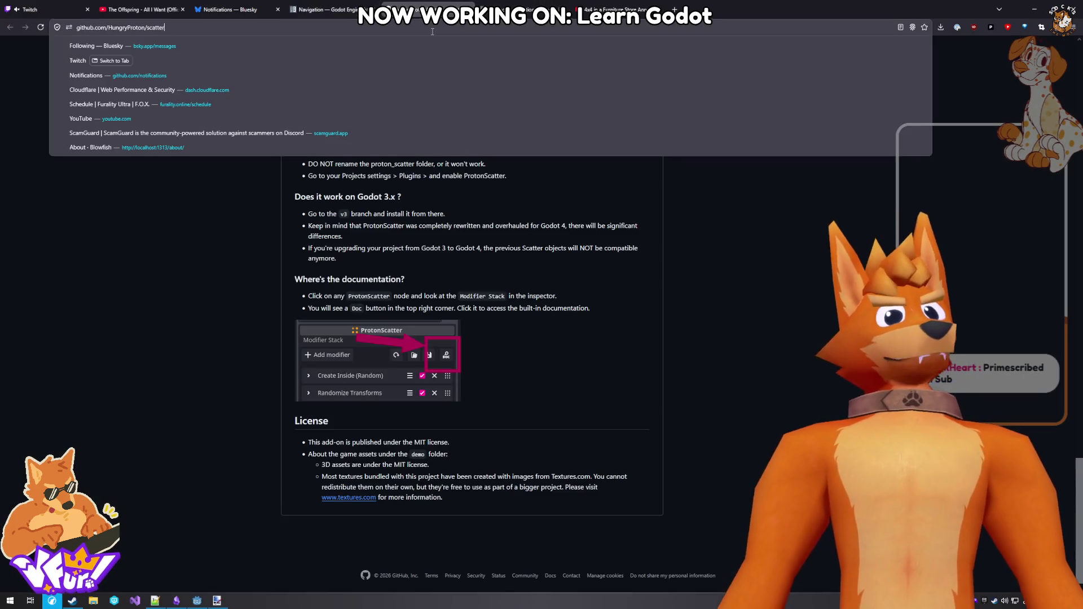
- Copy the ProtonScatter page URL and start editing the Engine note in Obsidian
right_click(432, 28)
click(452, 84)
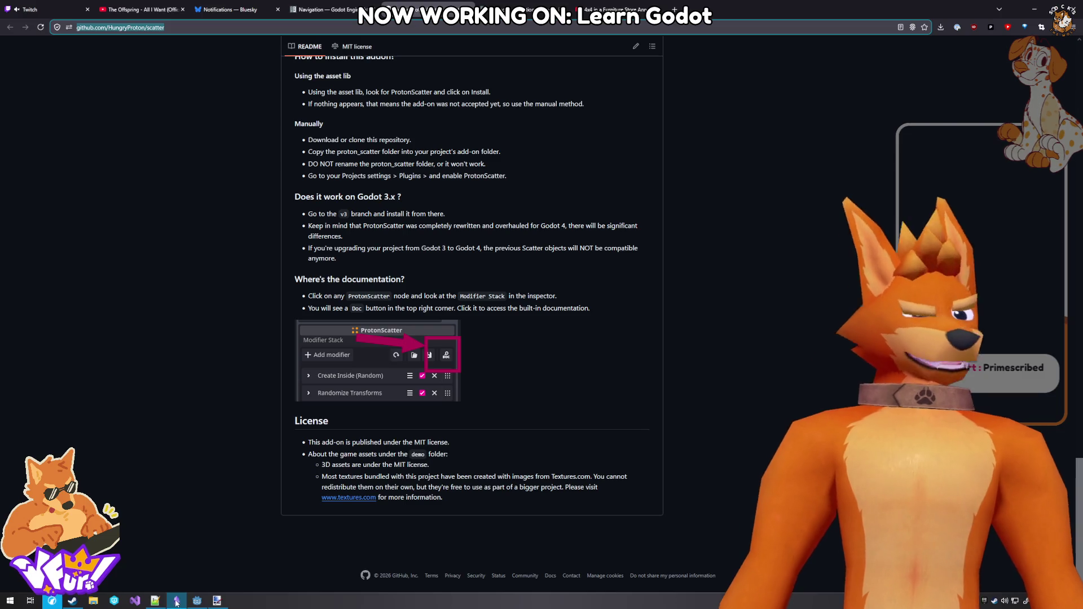
click(176, 603)
click(635, 325)
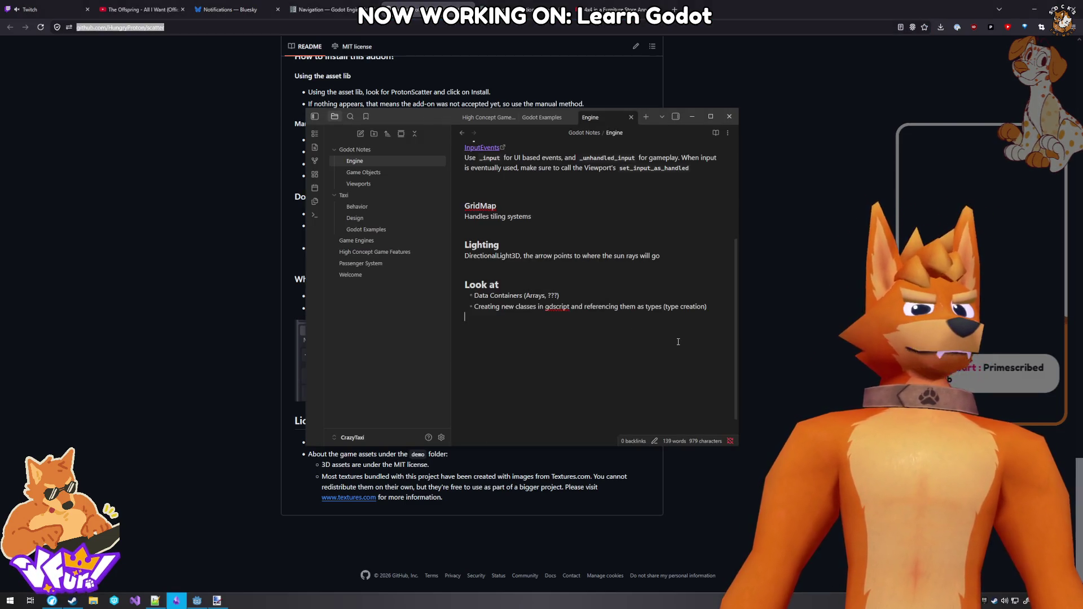
- Add an '#### Other Articles' heading with the scatter GitHub link labelled ProcGen
key(Return)
key(Return)
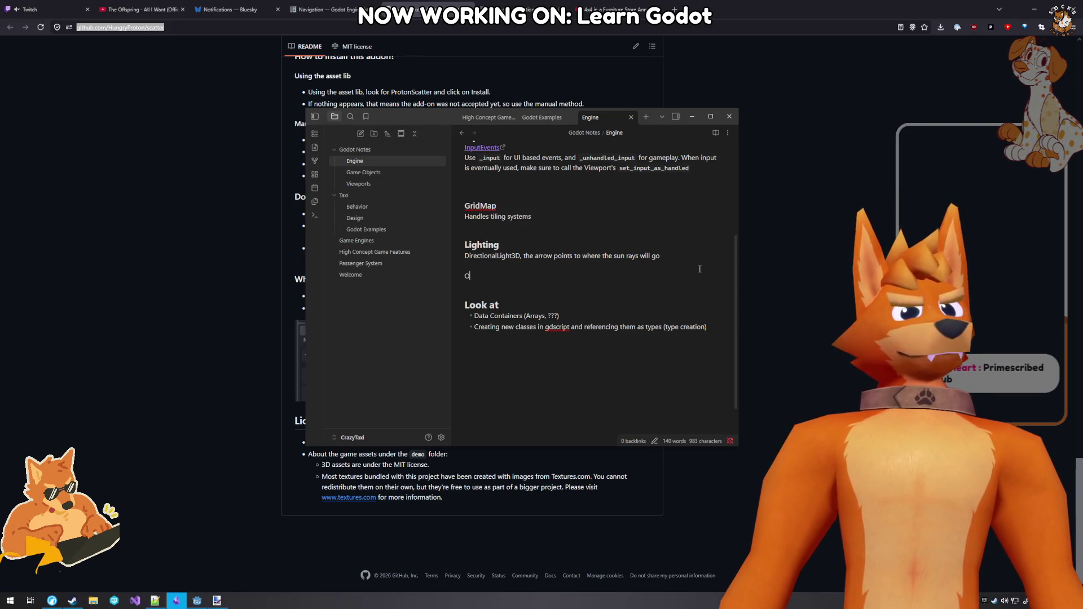
text(#### Other Articles)
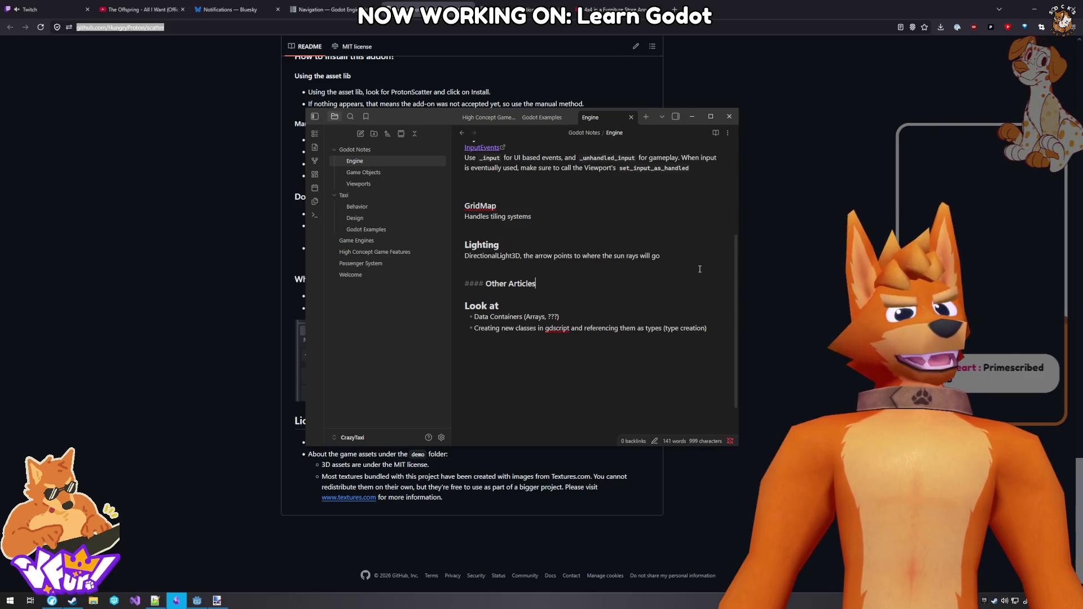
key(Return)
text(-)
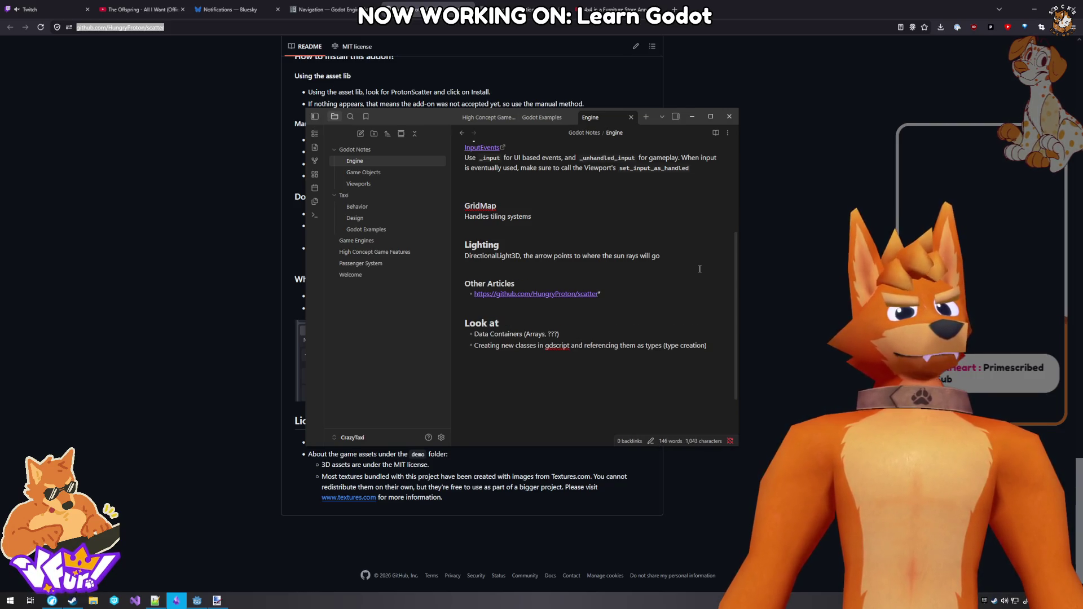
key(Return)
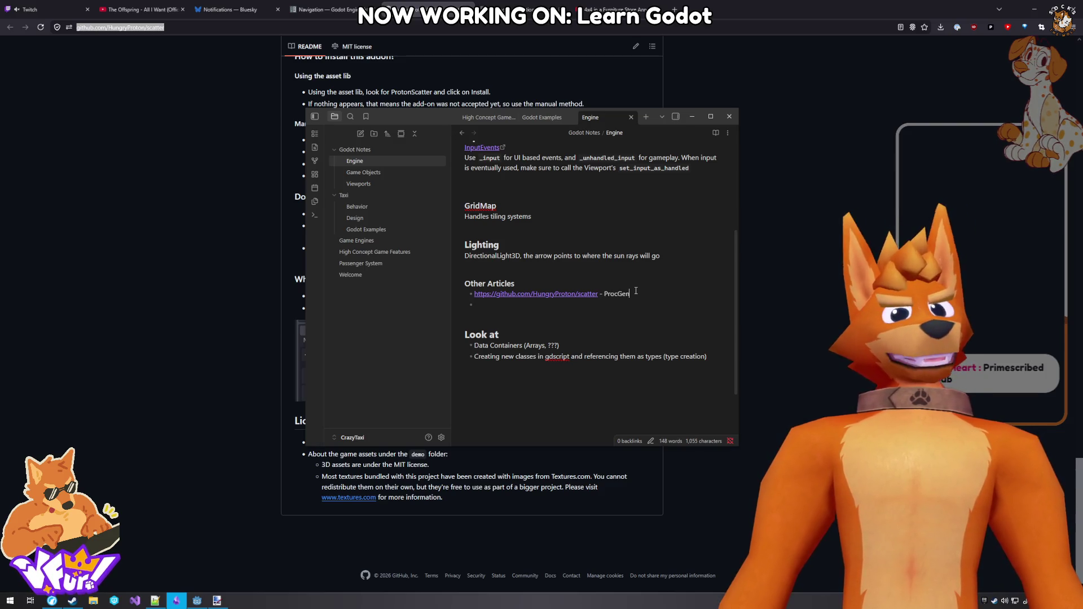
click(328, 7)
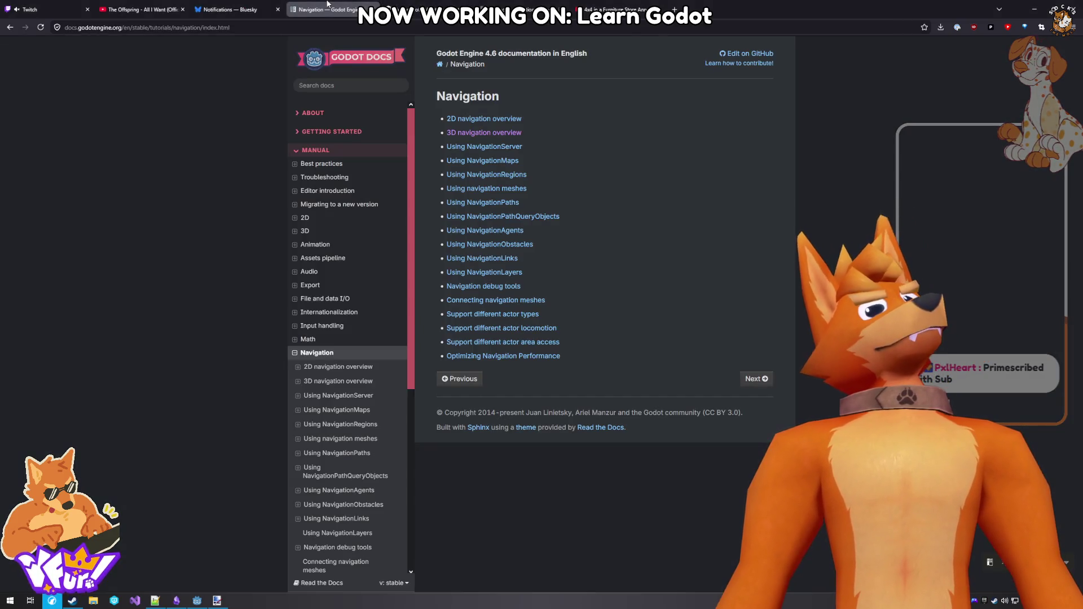
- Copy the 3D navigation overview page URL into the Obsidian notes as a second bullet labelled '3D Nav'
click(358, 387)
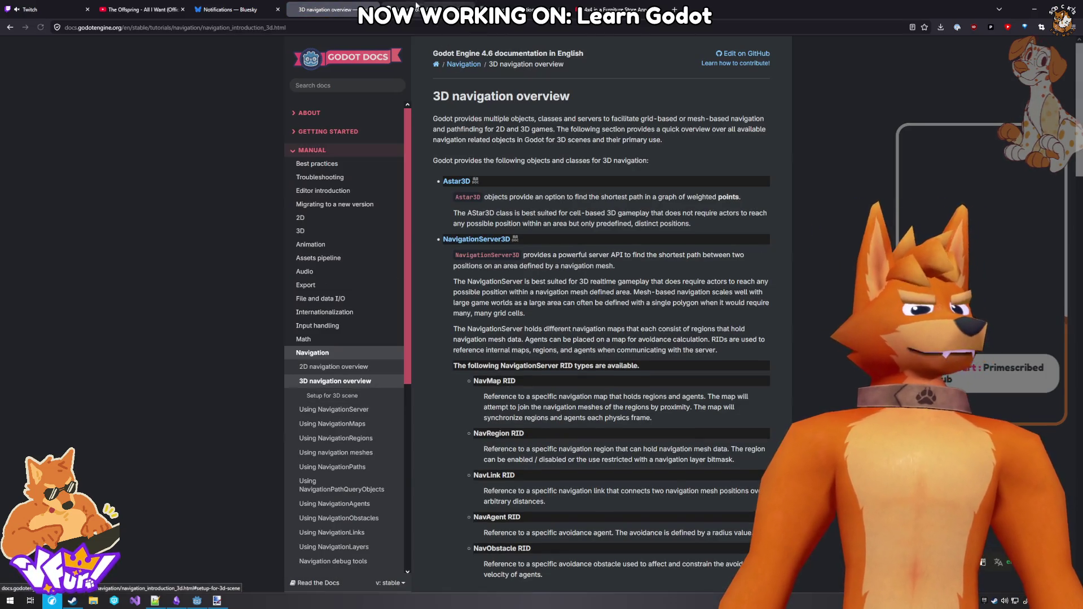
key(ctrl+l)
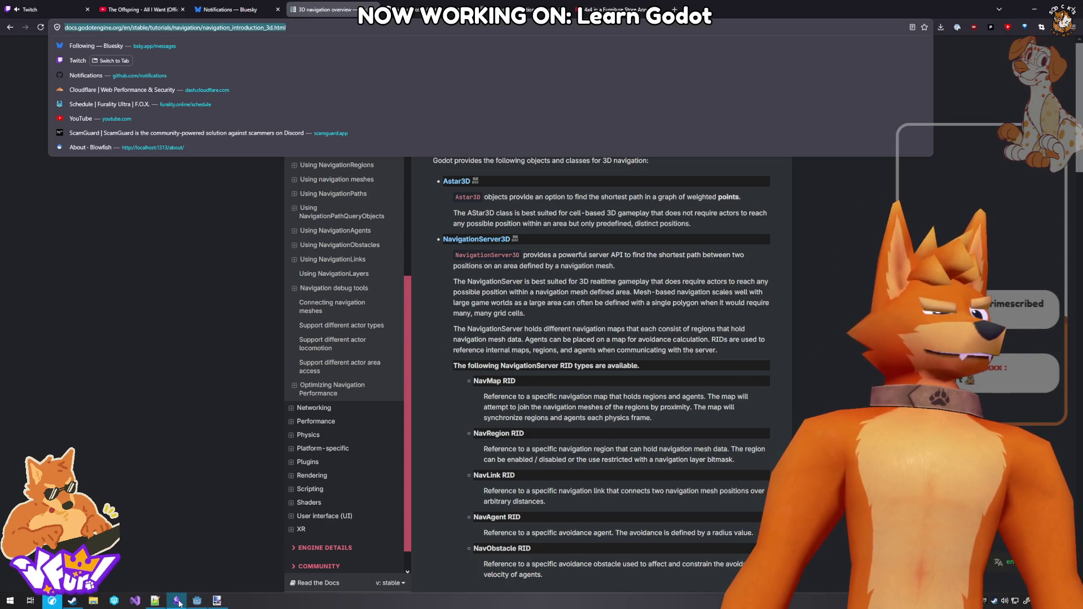
click(178, 603)
text(3)
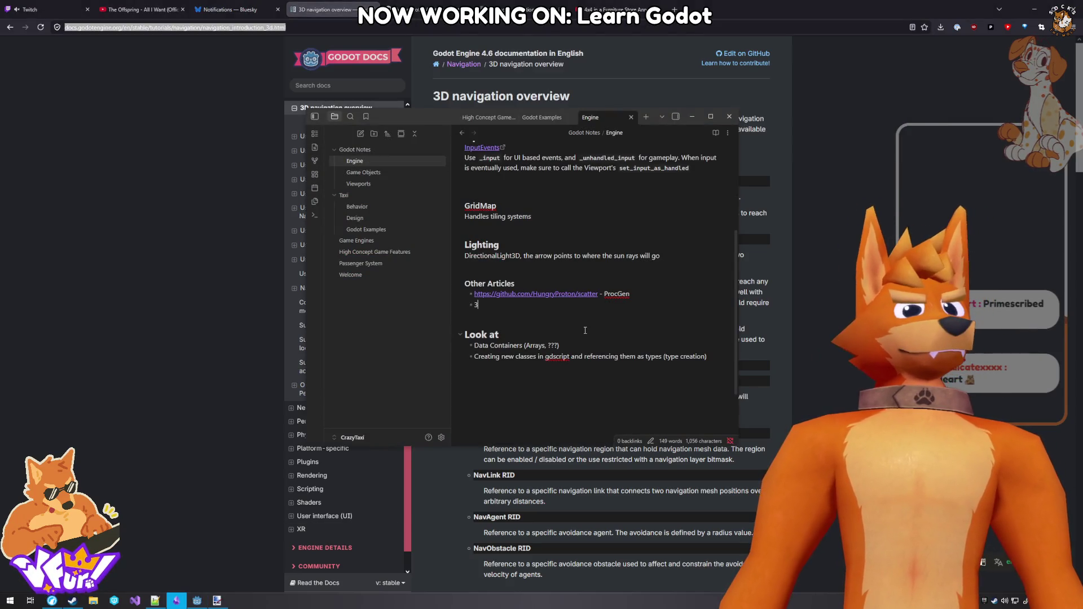
key(BackSpace)
text(https://docs.godotengine.org/en/stable/tutorials/navigation/navigation_introduction_3d.html)
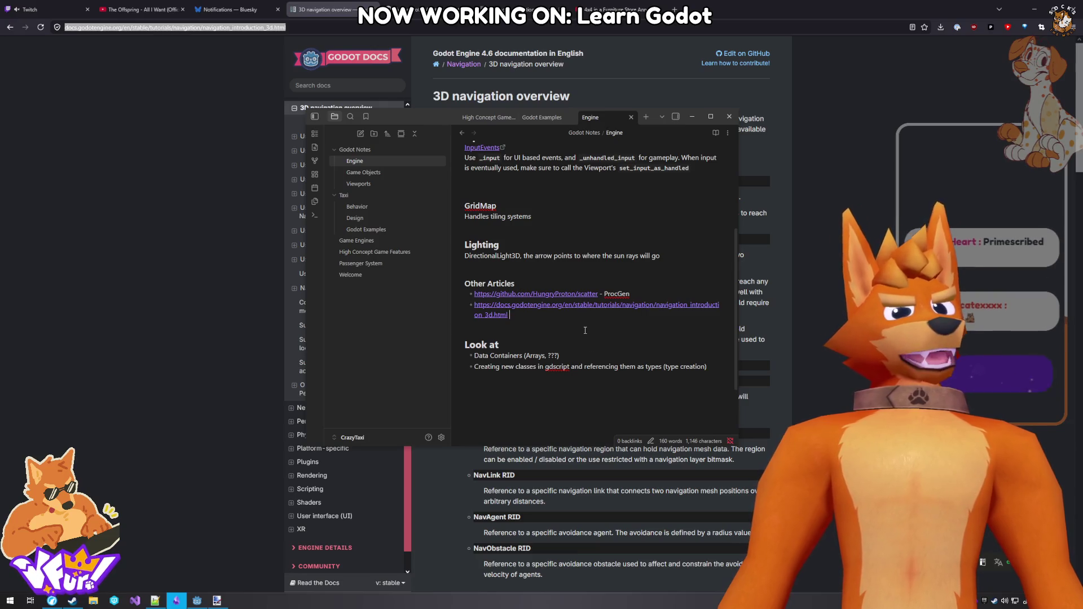
text(- 3D Nav)
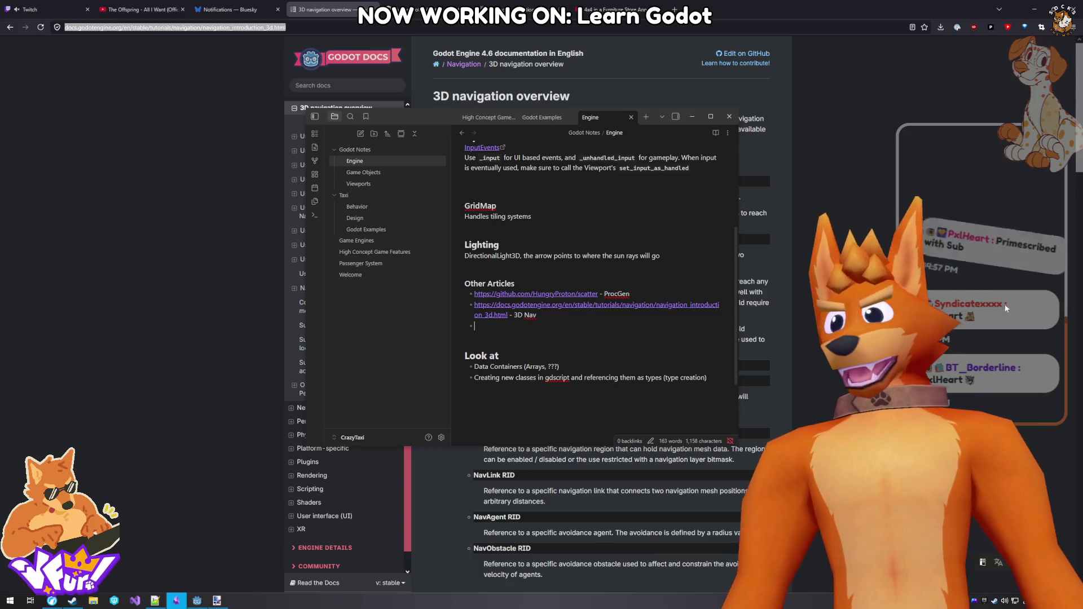
click(1067, 361)
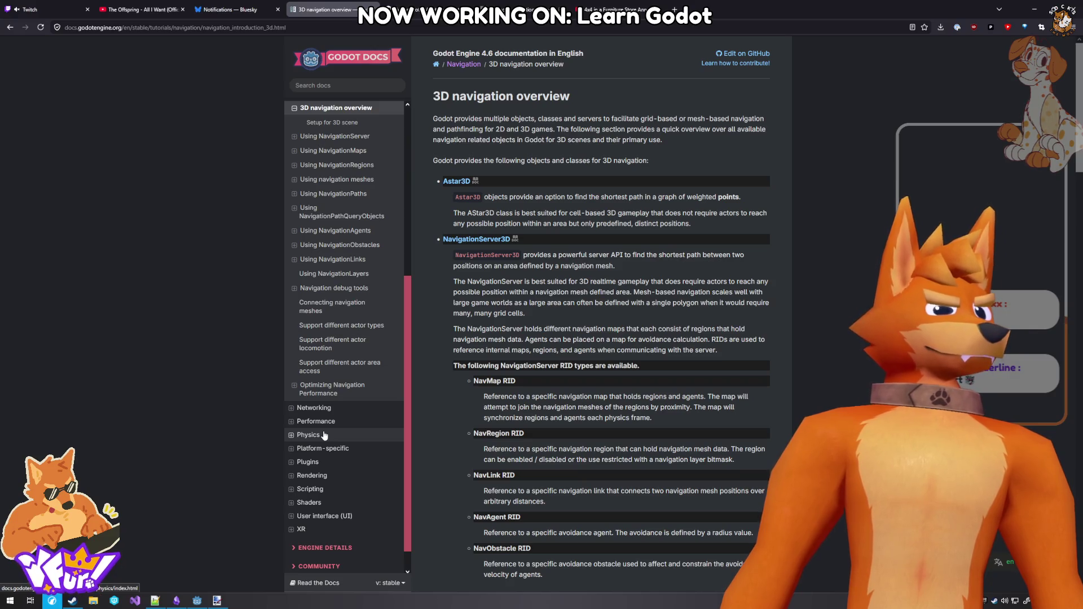
click(197, 602)
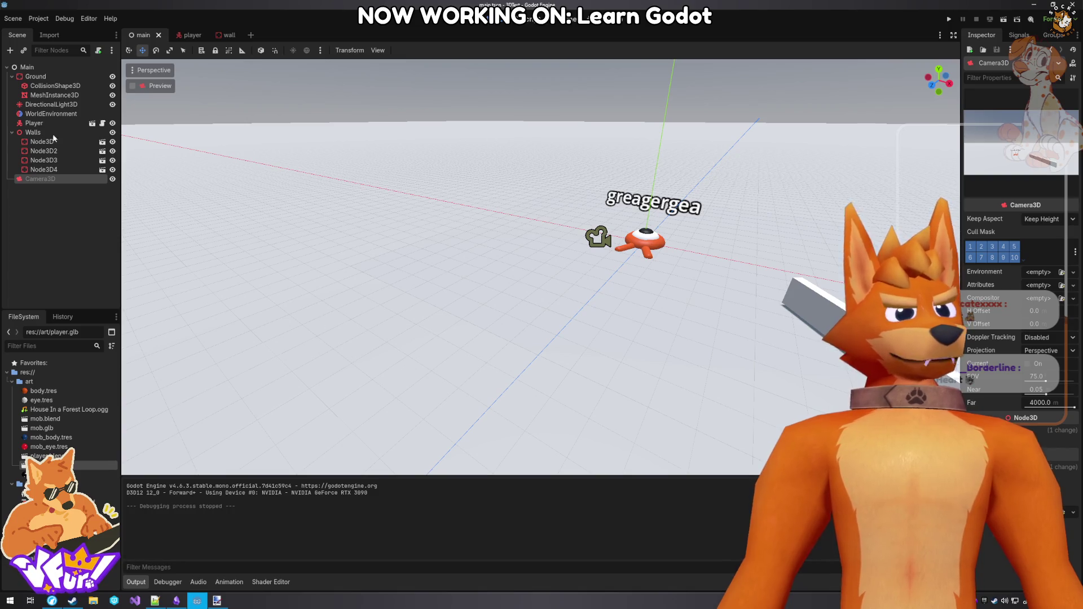
- Open Add Child Node on the scene tree and browse the node types matching 'car'
right_click(79, 207)
click(107, 214)
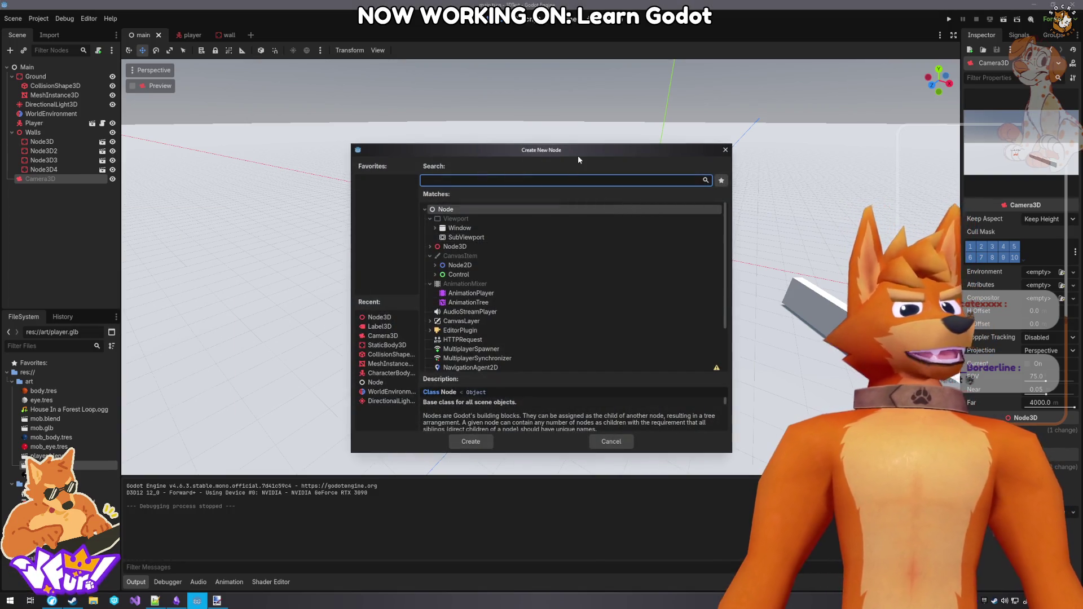
text(car)
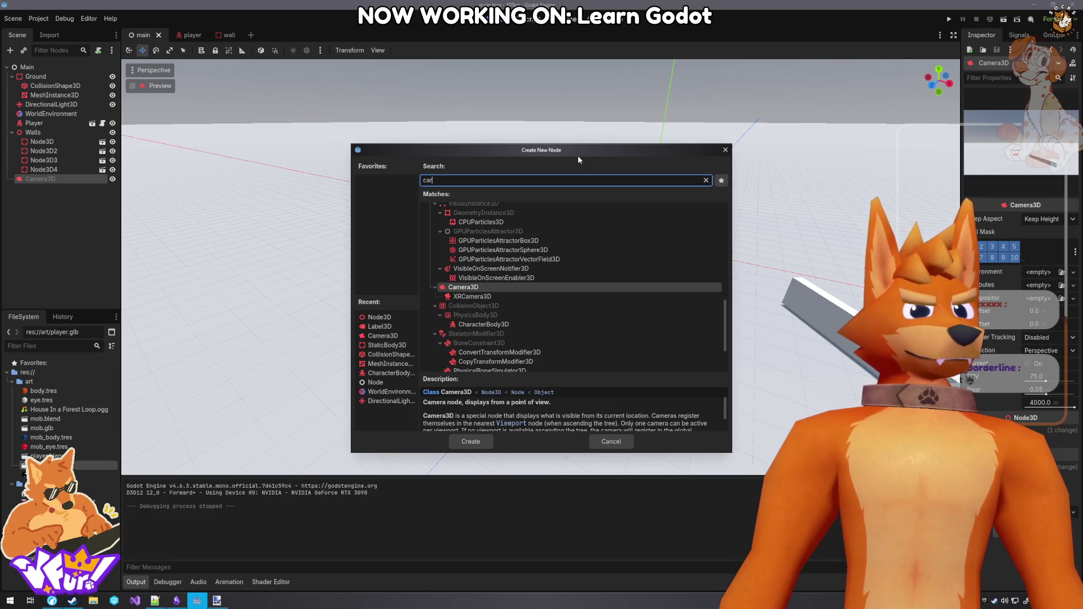
scroll(562, 270, up, 10)
scroll(557, 271, down, 12)
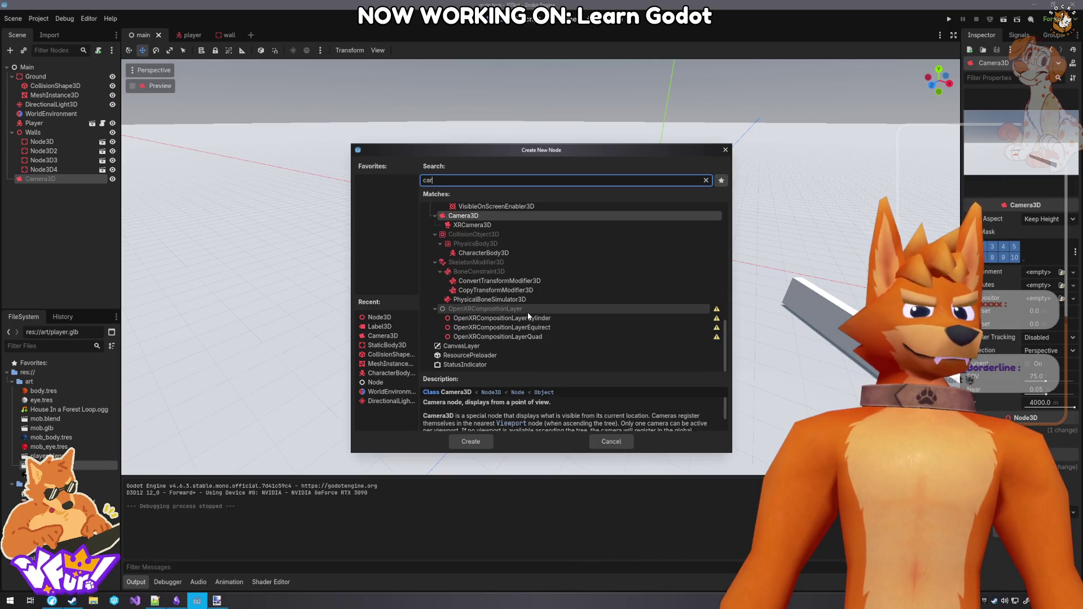
scroll(527, 312, up, 5)
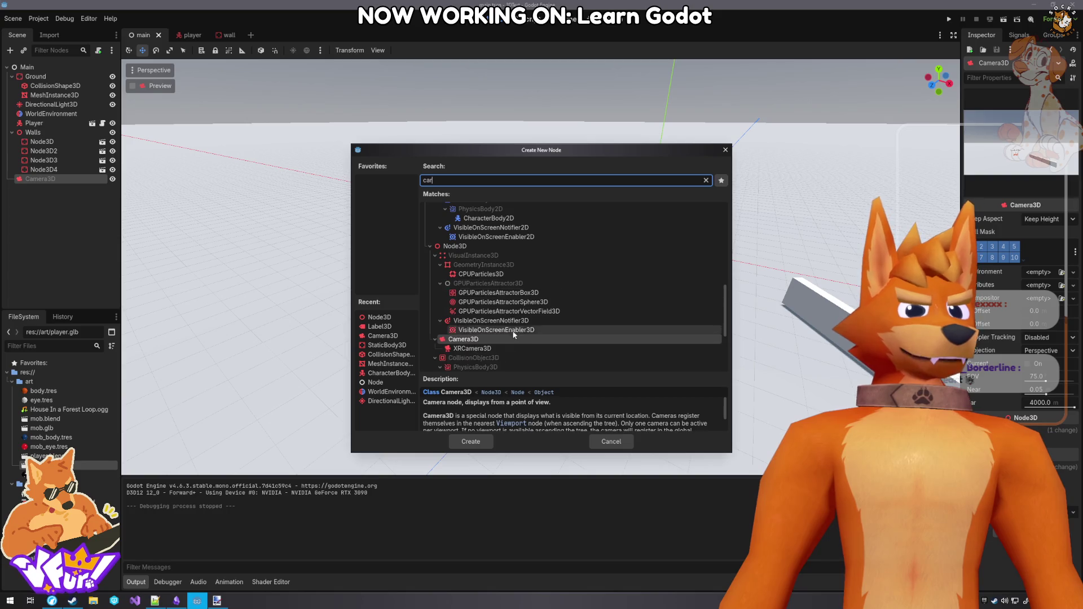
scroll(514, 335, down, 2)
scroll(496, 346, down, 1)
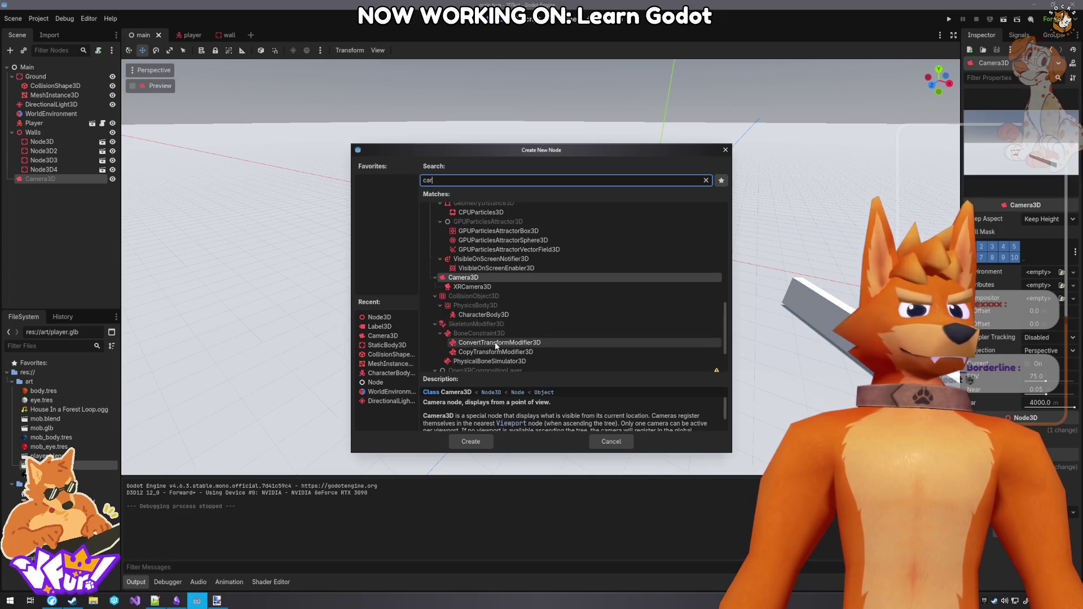
scroll(496, 346, down, 2)
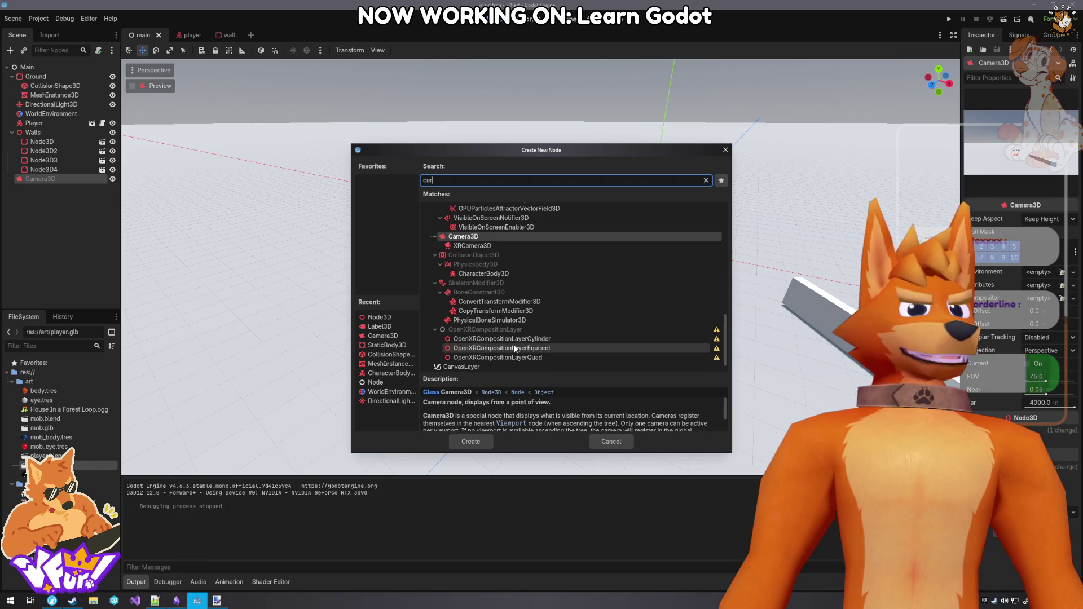
scroll(514, 347, down, 1)
scroll(510, 330, up, 4)
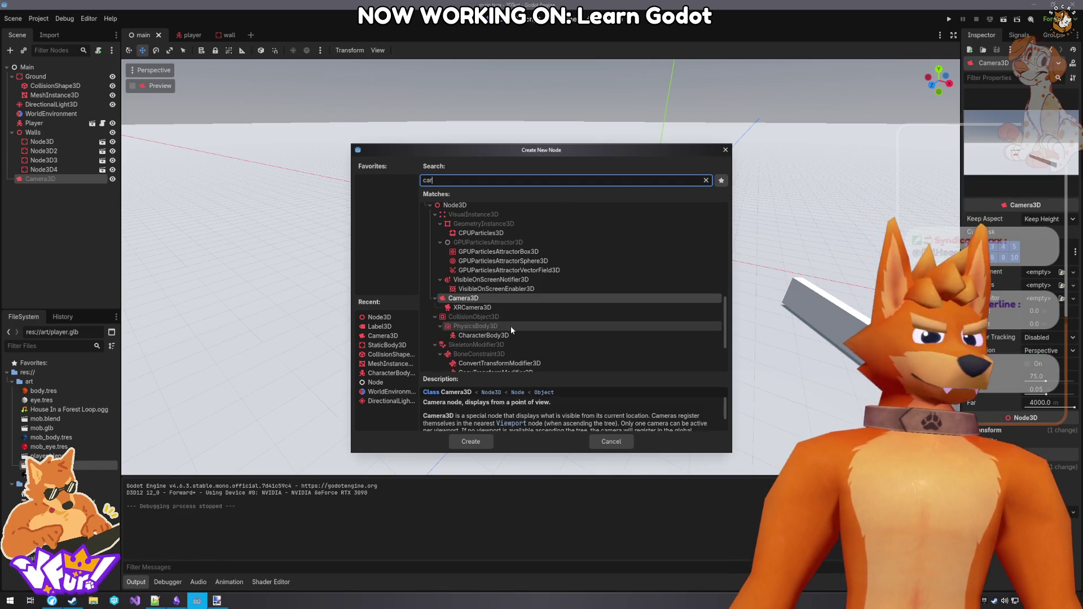
scroll(511, 316, down, 1)
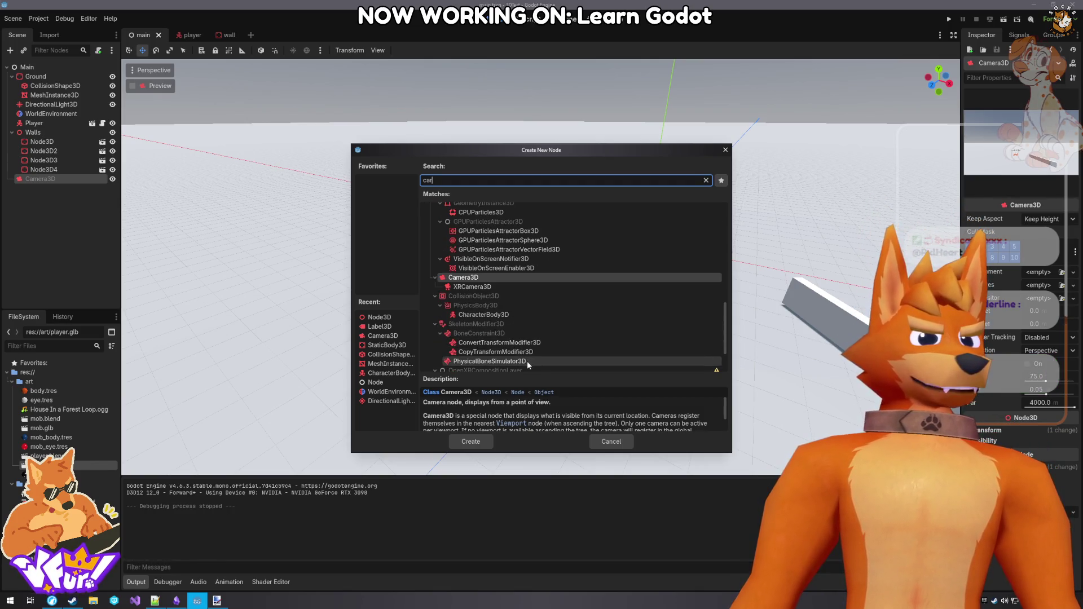
scroll(524, 338, up, 10)
scroll(523, 311, down, 10)
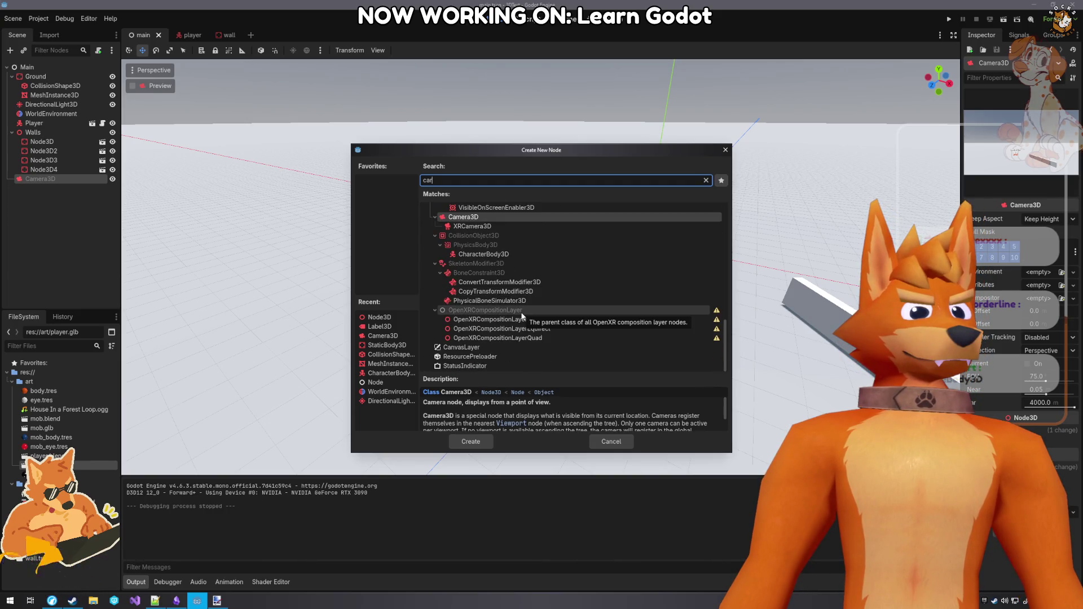
- Change the node search to 'vehi' to reveal VehicleBody3D and VehicleWheel3D
key(BackSpace)
key(BackSpace)
key(BackSpace)
text(vehi)
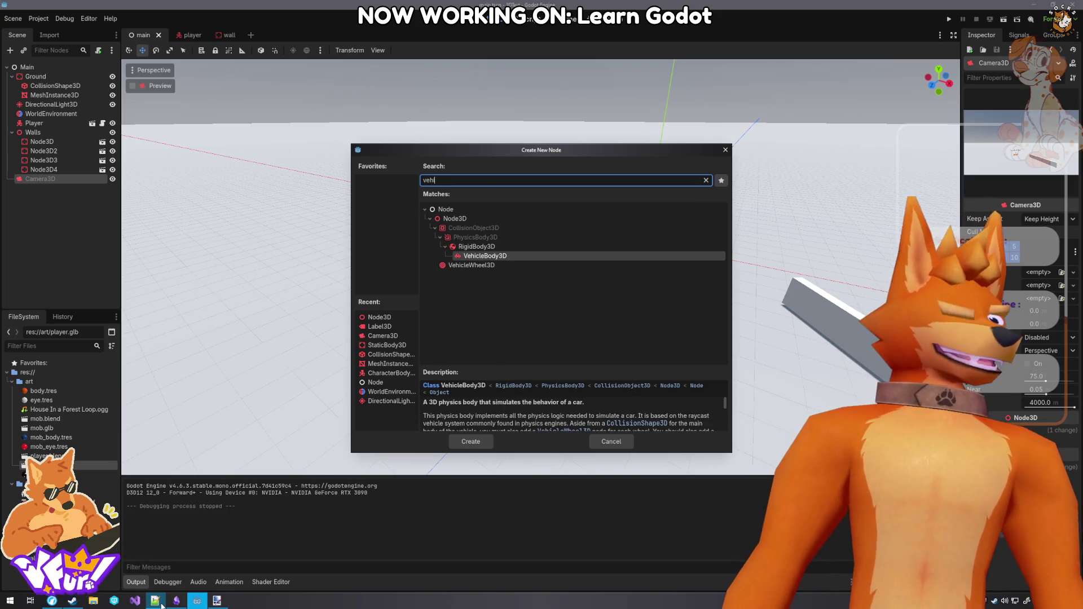
click(74, 603)
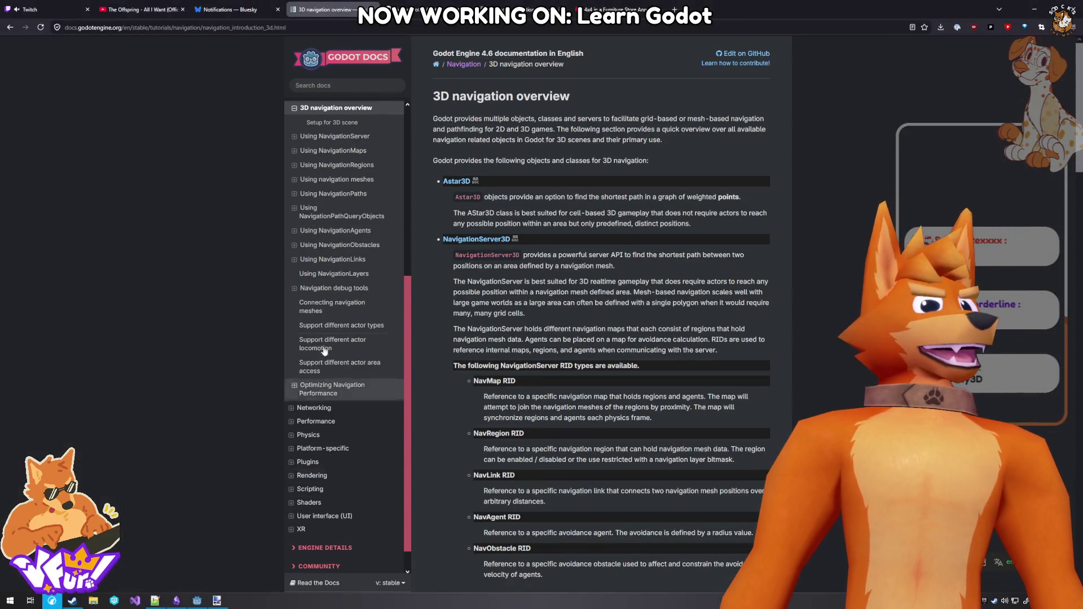
- Search the docs for 'vehicle', open the VehicleBody3D class reference and copy its URL for the notes
click(341, 83)
text(vehicl)
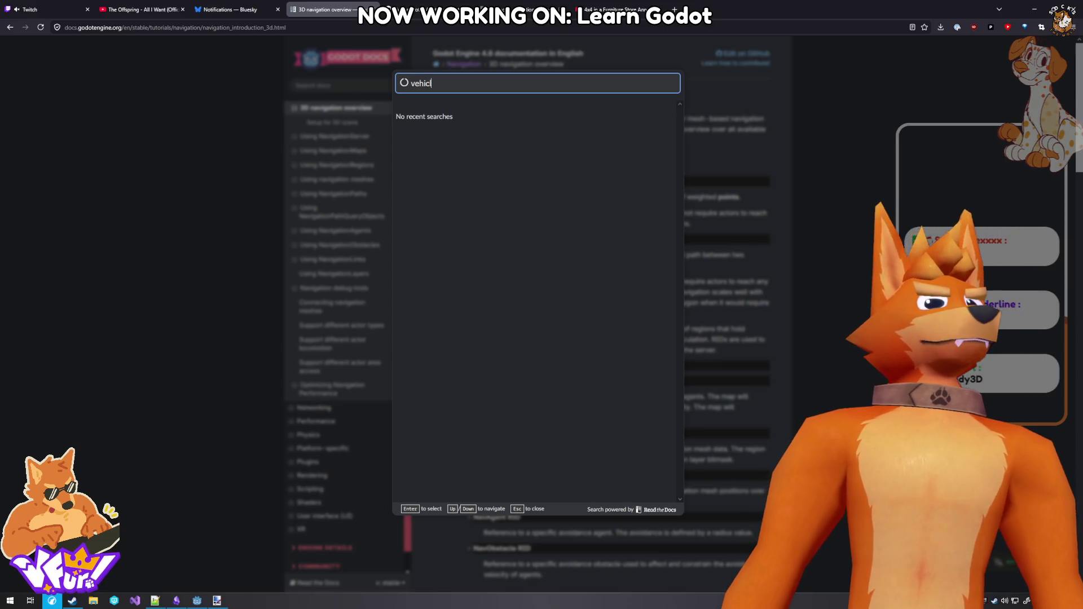
text(e)
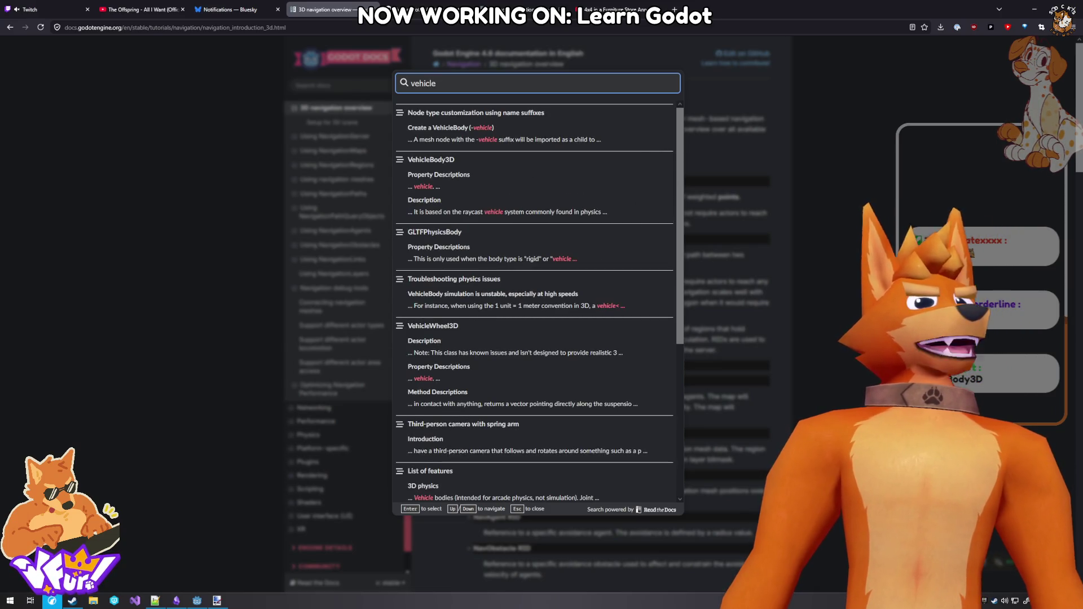
click(436, 162)
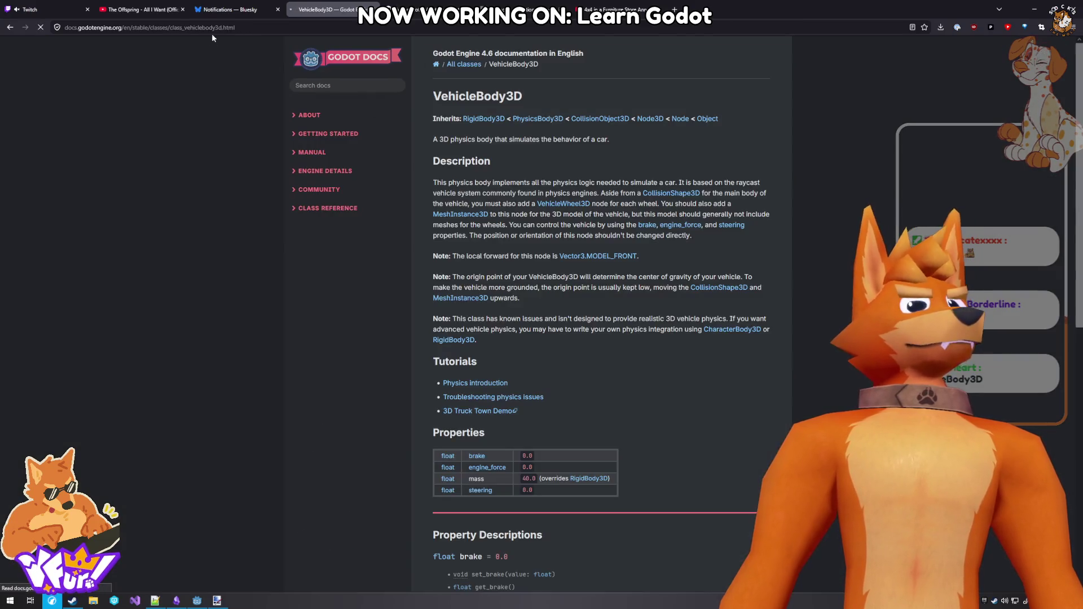
click(224, 27)
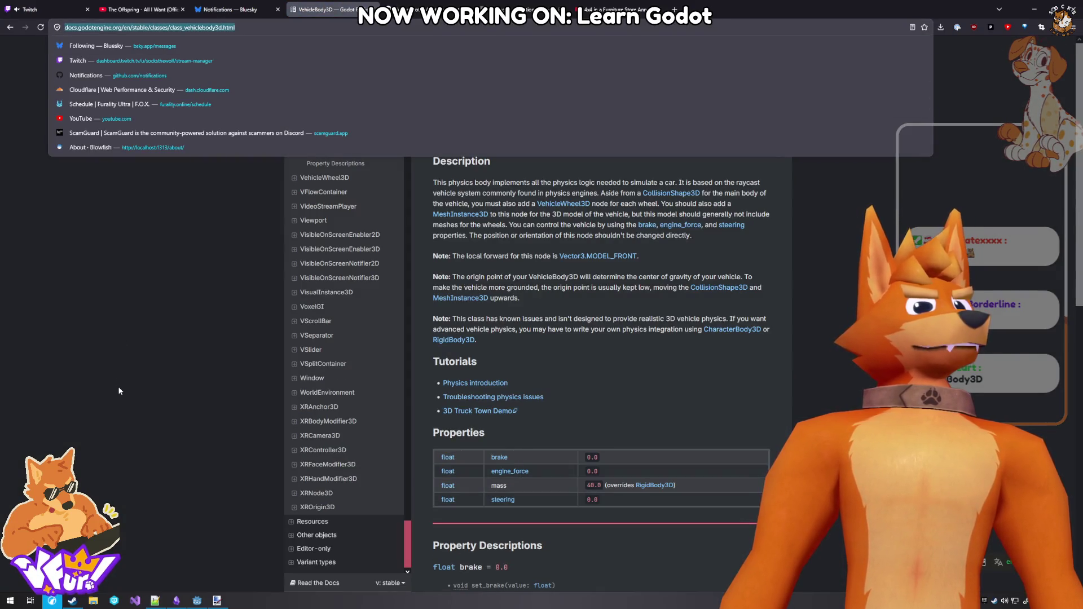
click(122, 390)
click(198, 606)
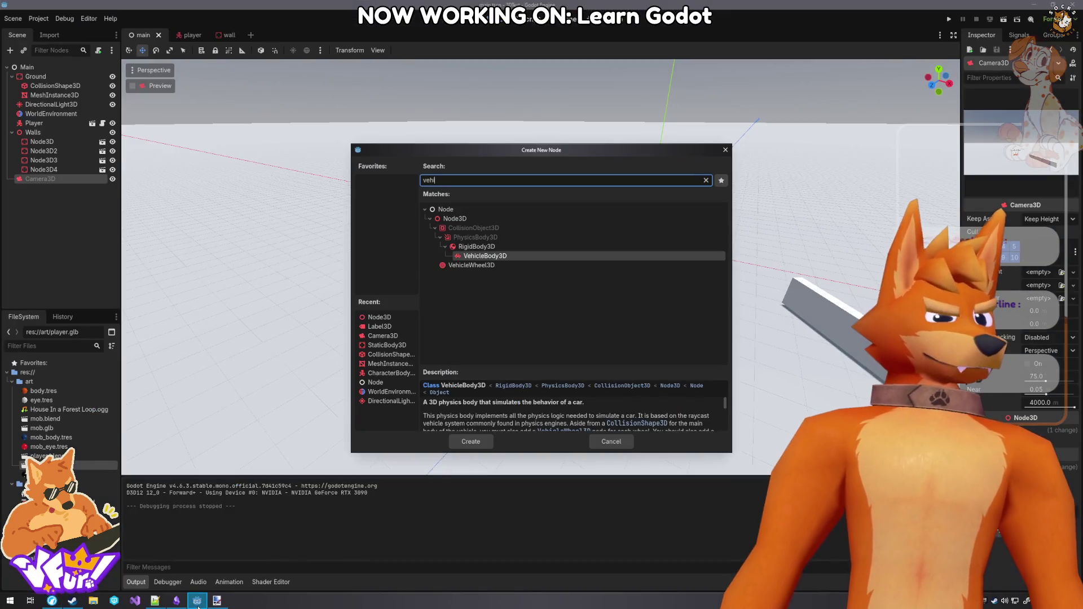
click(176, 601)
text(https://docs.godotengine.org/en/stable/classes/class_vehiclebody3d.html)
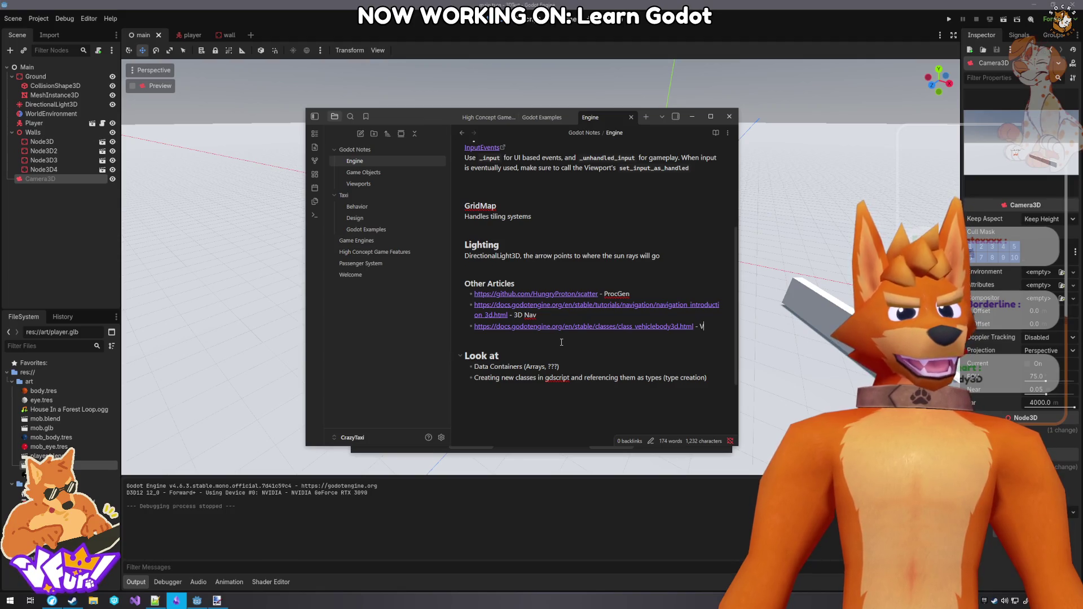
text(le controls)
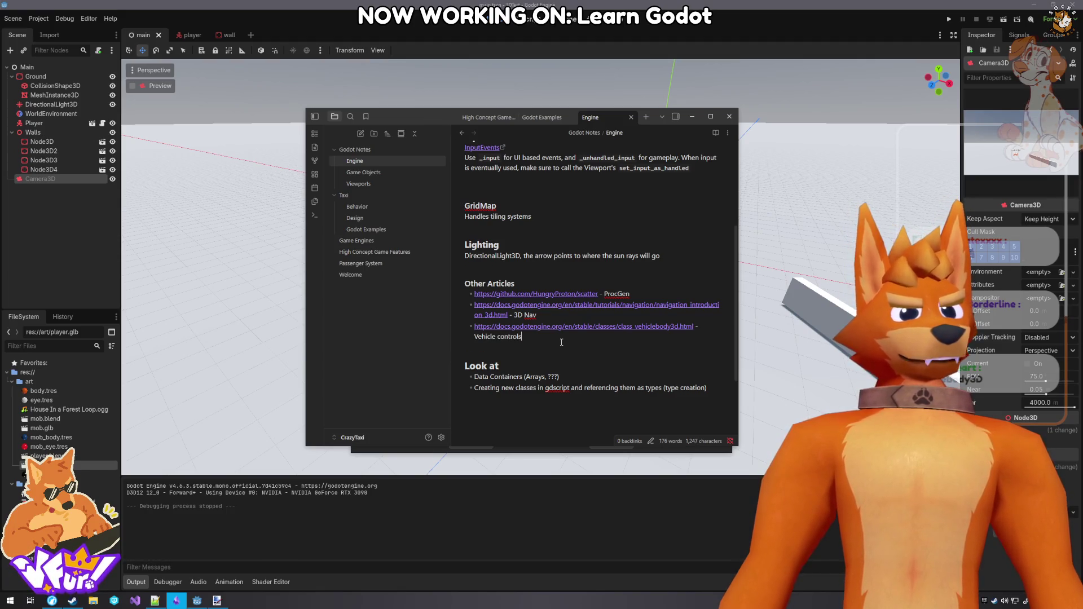
key(Return)
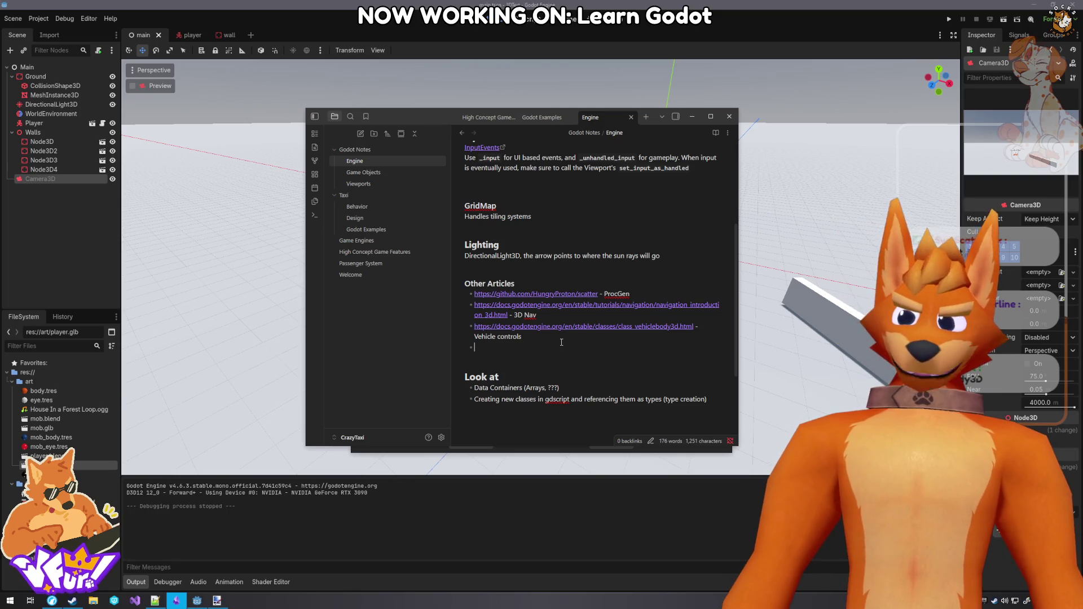
click(155, 600)
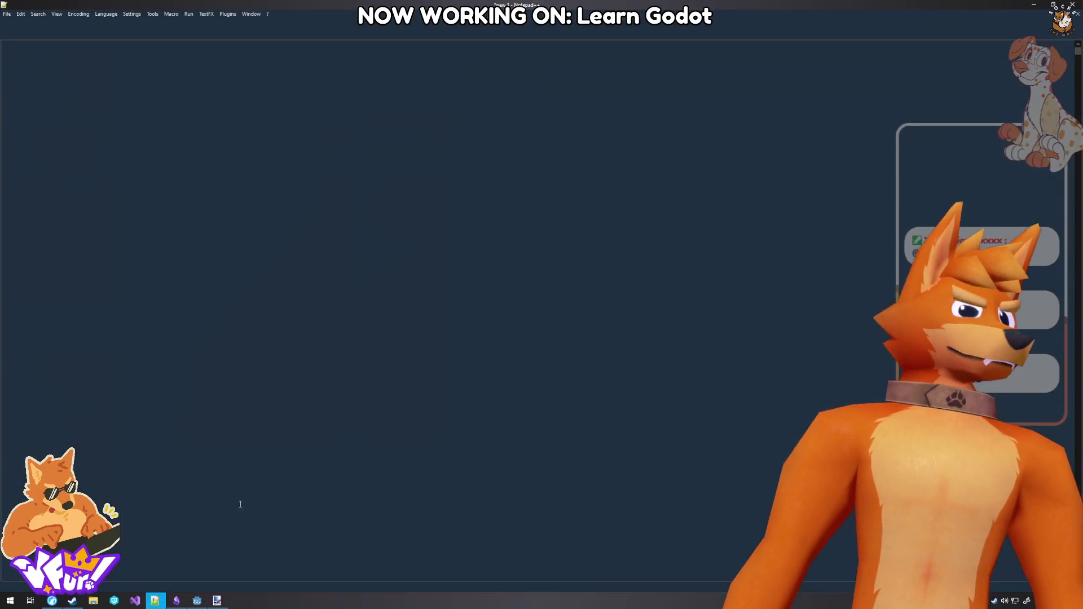
click(1034, 4)
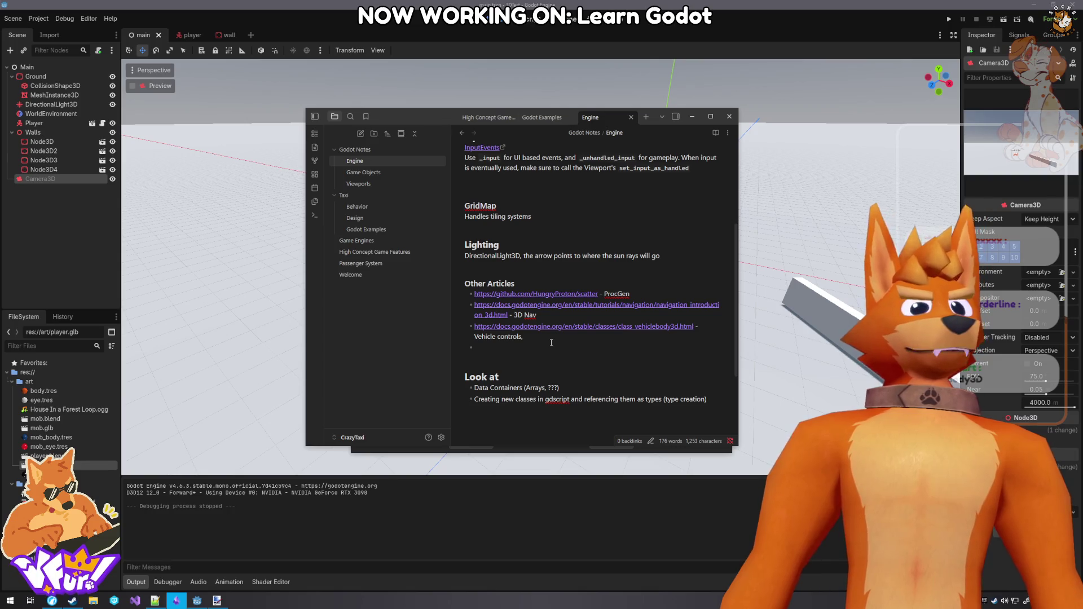
- Go to a game developer's Twitch channel in a new tab and open a featured clip in the background
click(553, 327)
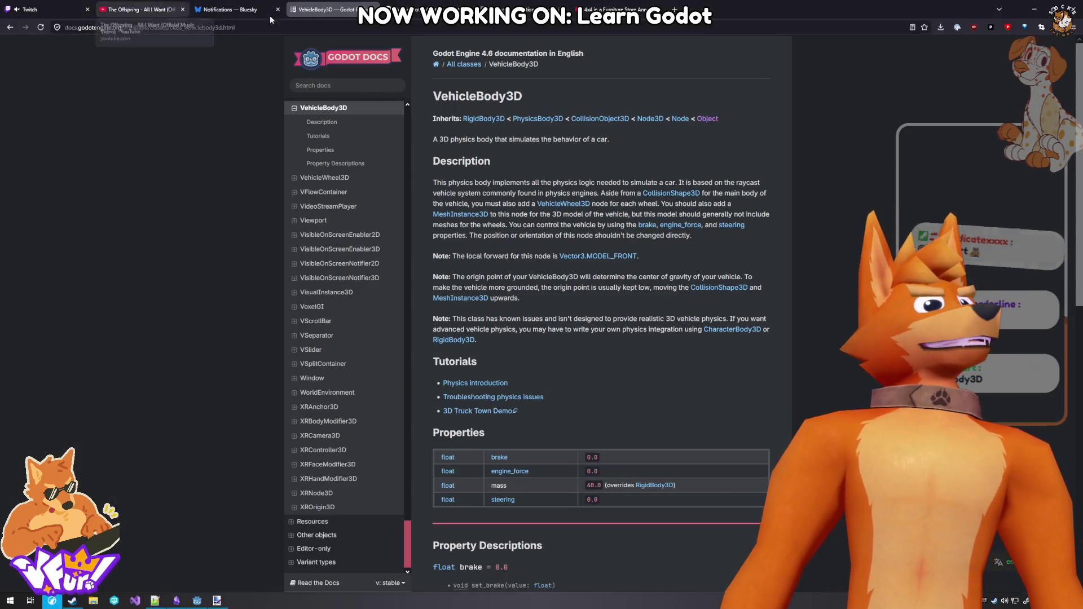
key(ctrl+t)
text(twitch.t)
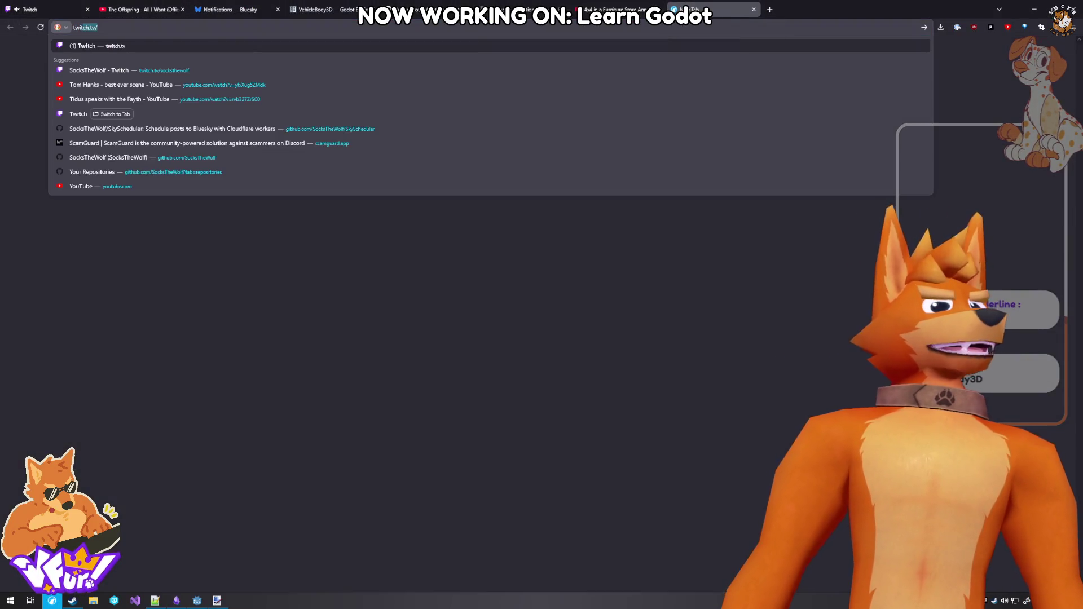
text(v/walaber)
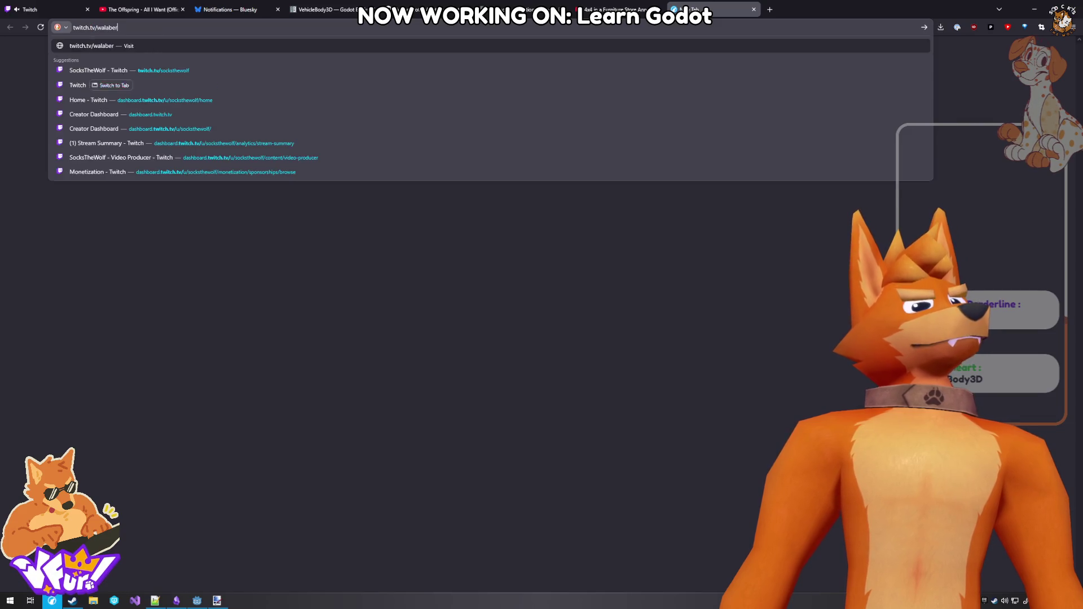
key(Return)
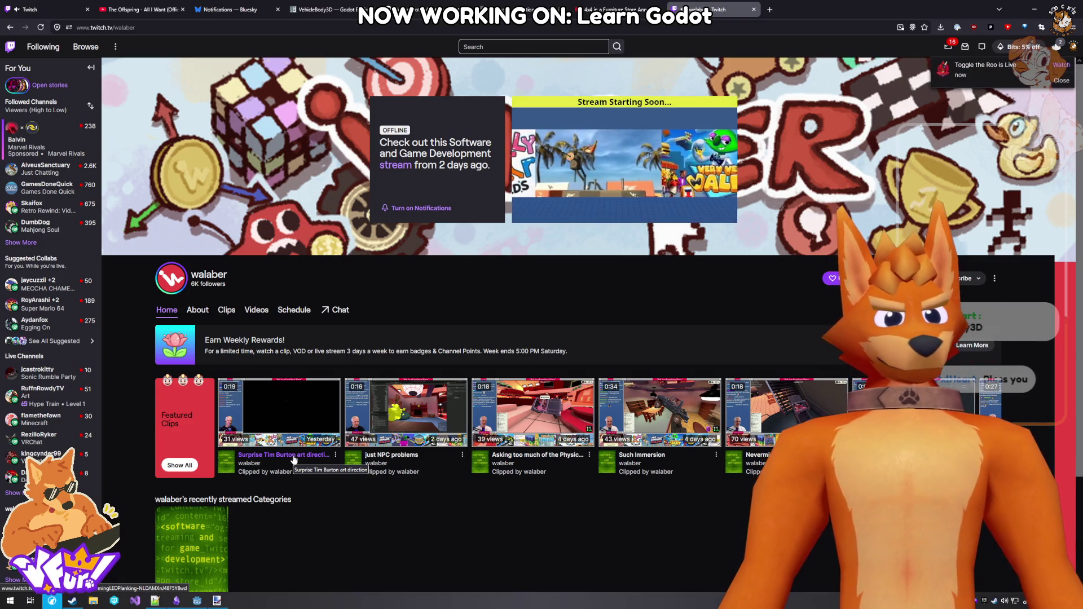
middle_click(312, 443)
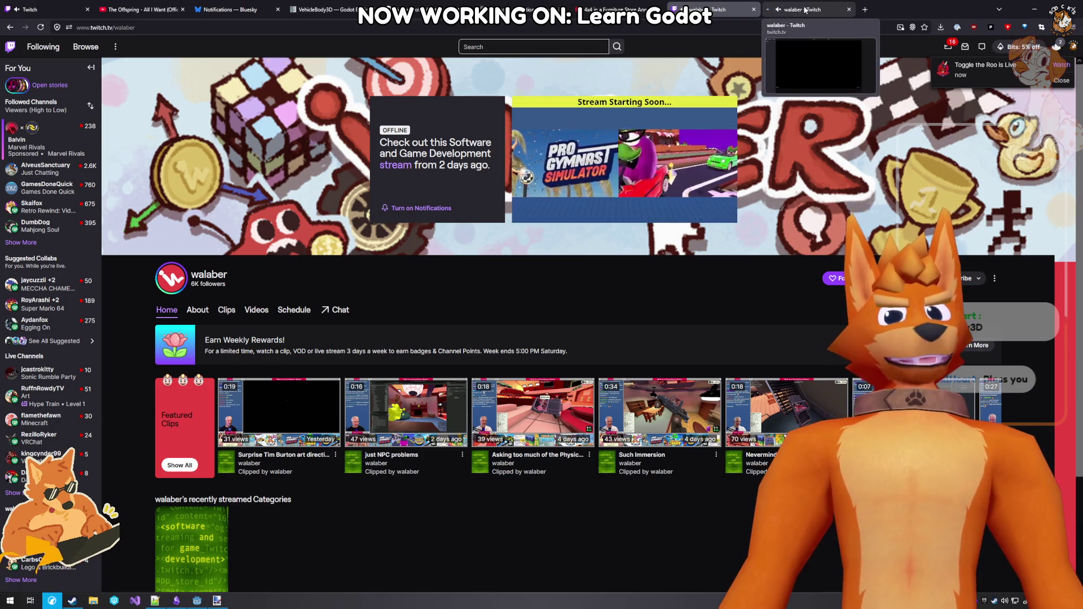
- Show the channel's Videos list, then look at the featured clip and close its tab
click(257, 311)
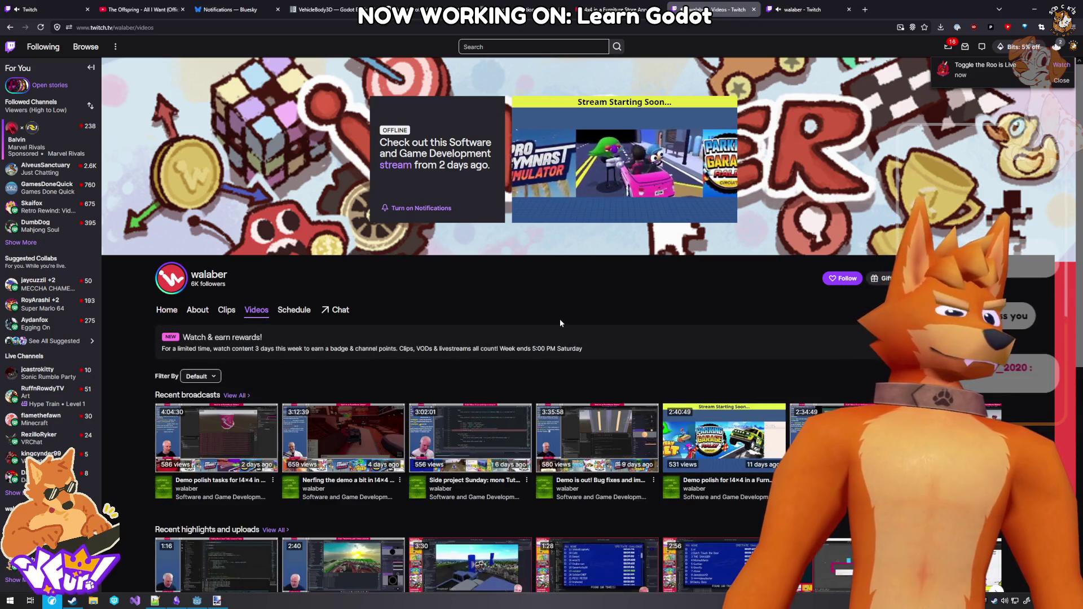
scroll(560, 320, down, 5)
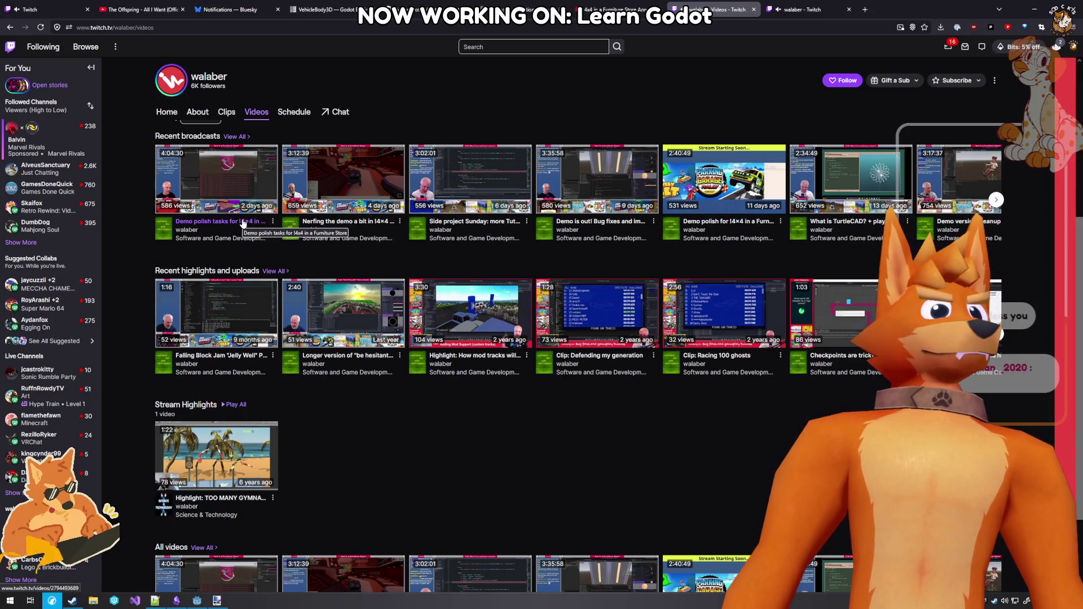
click(810, 8)
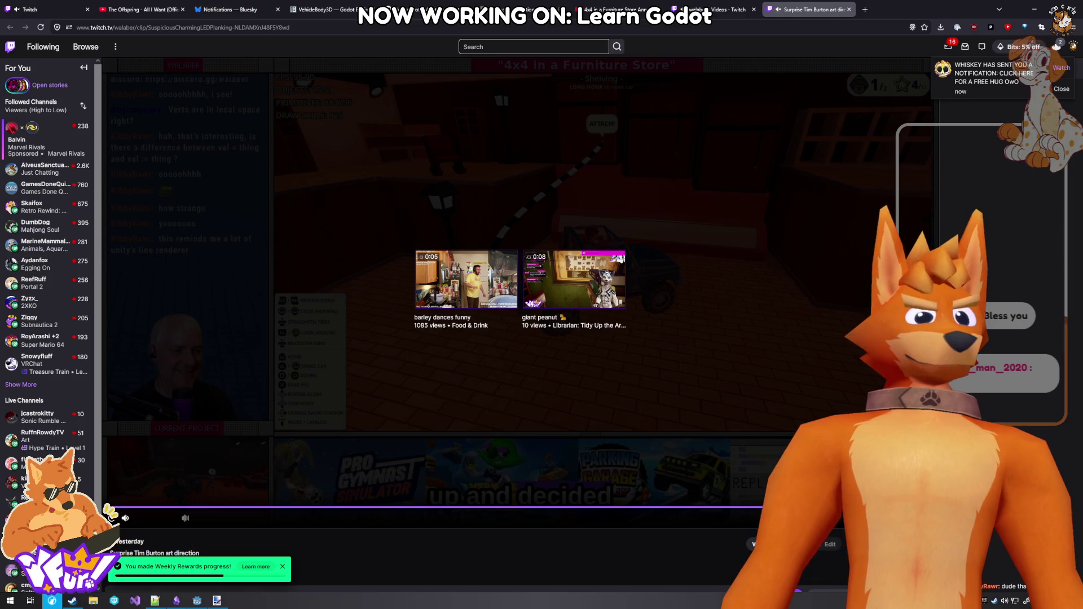
middle_click(802, 4)
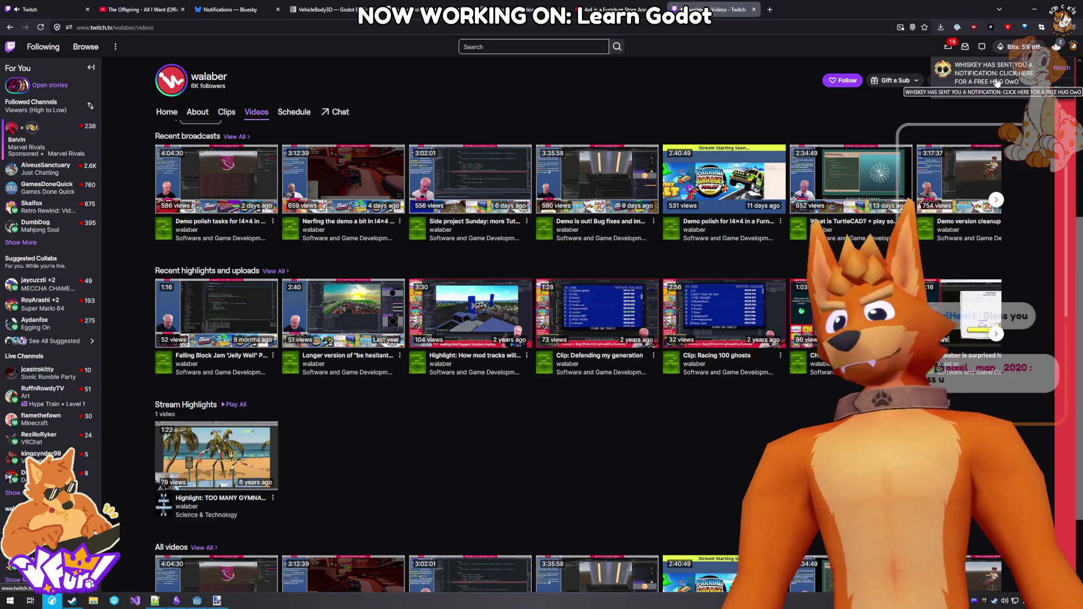
- Open the latest broadcast in a new tab, watch it, and close that tab
middle_click(220, 222)
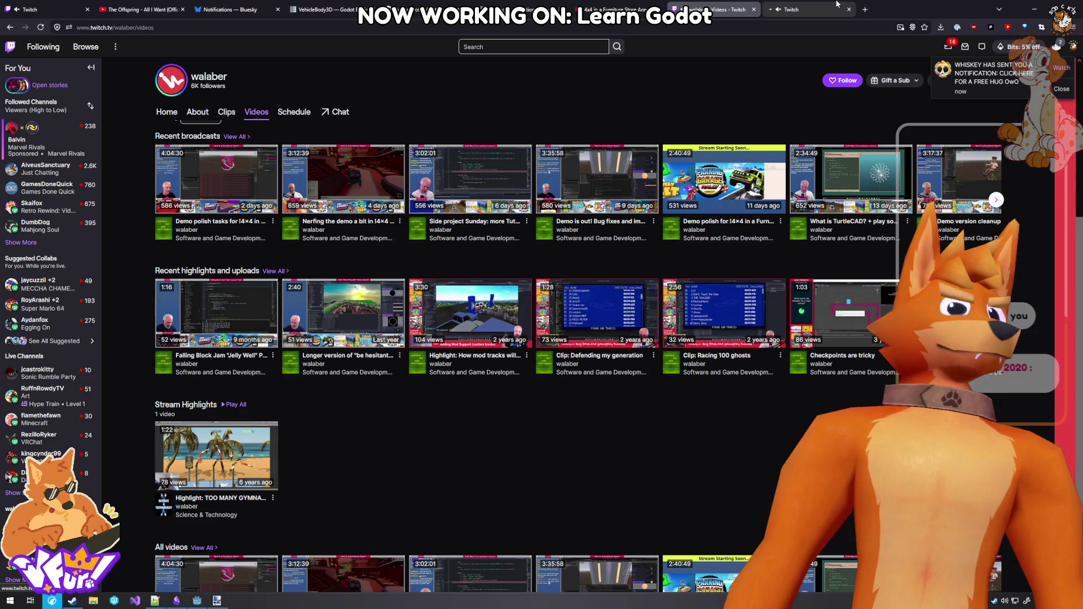
click(812, 12)
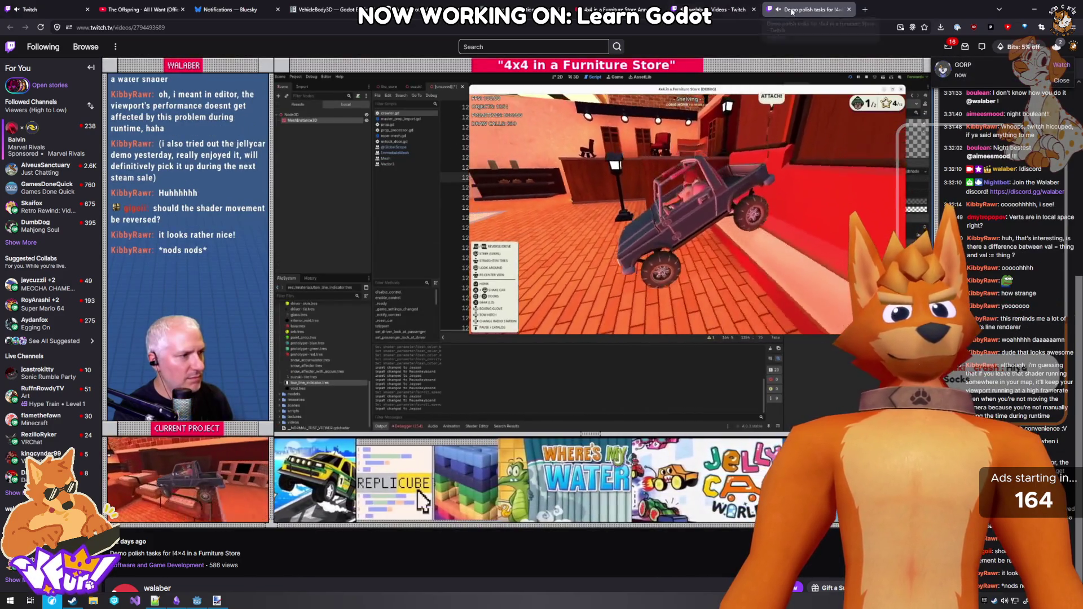
middle_click(791, 11)
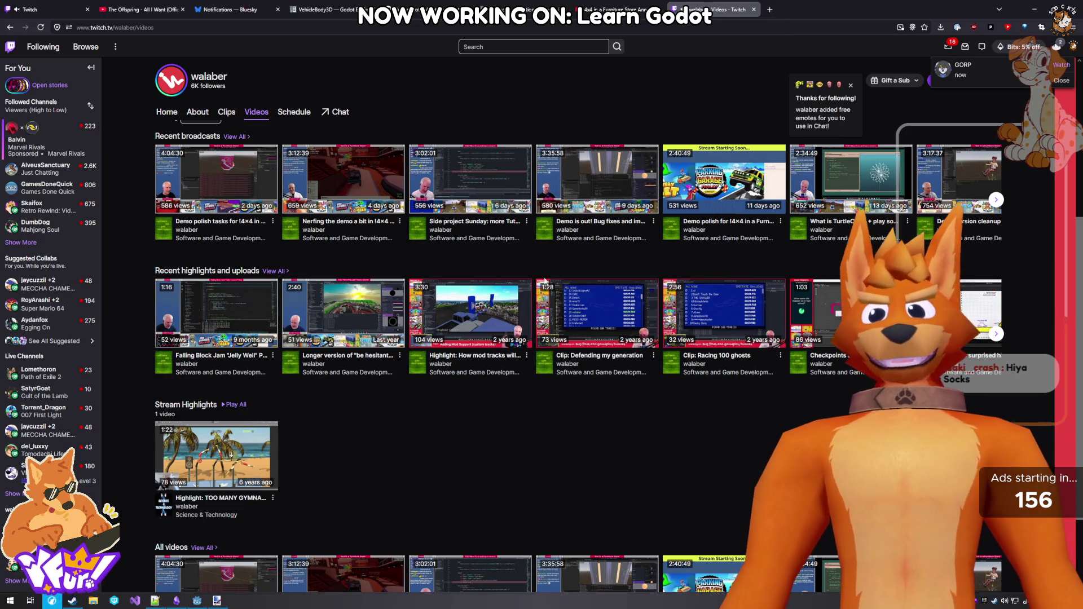
- Close the Twitch channel tab and bring the Obsidian notes back over the editor
click(183, 599)
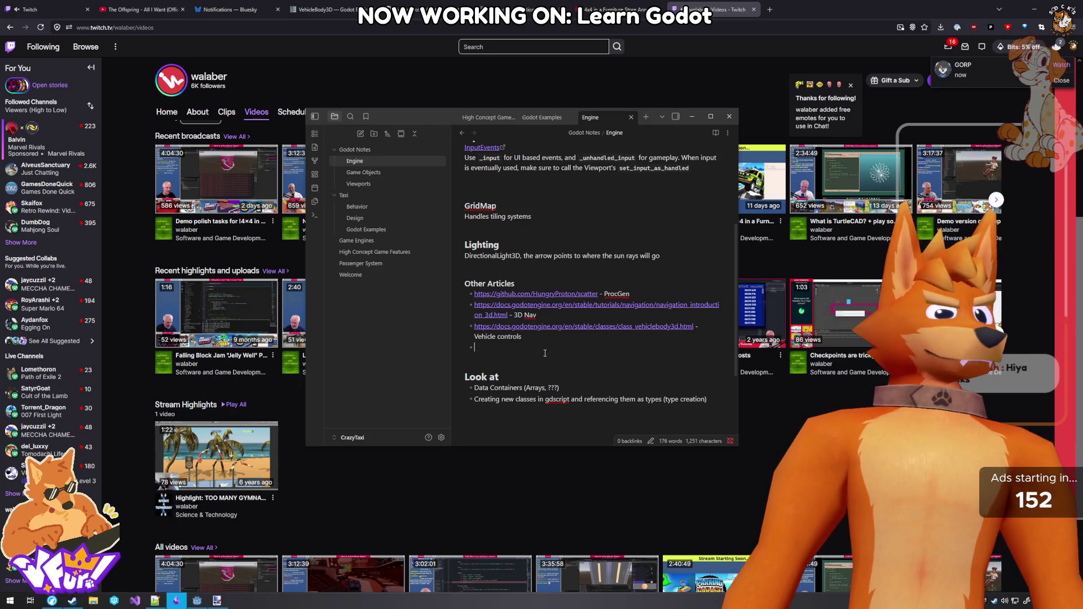
click(418, 89)
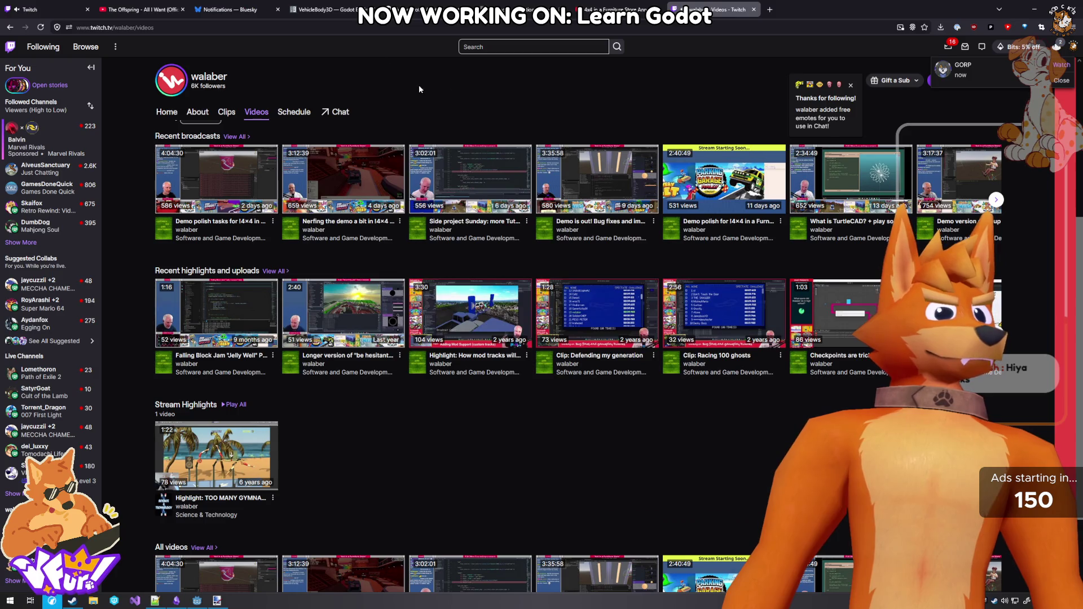
click(754, 9)
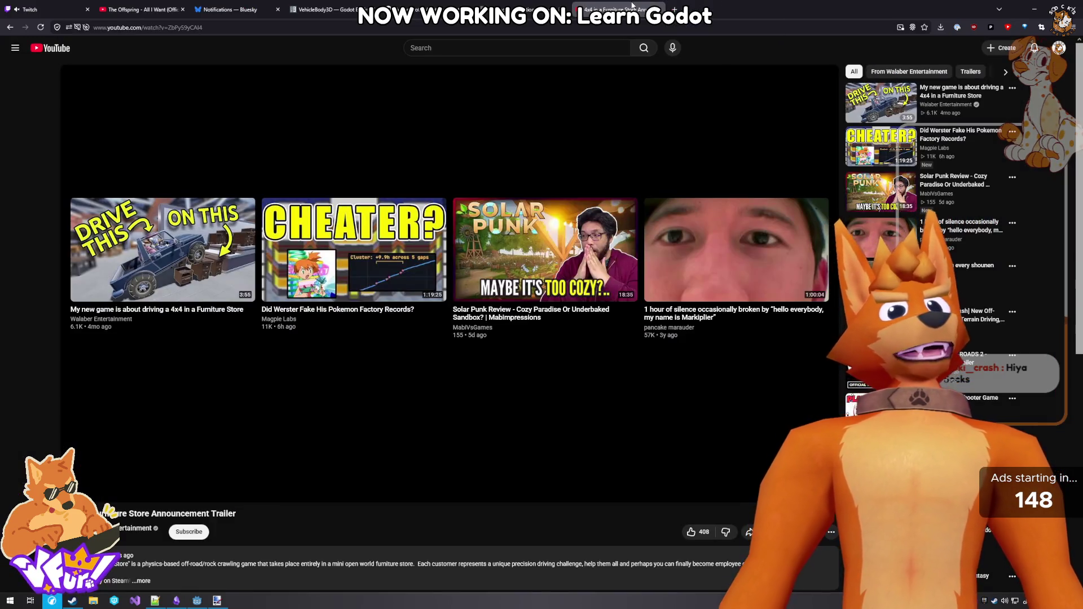
click(519, 9)
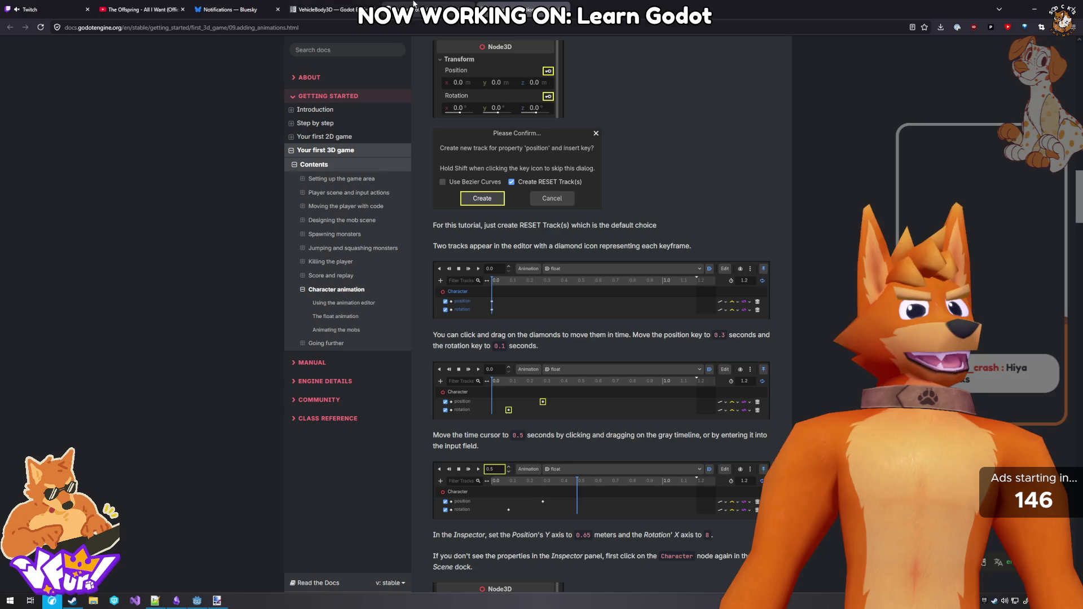
click(327, 9)
click(198, 601)
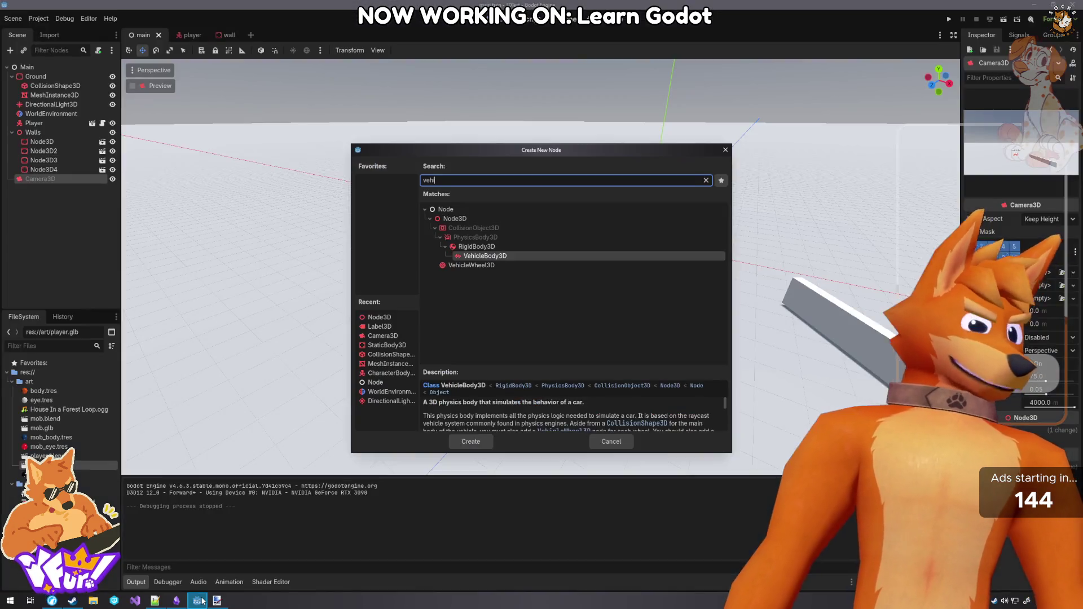
click(202, 602)
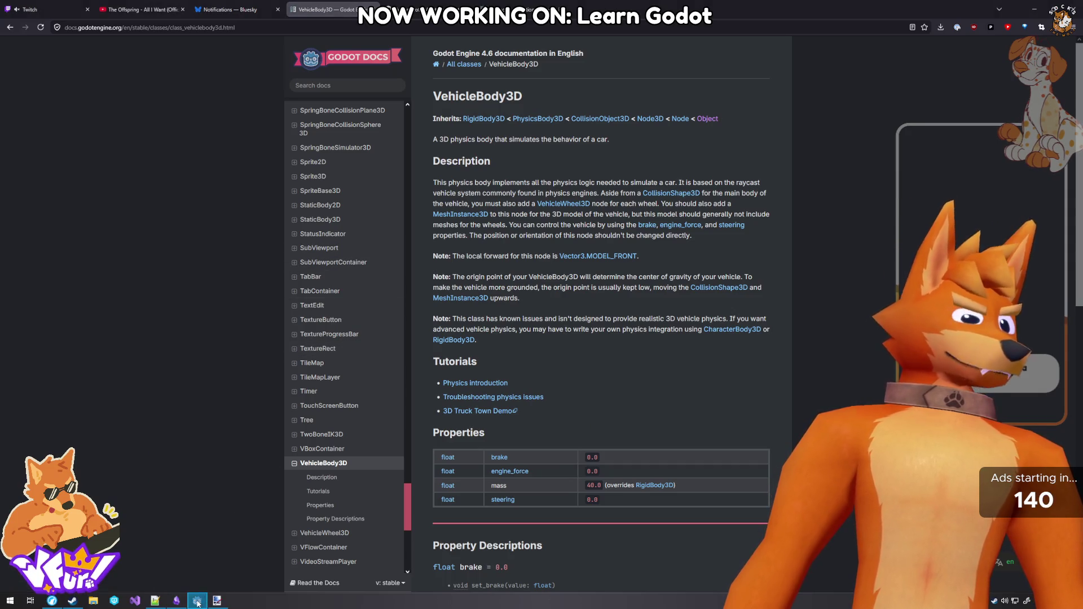
click(198, 601)
click(175, 602)
- Delete the GridMap heading and its line from the Engine notes
key(shift+Up)
key(shift+Home)
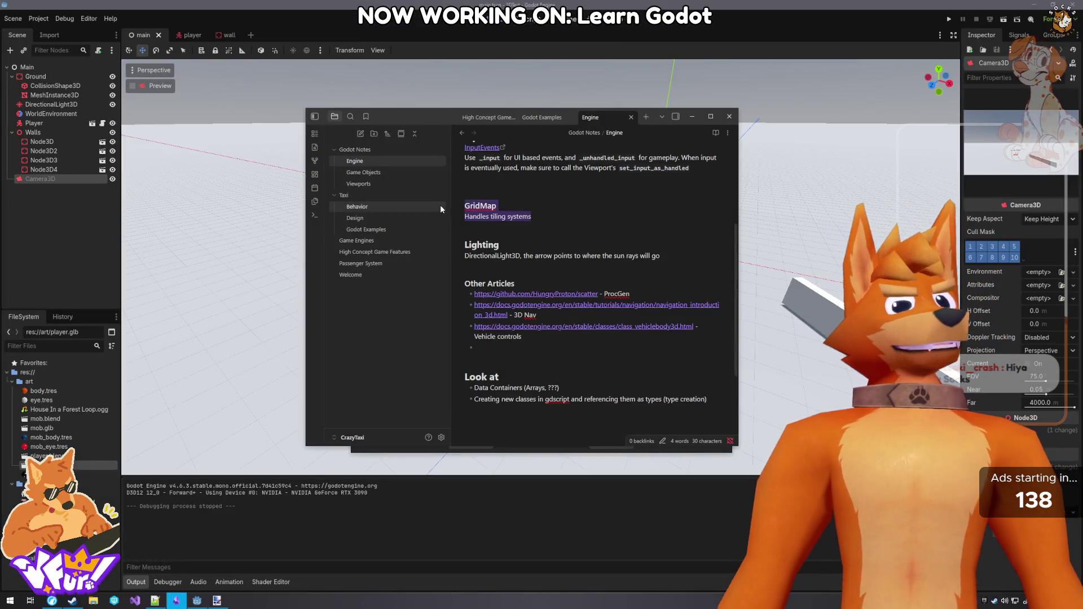
key(BackSpace)
key(BackSpace)
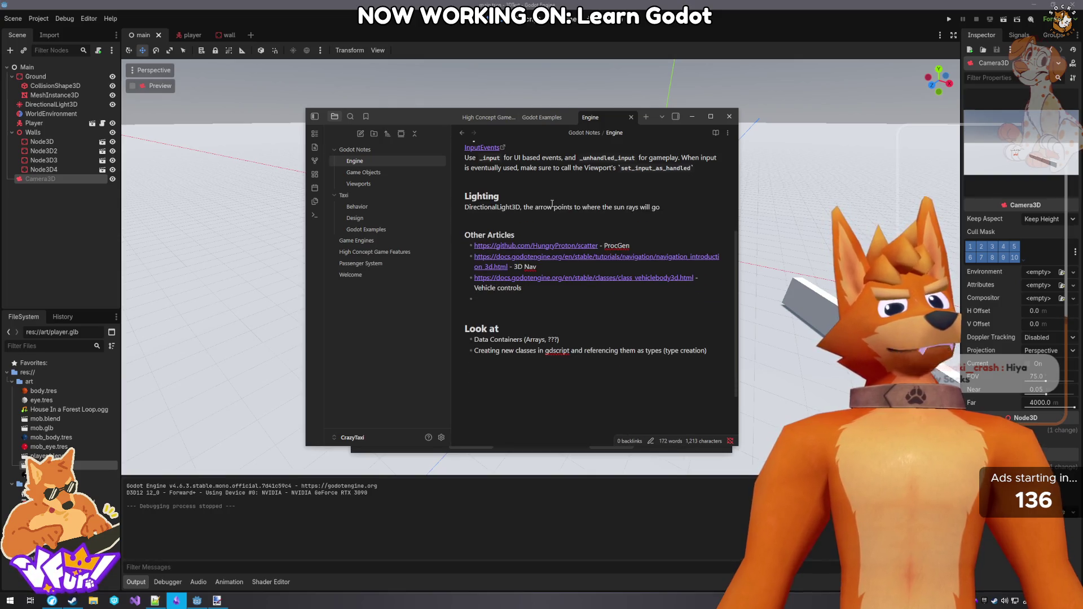
- Bring the docs browser forward and search the Godot docs for 'gridmaps'
click(176, 602)
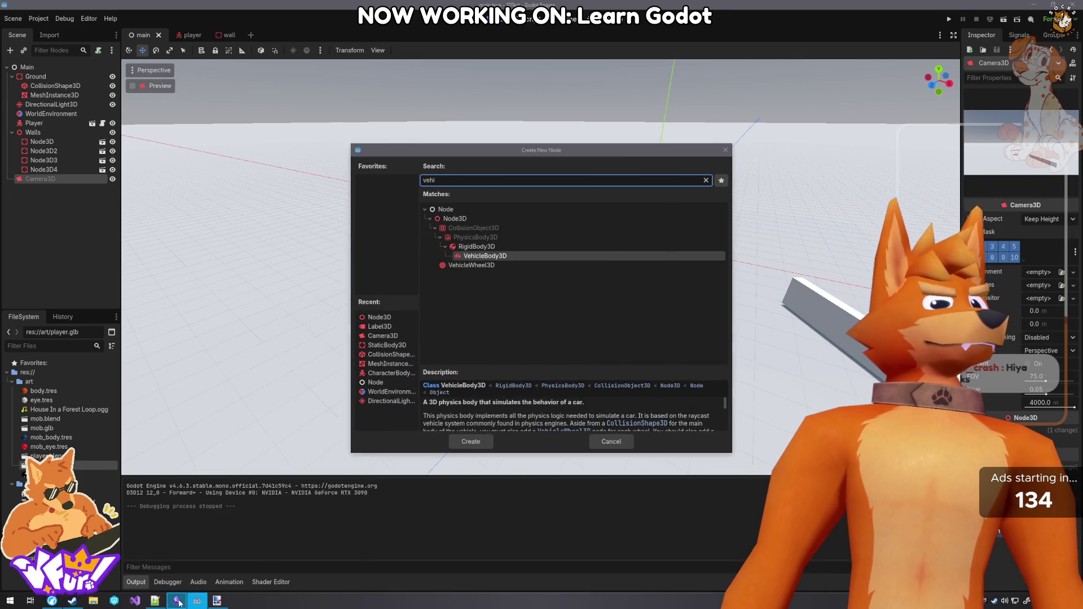
click(178, 602)
click(52, 601)
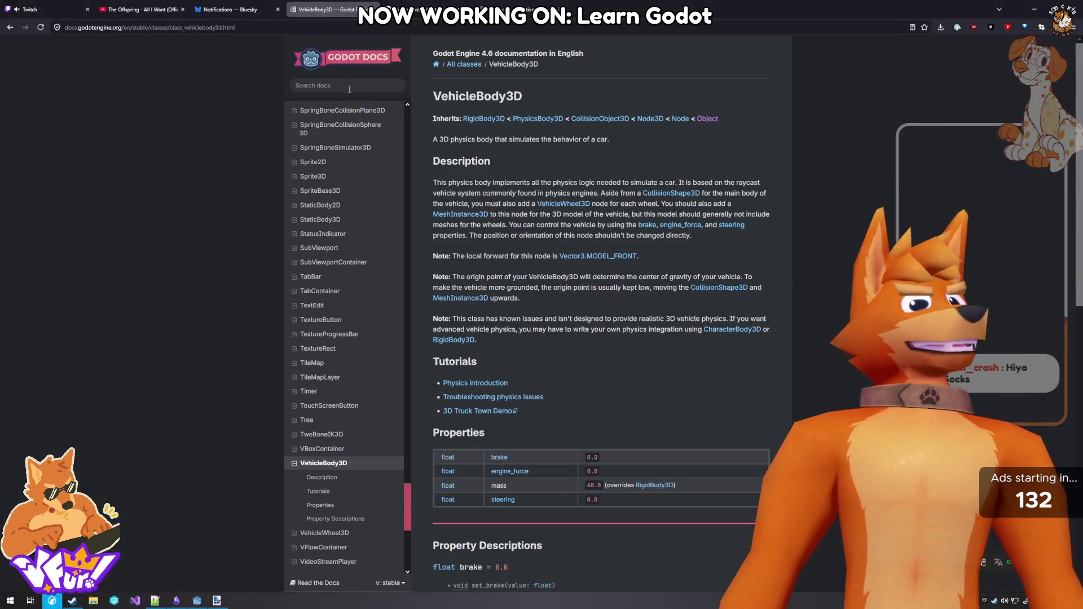
key(slash)
text(gridmaps)
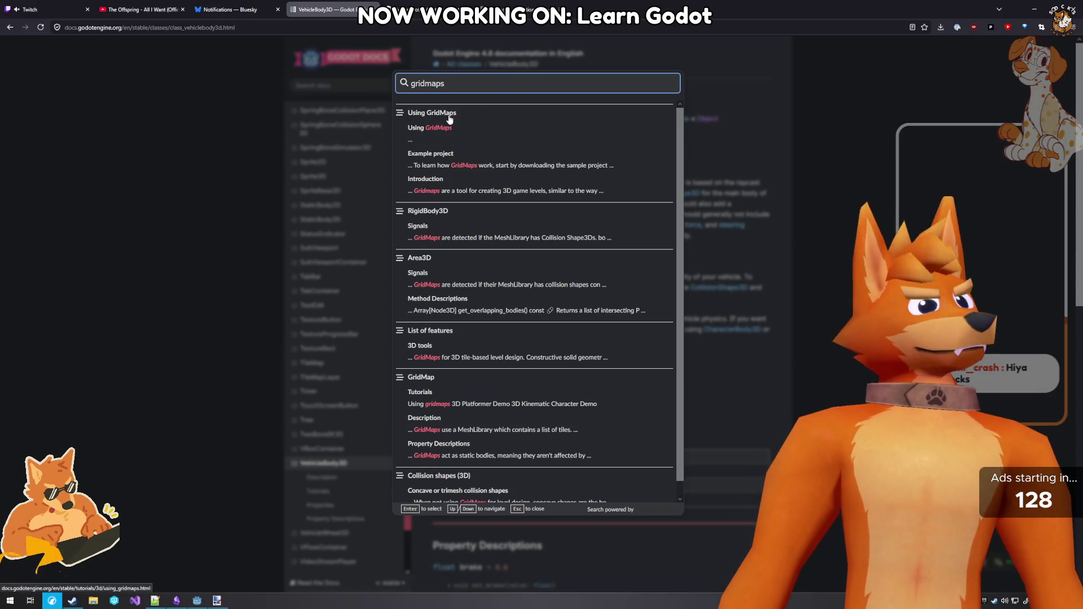
- Open the Using GridMaps tutorial, then the Third-person camera with spring arm page
click(450, 118)
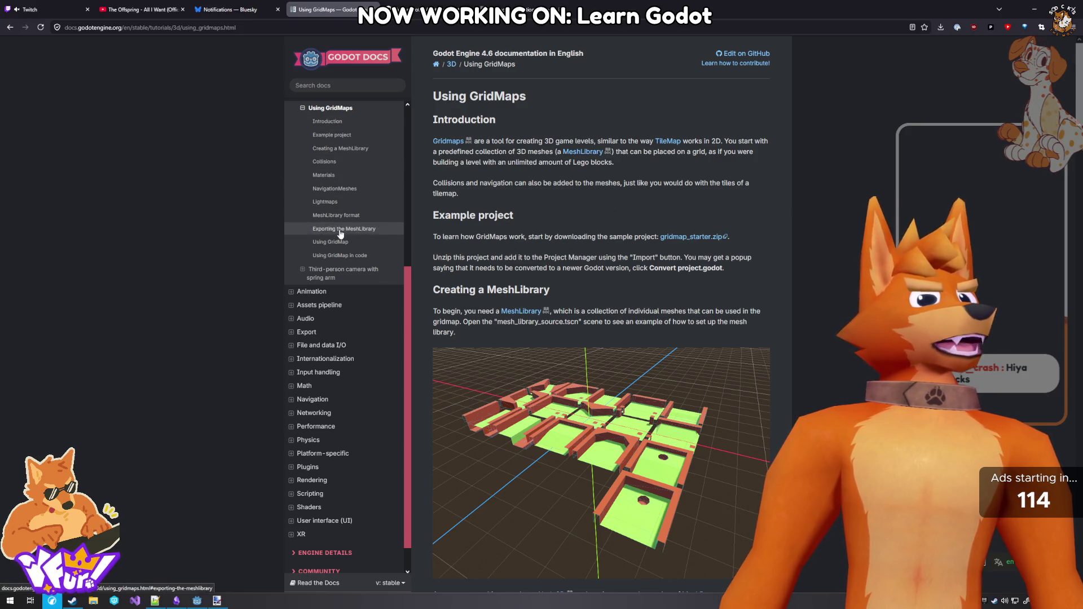
click(368, 280)
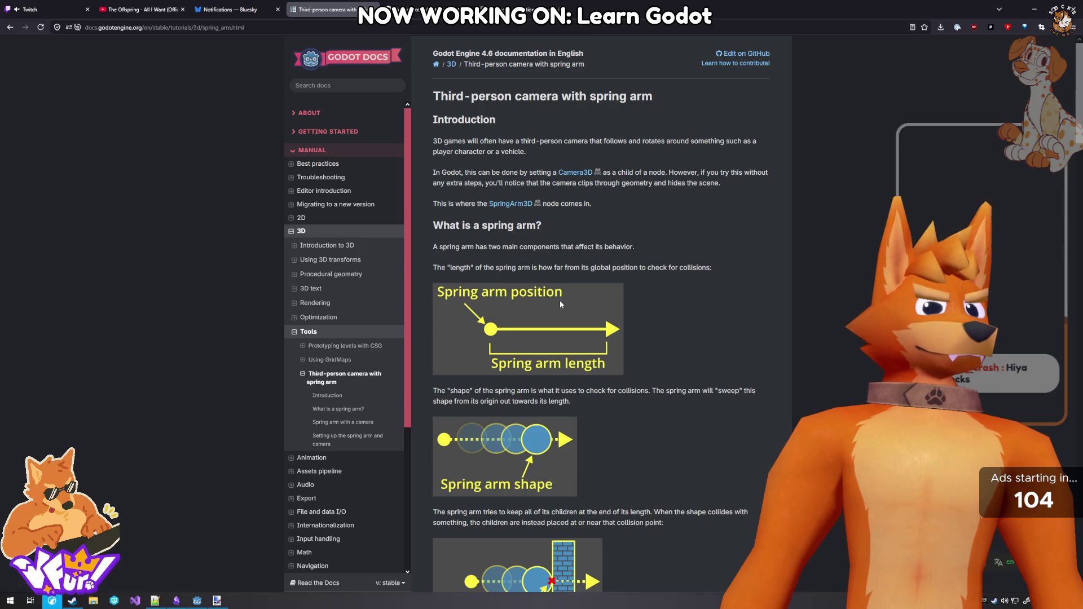
scroll(560, 300, down, 3)
scroll(558, 303, down, 5)
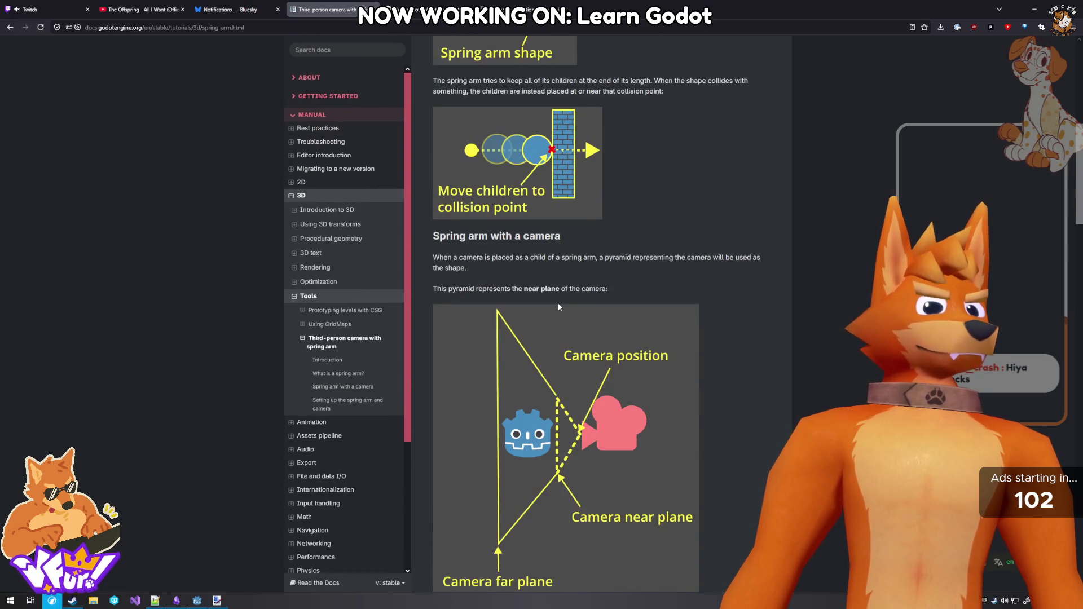
scroll(558, 303, down, 4)
scroll(558, 306, down, 5)
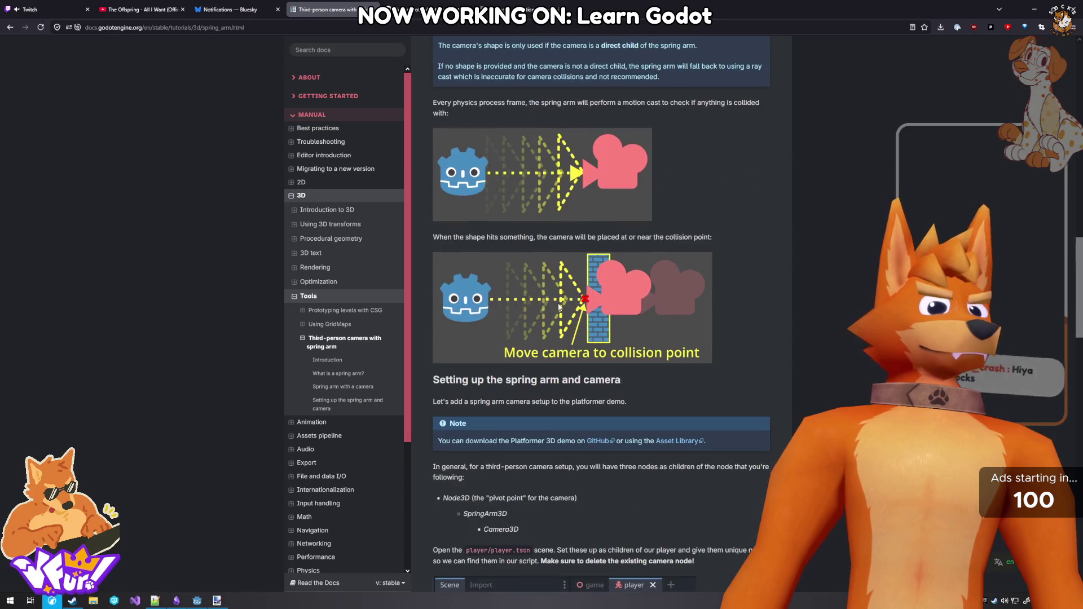
scroll(559, 307, down, 3)
scroll(559, 306, down, 15)
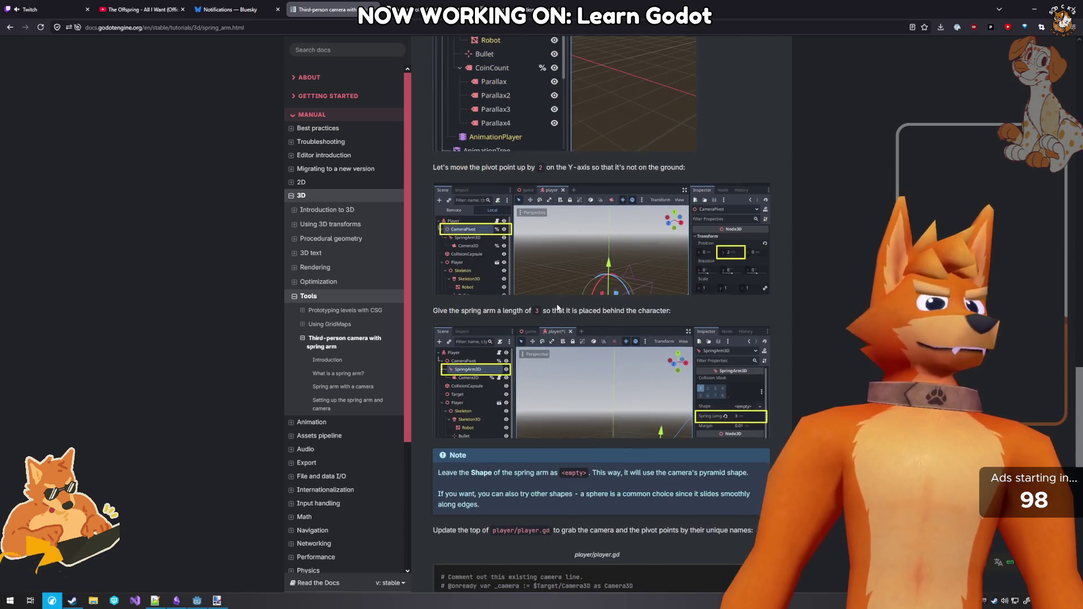
scroll(553, 309, down, 3)
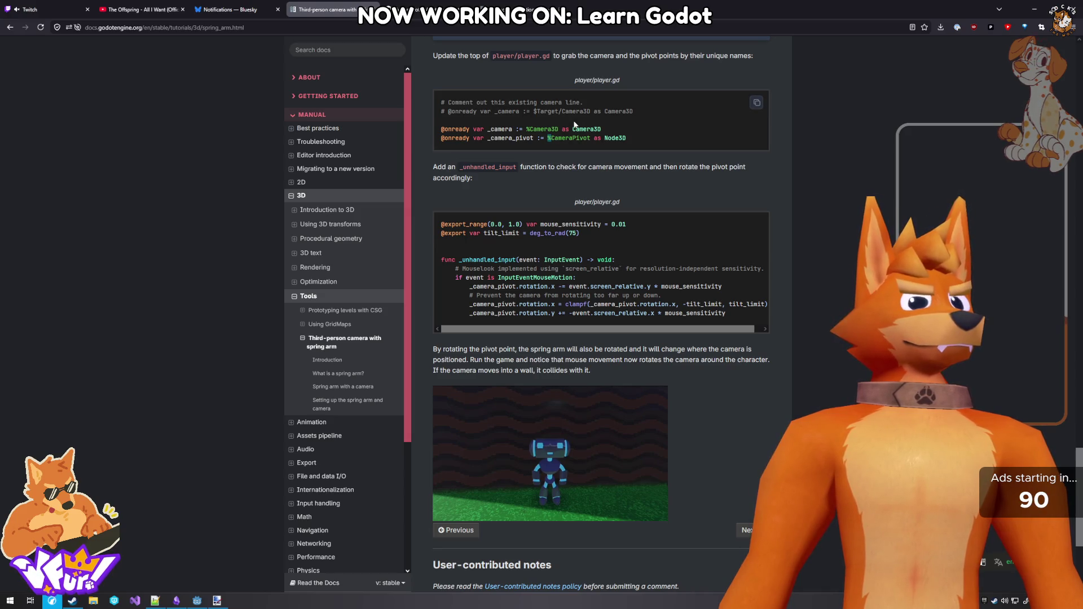
double_click(458, 130)
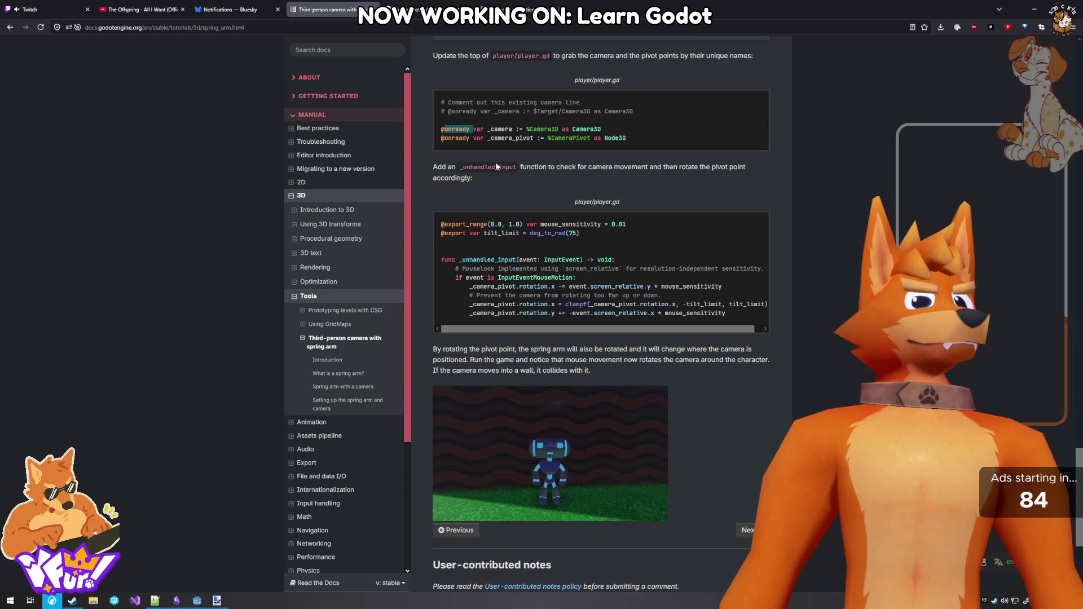
scroll(497, 166, up, 5)
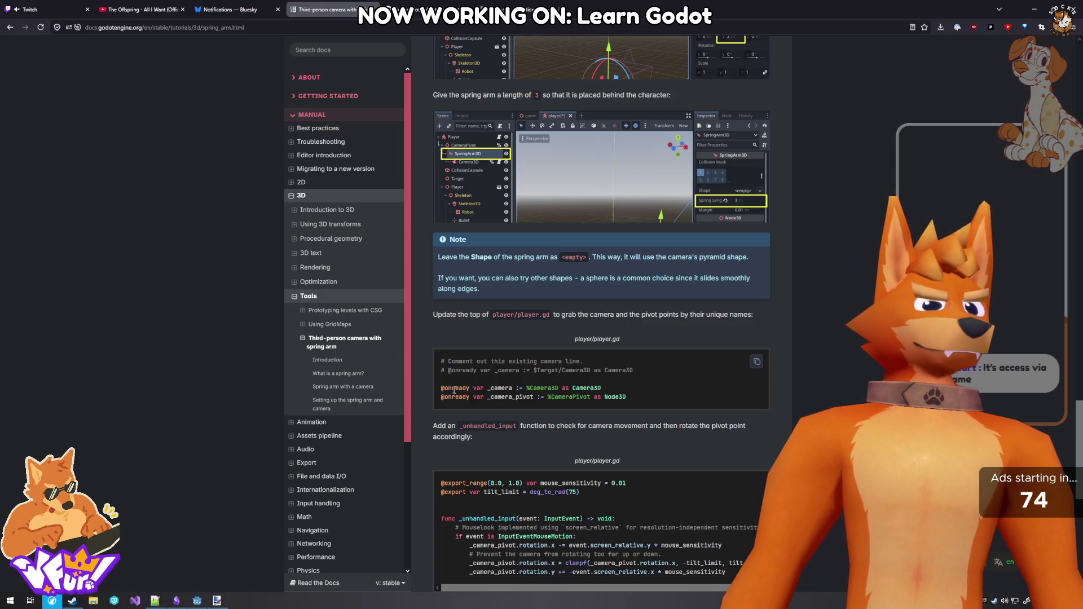
scroll(454, 389, down, 2)
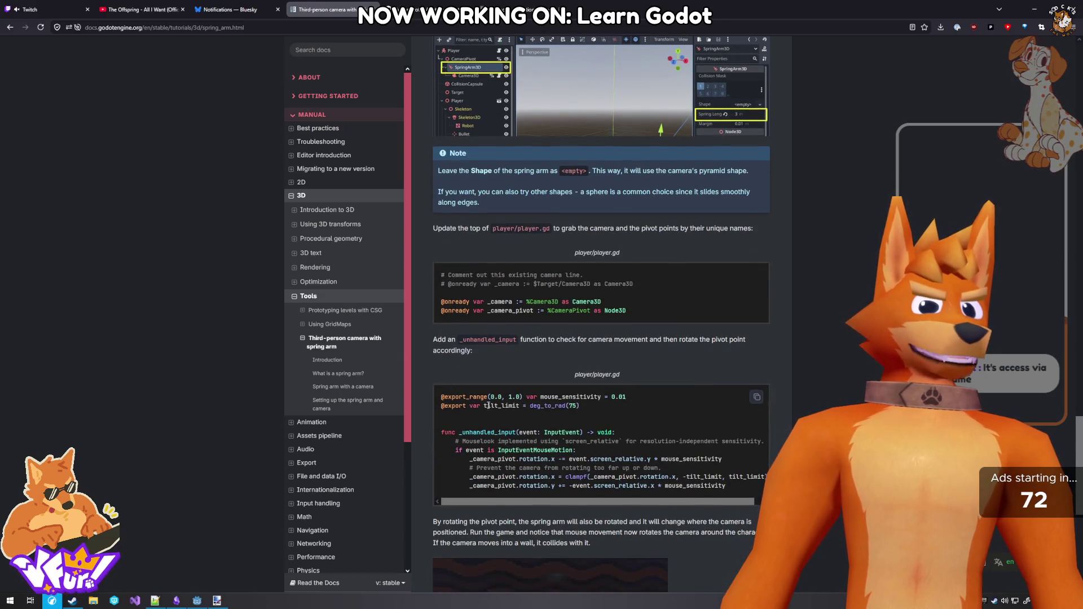
scroll(522, 404, down, 6)
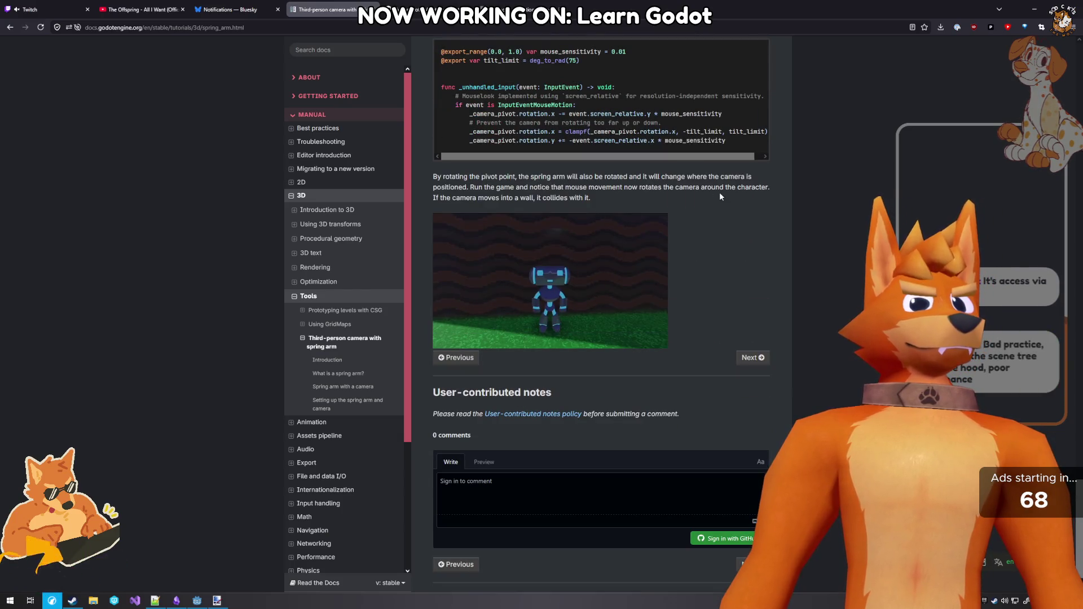
scroll(752, 254, up, 15)
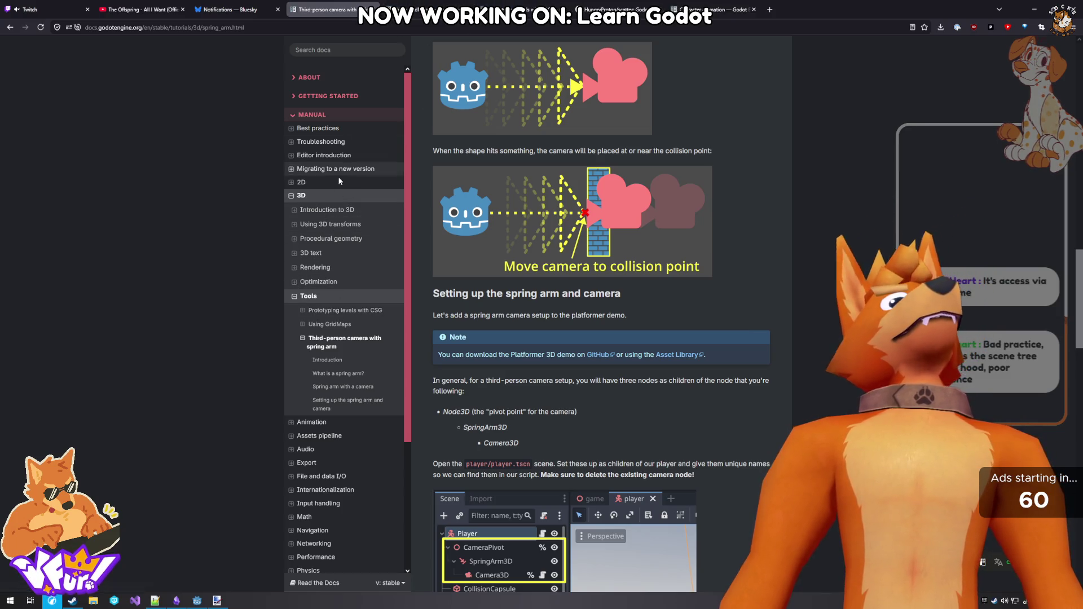
click(294, 240)
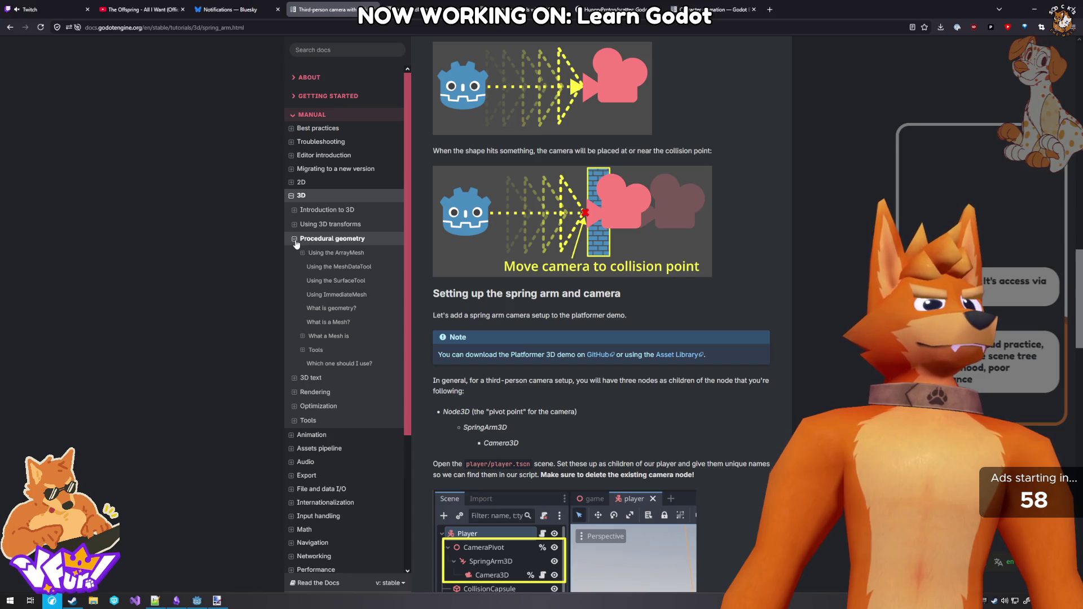
click(295, 225)
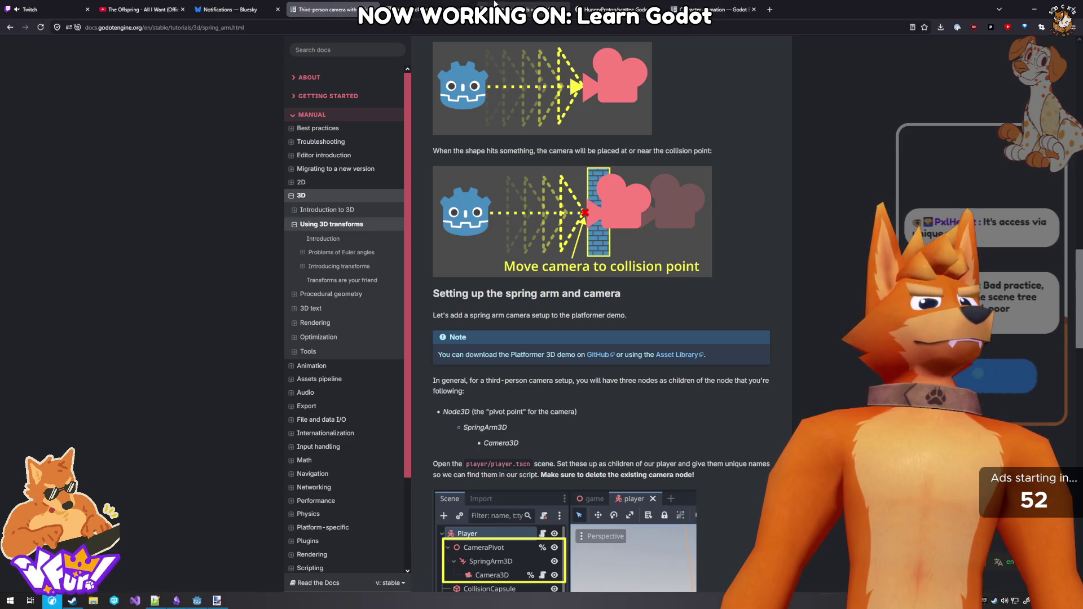
click(446, 7)
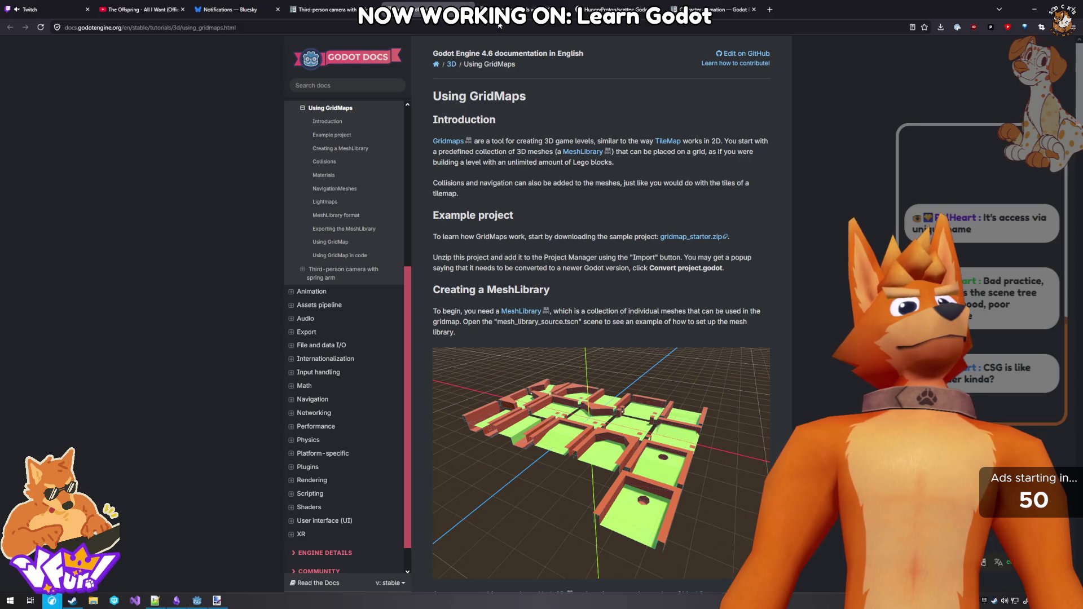
- Read down Using GridMaps through MeshLibrary and GridMap panel sections to Using GridMap in code
click(491, 27)
right_click(491, 28)
click(516, 81)
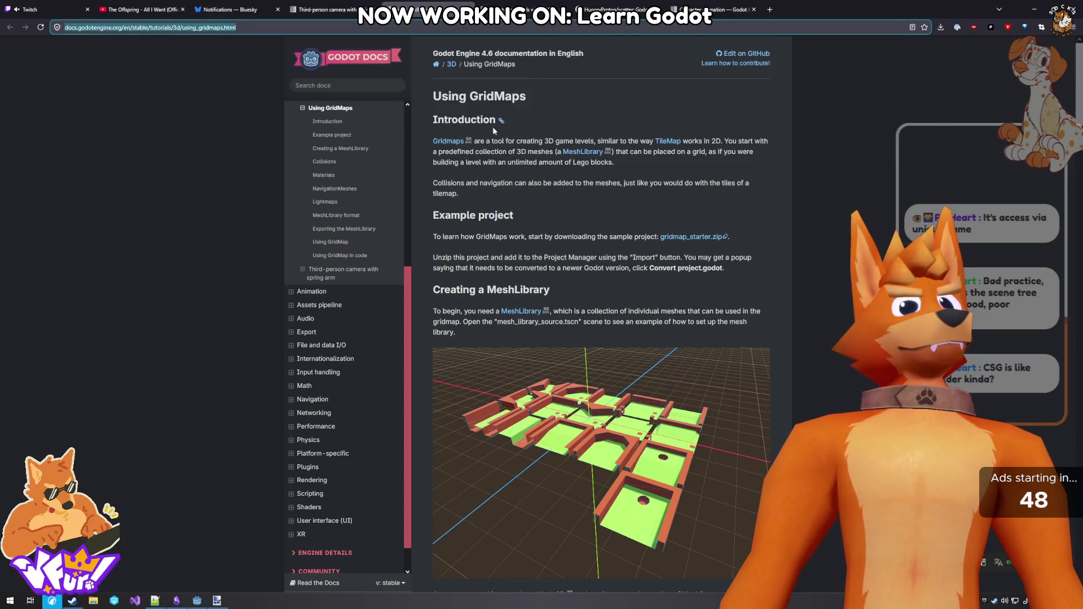
scroll(523, 269, down, 10)
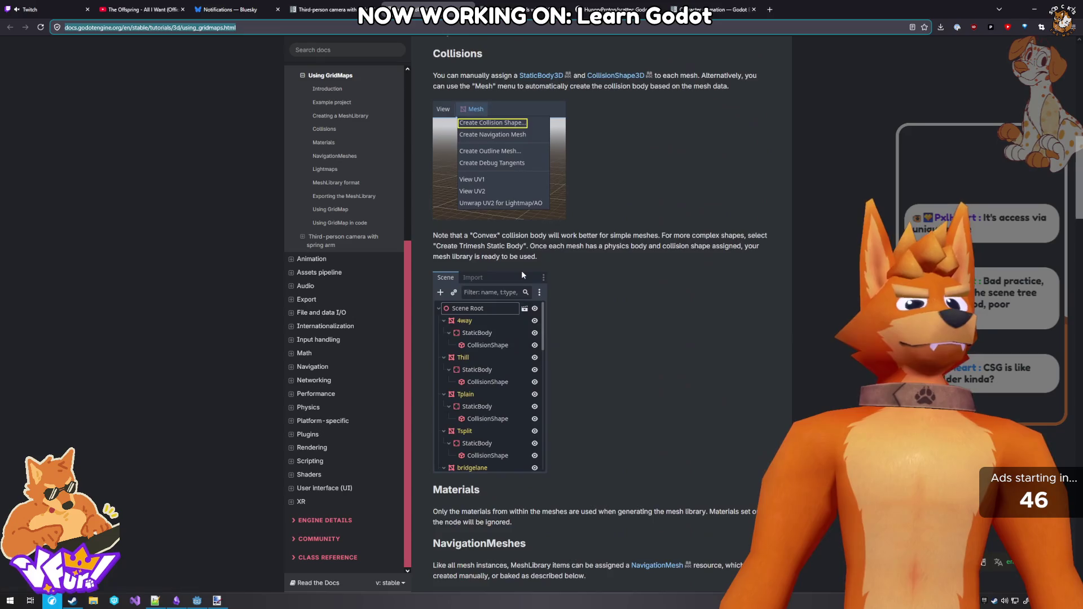
scroll(521, 270, down, 5)
scroll(521, 270, down, 4)
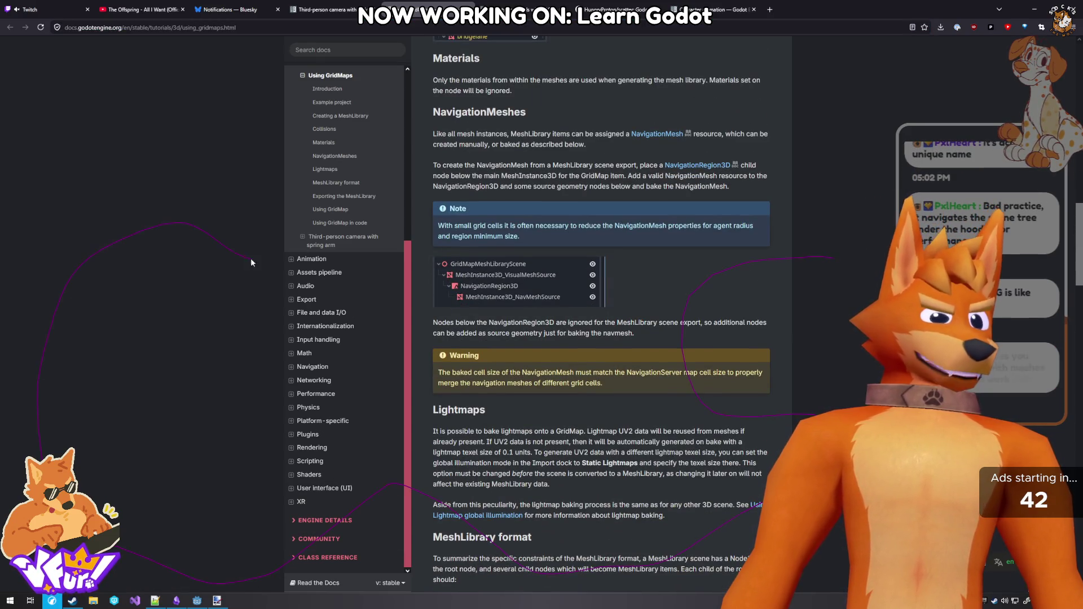
scroll(275, 369, down, 5)
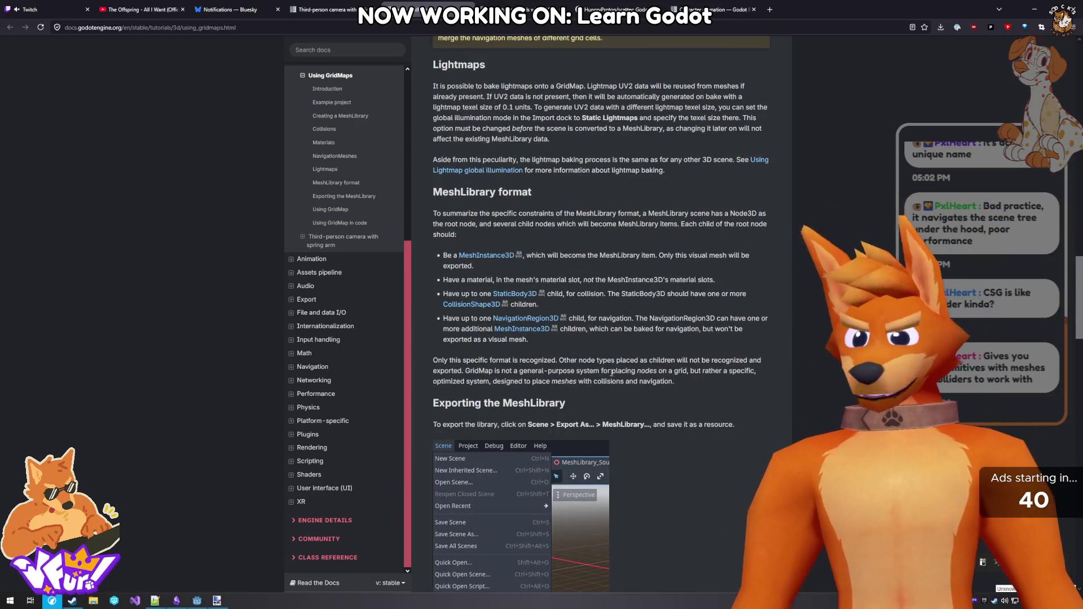
scroll(608, 360, down, 7)
scroll(608, 360, down, 5)
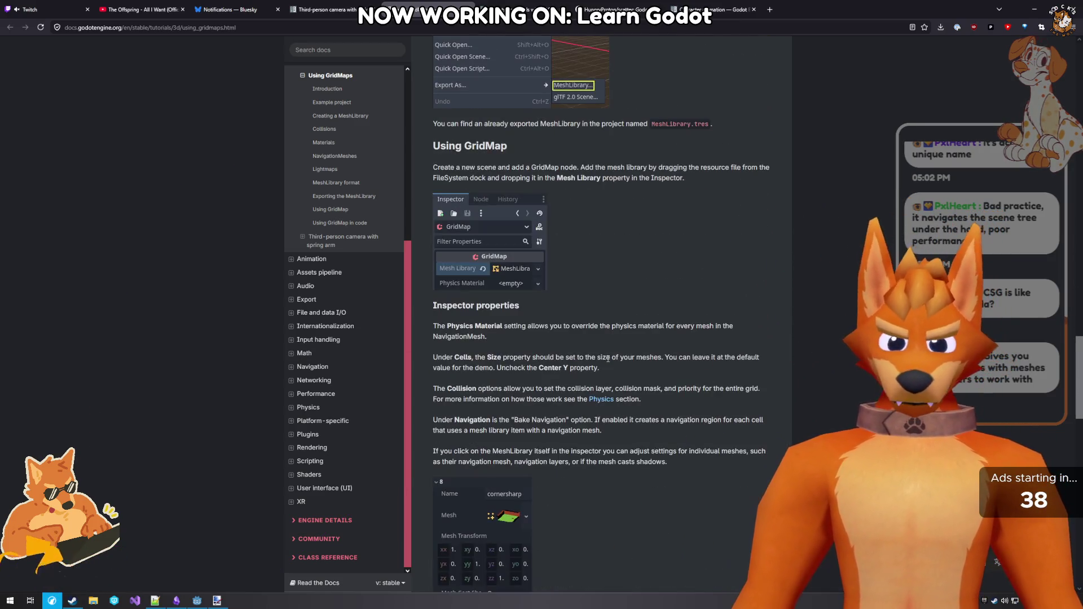
scroll(609, 361, down, 3)
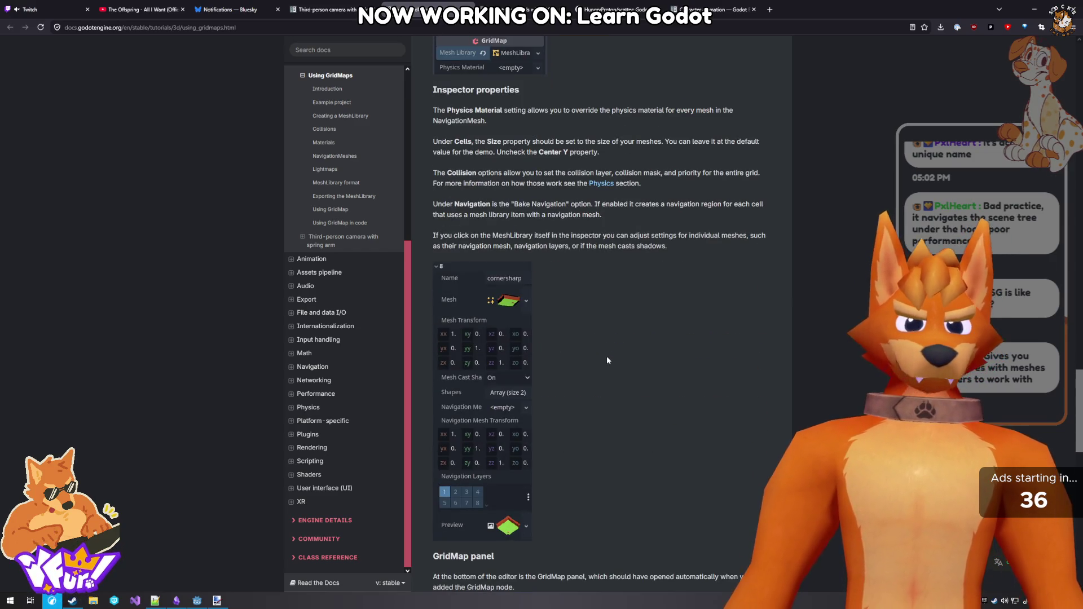
scroll(607, 357, down, 6)
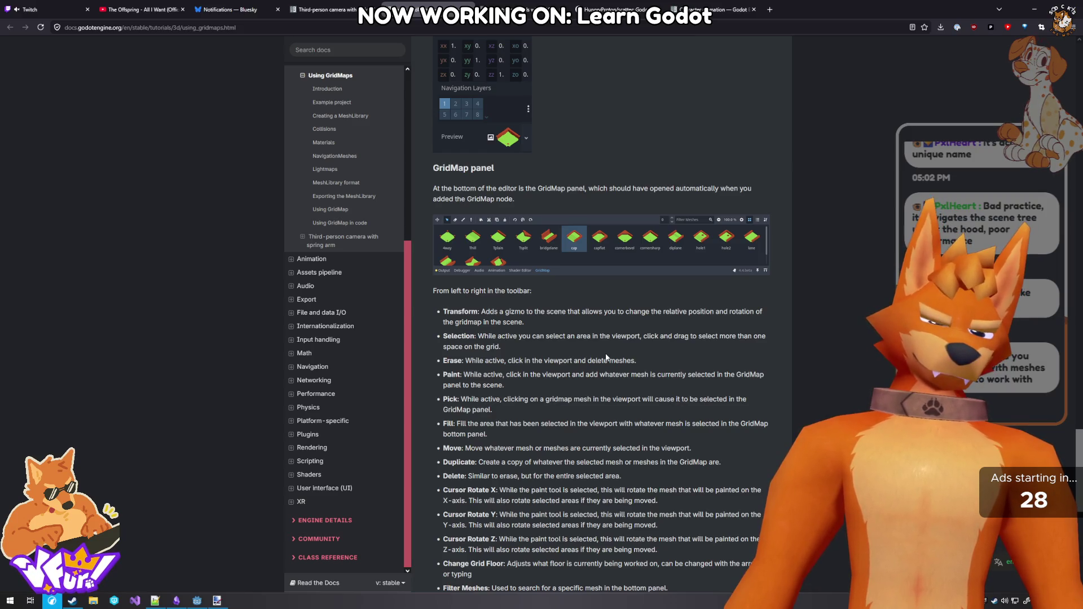
scroll(607, 358, down, 8)
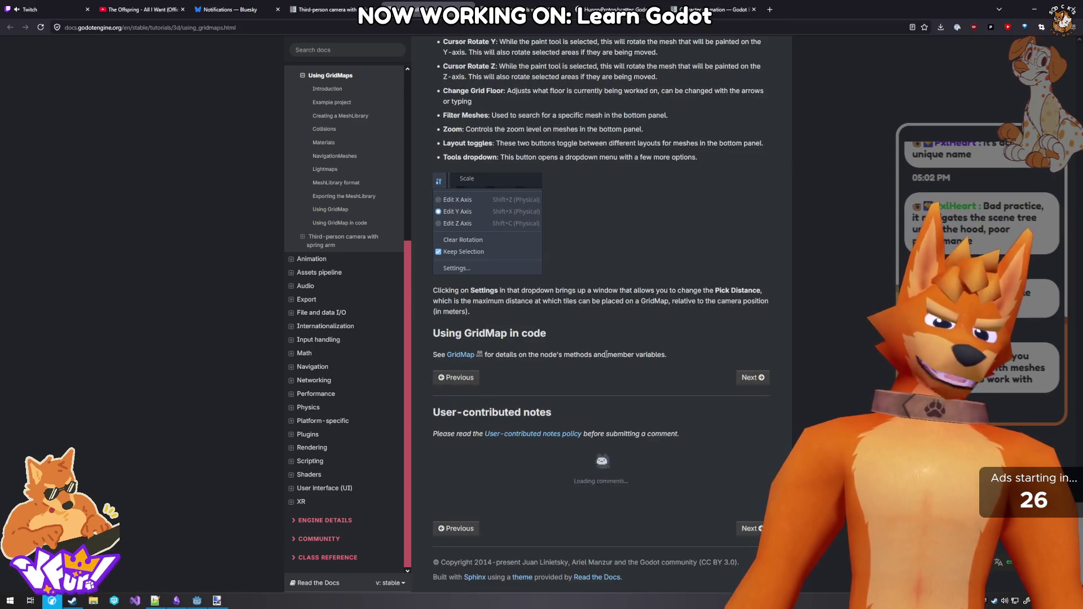
scroll(607, 354, up, 15)
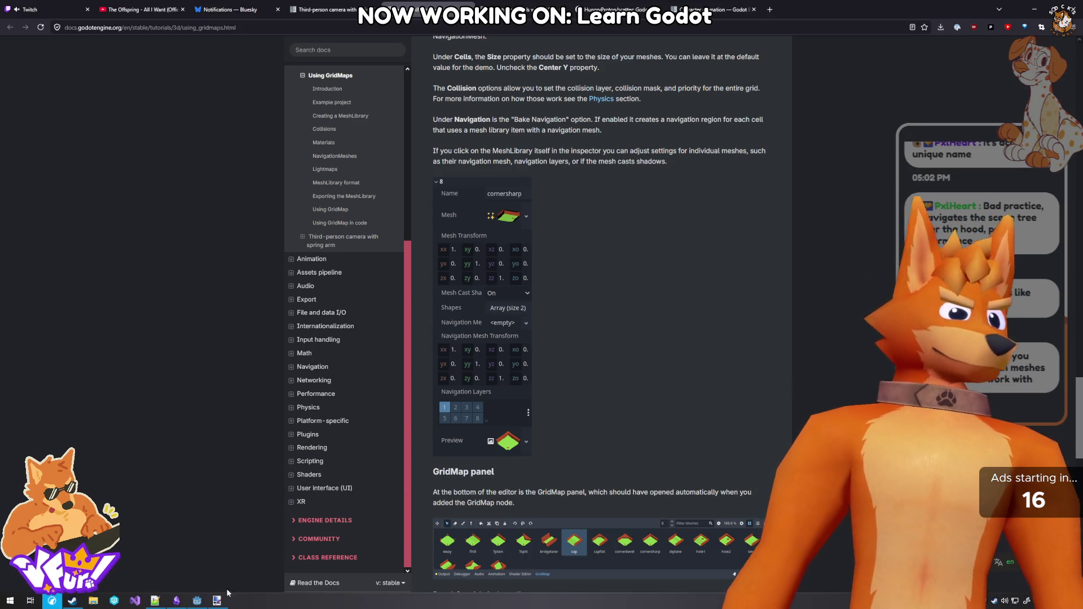
- Back in Godot, close the node chooser without adding anything and zoom around the 3D viewport
click(196, 602)
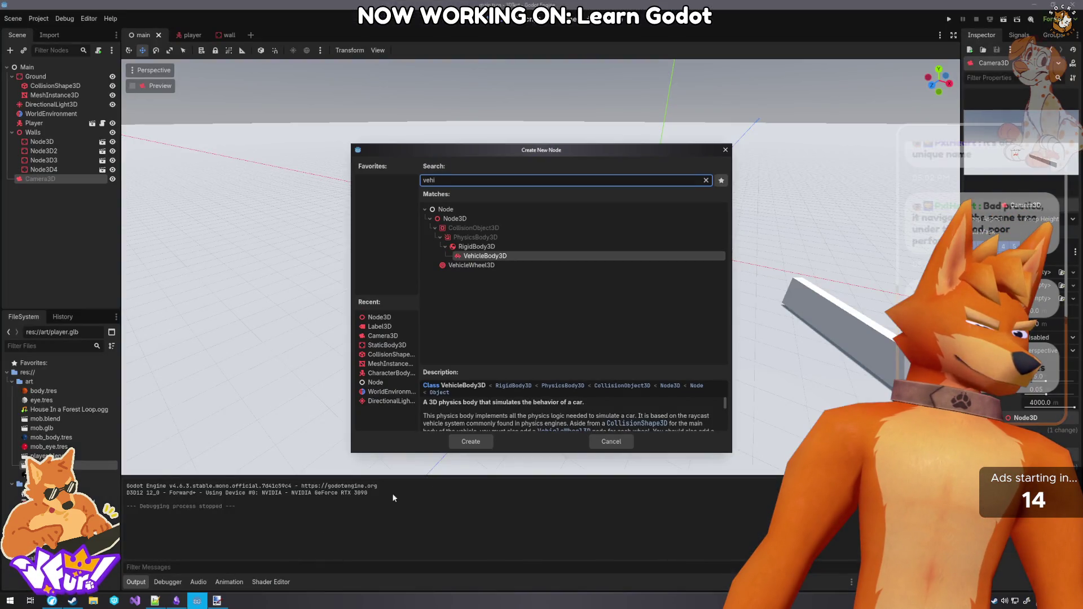
click(606, 442)
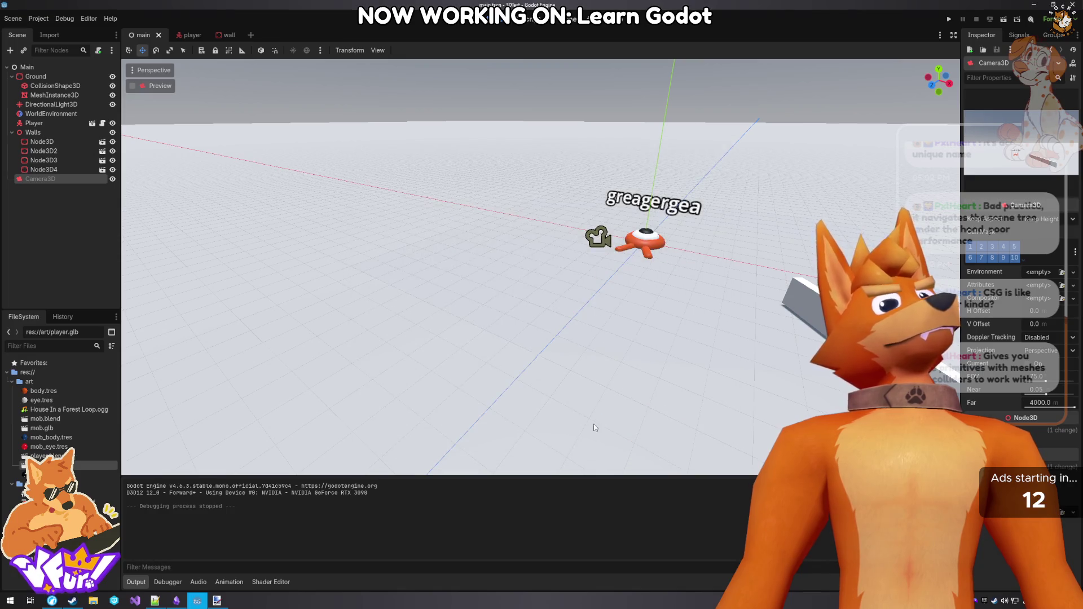
scroll(593, 424, down, 10)
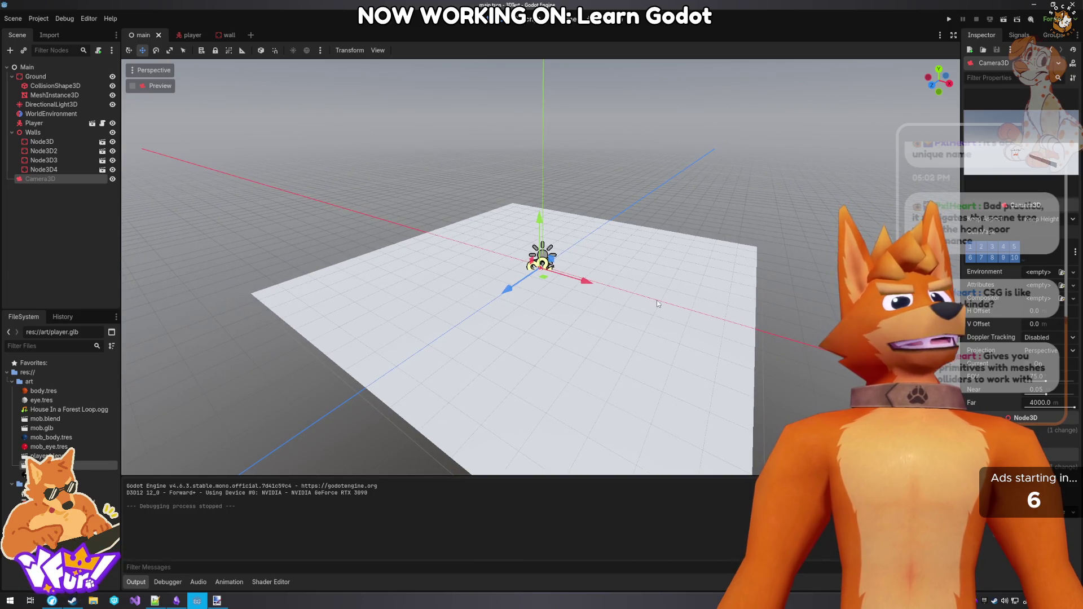
scroll(657, 303, up, 10)
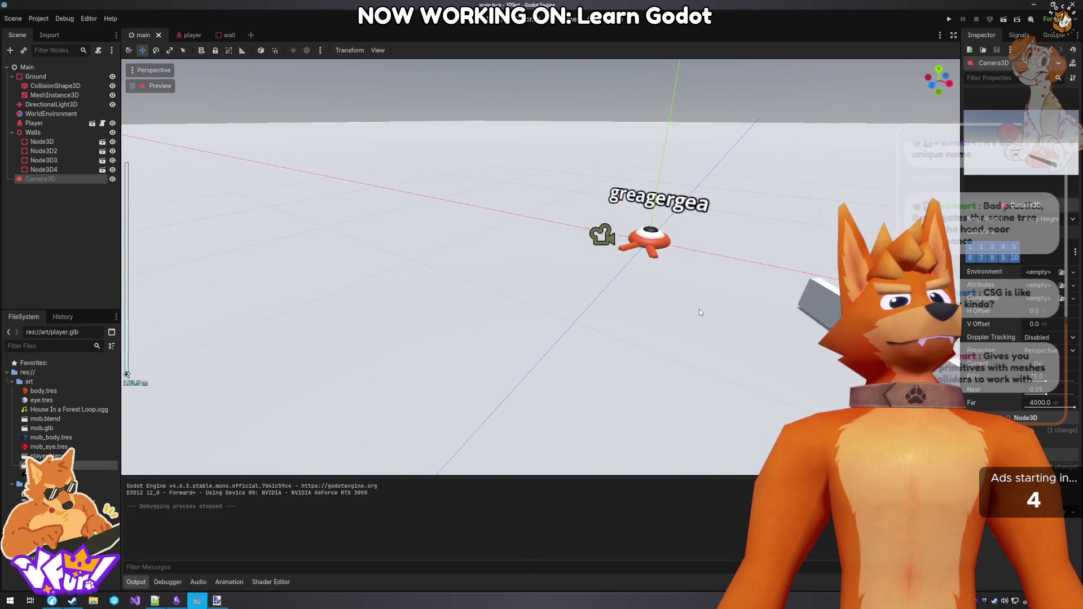
scroll(699, 309, down, 10)
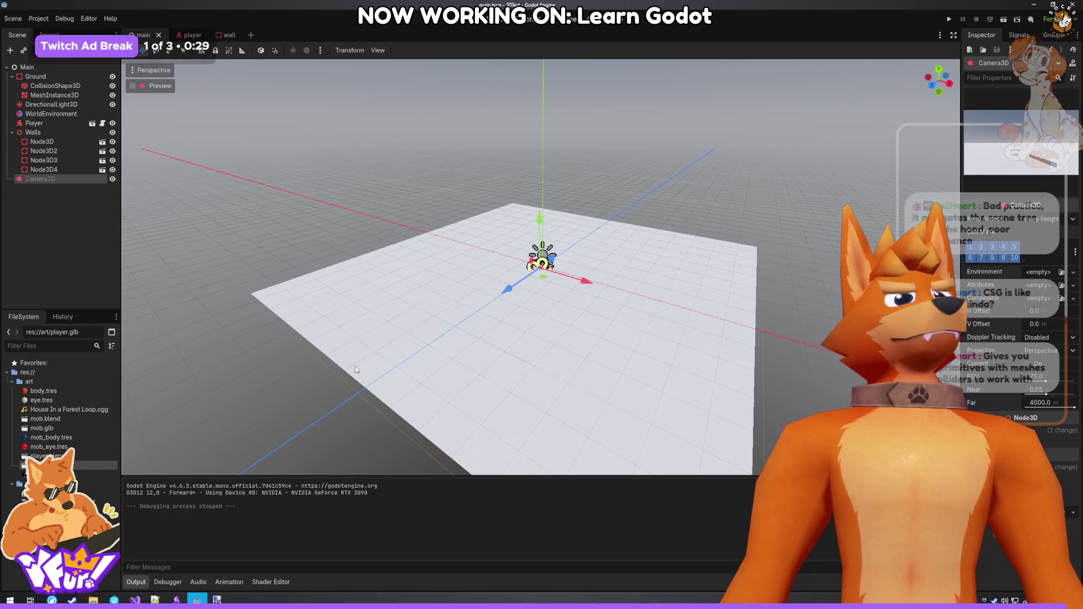
scroll(354, 366, up, 2)
scroll(354, 366, down, 2)
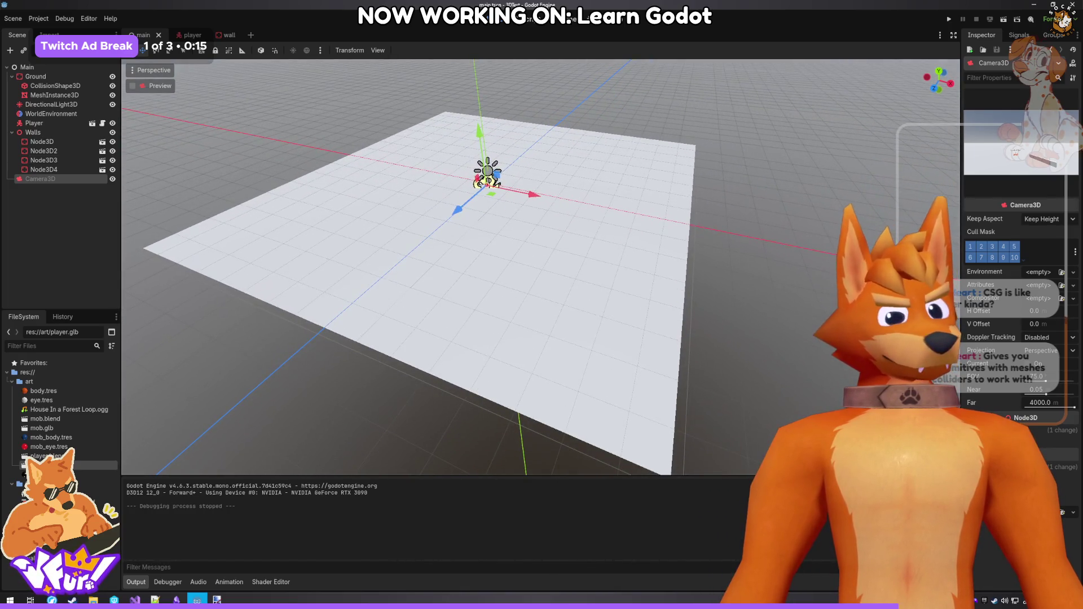
scroll(538, 279, down, 10)
scroll(530, 259, down, 3)
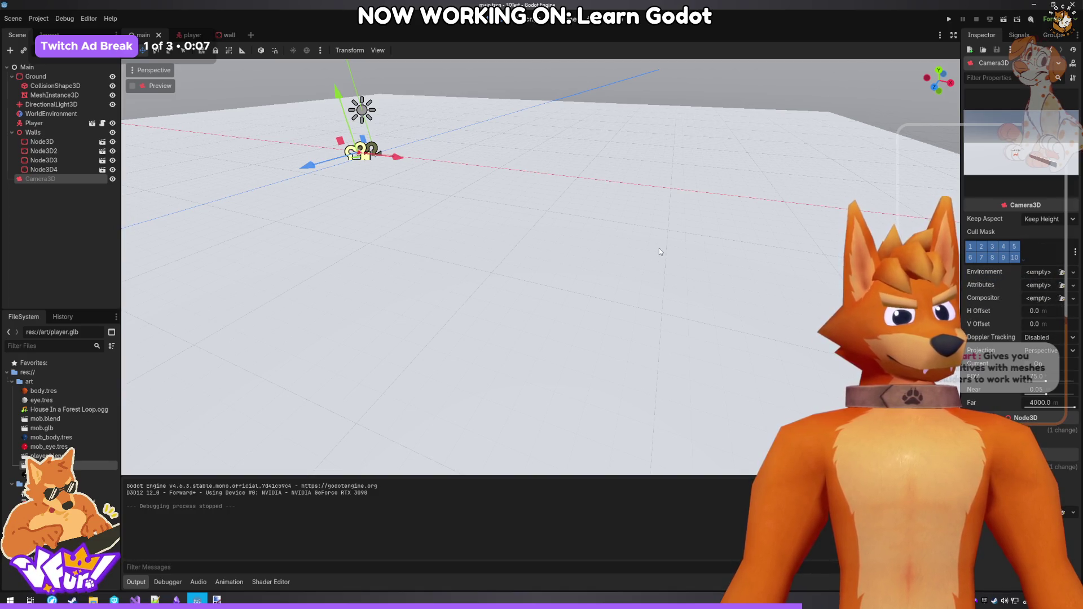
scroll(658, 248, down, 8)
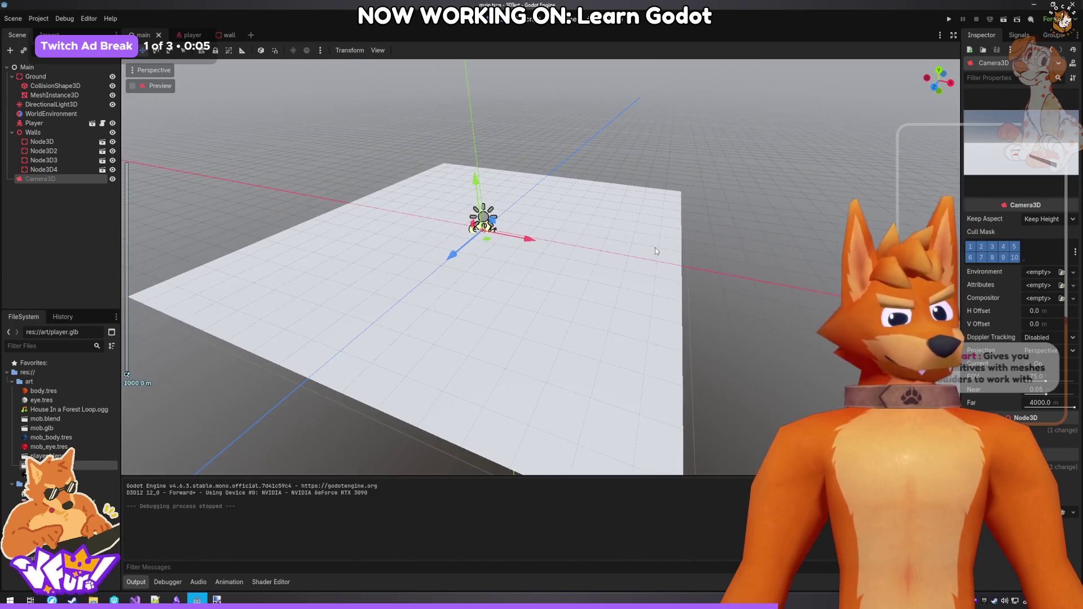
- Frame Camera3D and orbit the viewport to see the camera, wall and player
drag(638, 246, 649, 293)
scroll(614, 229, up, 5)
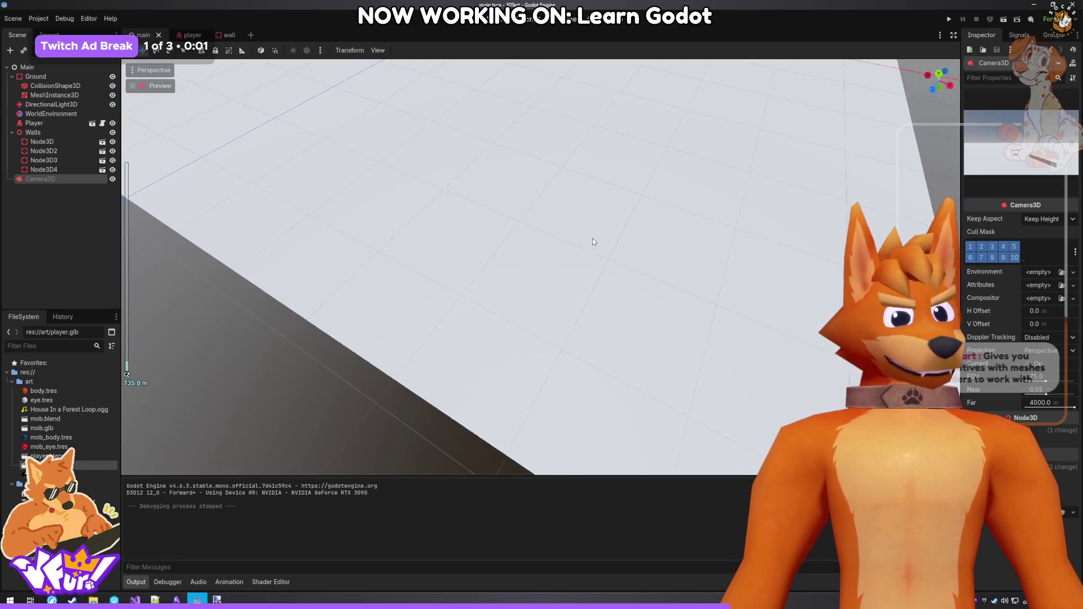
scroll(539, 274, down, 5)
scroll(539, 273, up, 10)
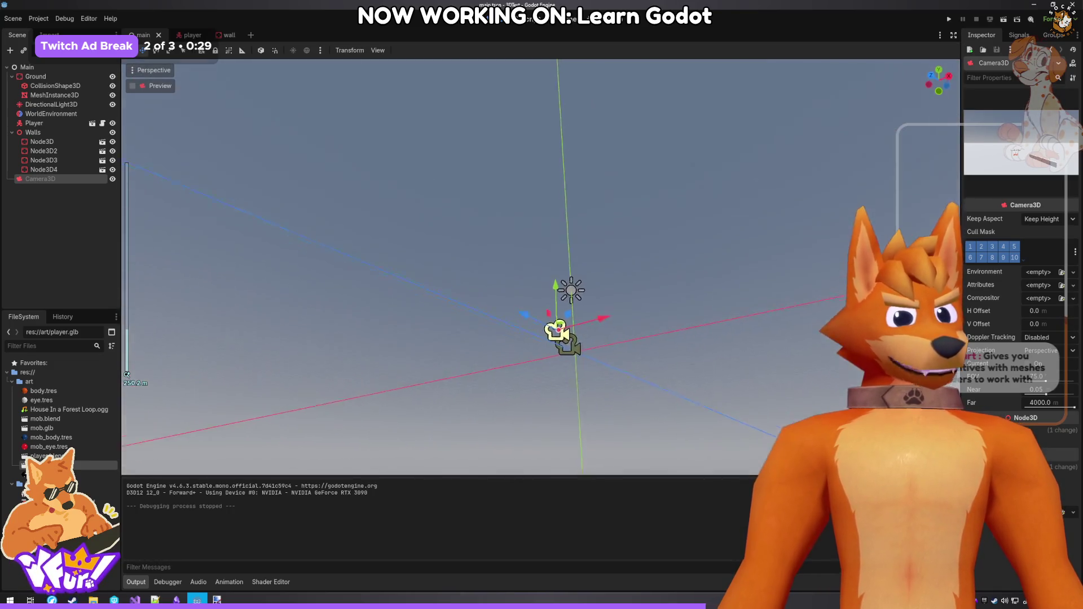
key(f)
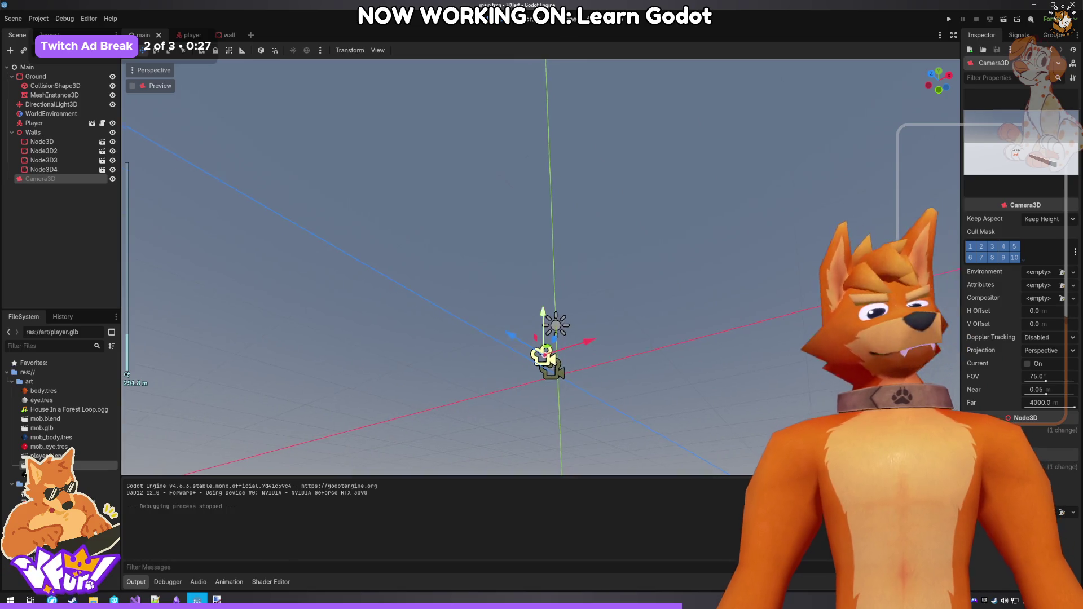
scroll(540, 266, down, 10)
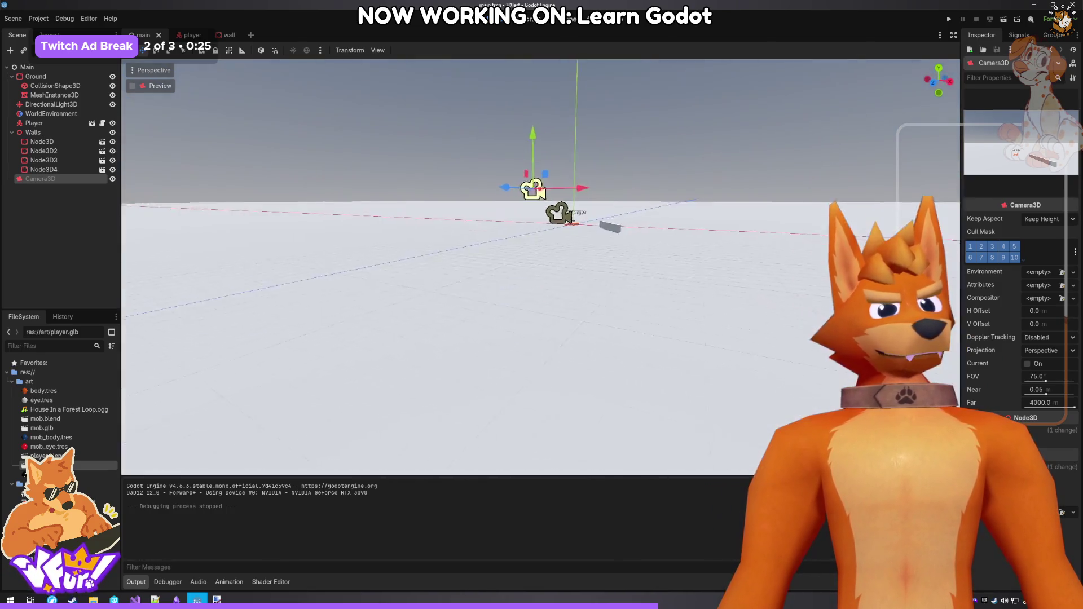
mouse_move(541, 266)
mouse_down()
mouse_move(496, 265)
mouse_move(564, 316)
mouse_up()
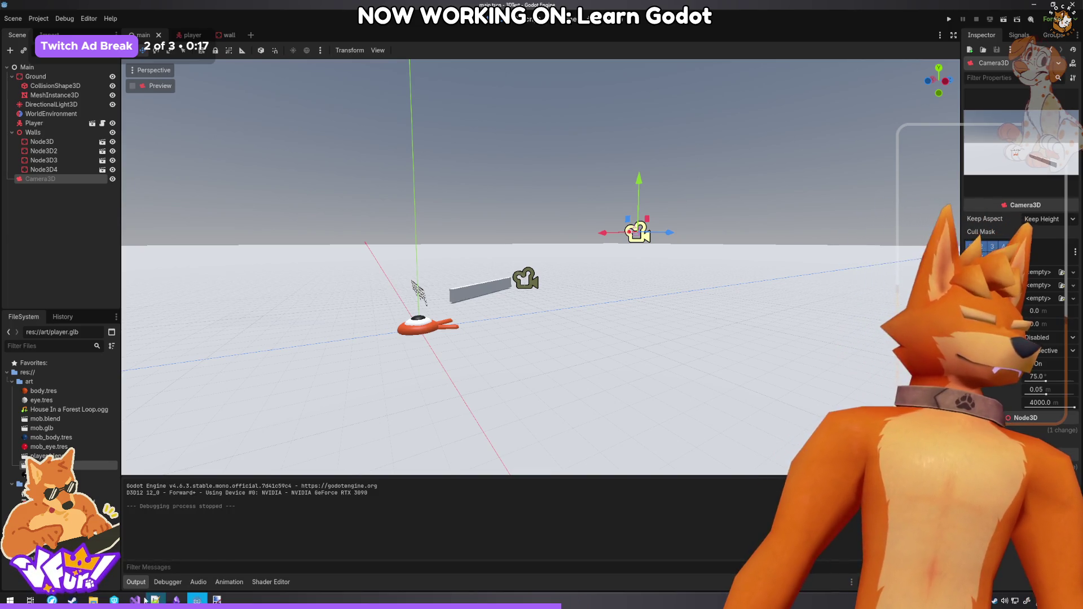
key(alt+Tab)
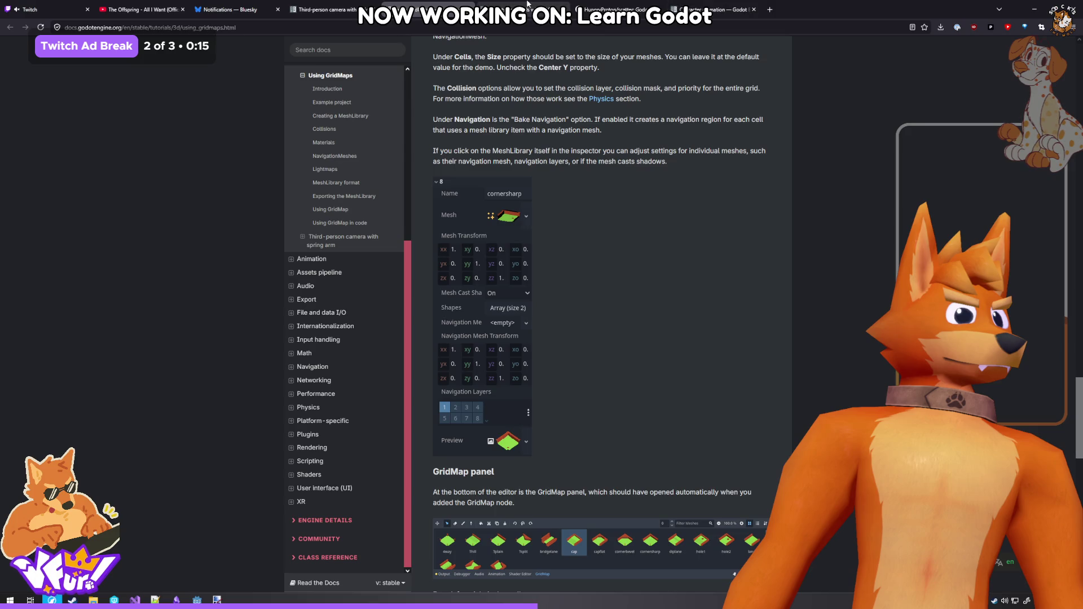
- From the CSG prototyping page, open the FuncGodot and Cyclops Level Builder links in new tabs and view FuncGodot
click(528, 7)
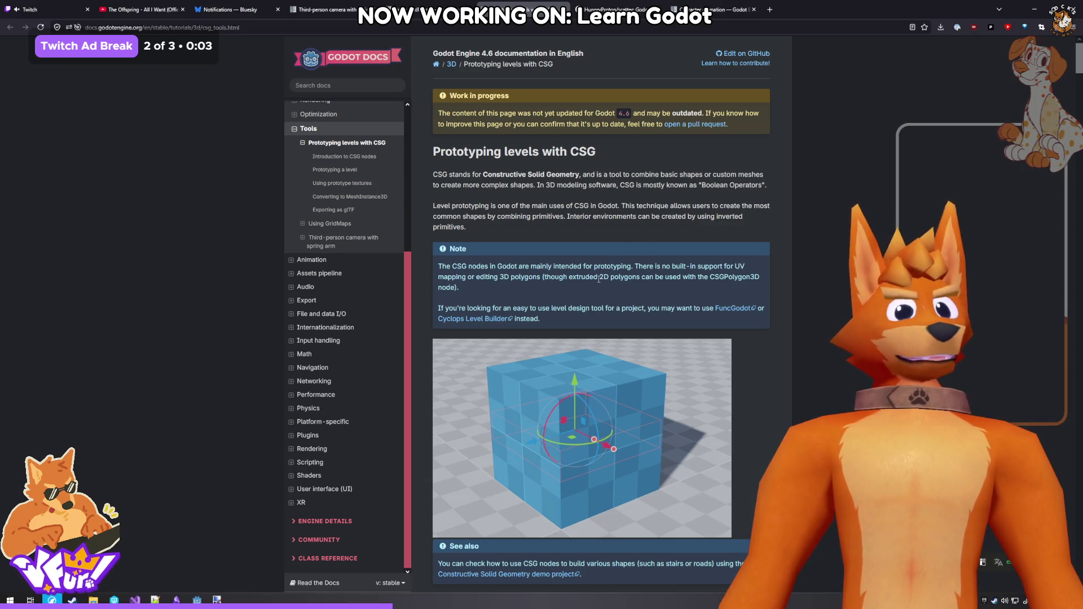
scroll(599, 279, down, 1)
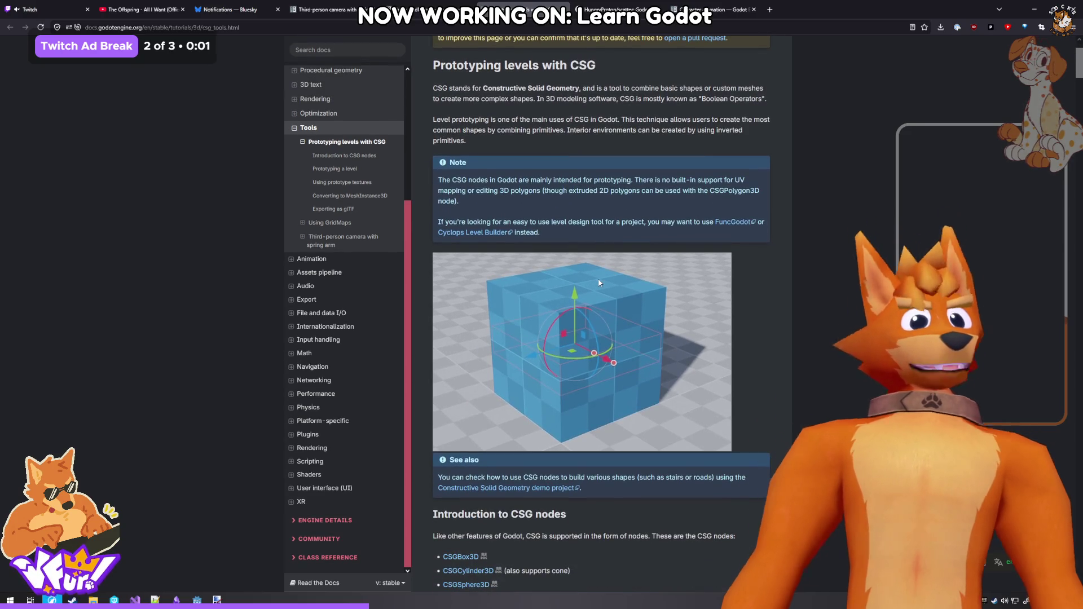
scroll(599, 279, down, 2)
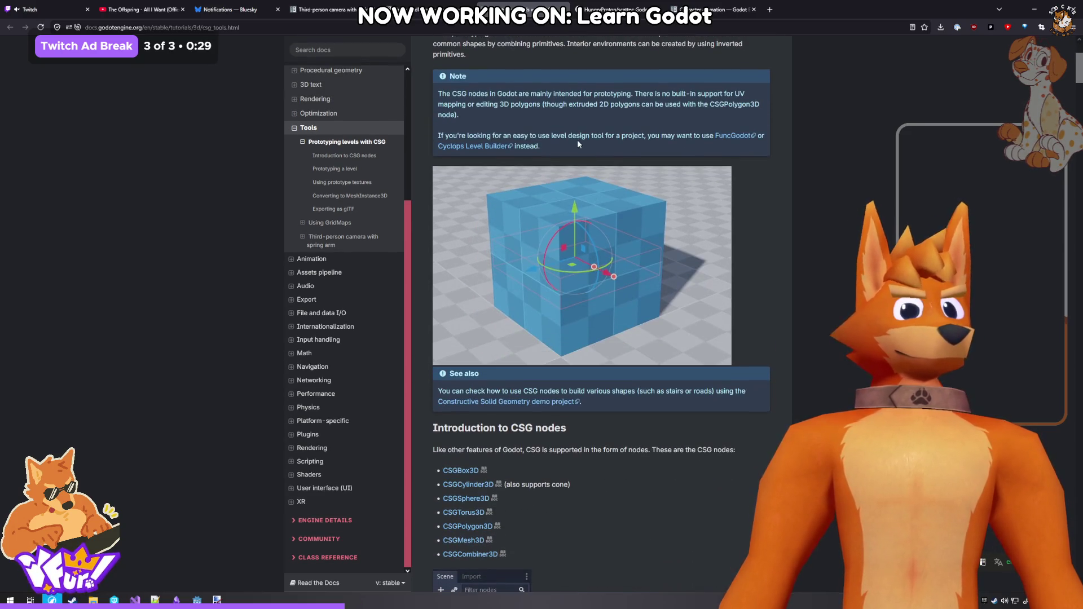
middle_click(736, 138)
middle_click(469, 148)
click(605, 8)
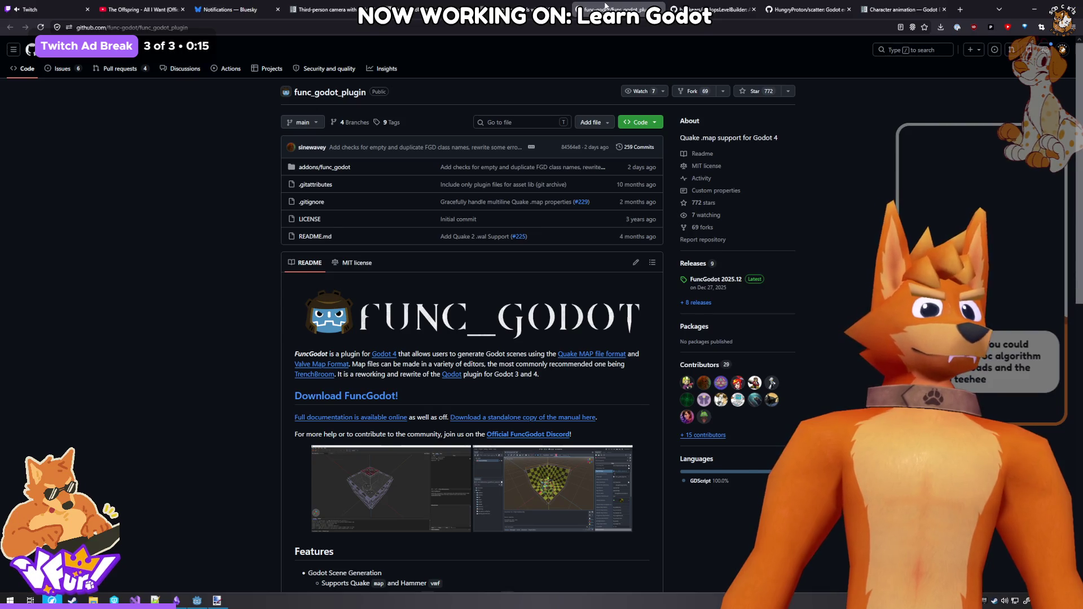
- Close the FuncGodot tab, skim the Cyclops Level Builder README, then return to the CSG docs
middle_click(604, 6)
scroll(533, 310, down, 3)
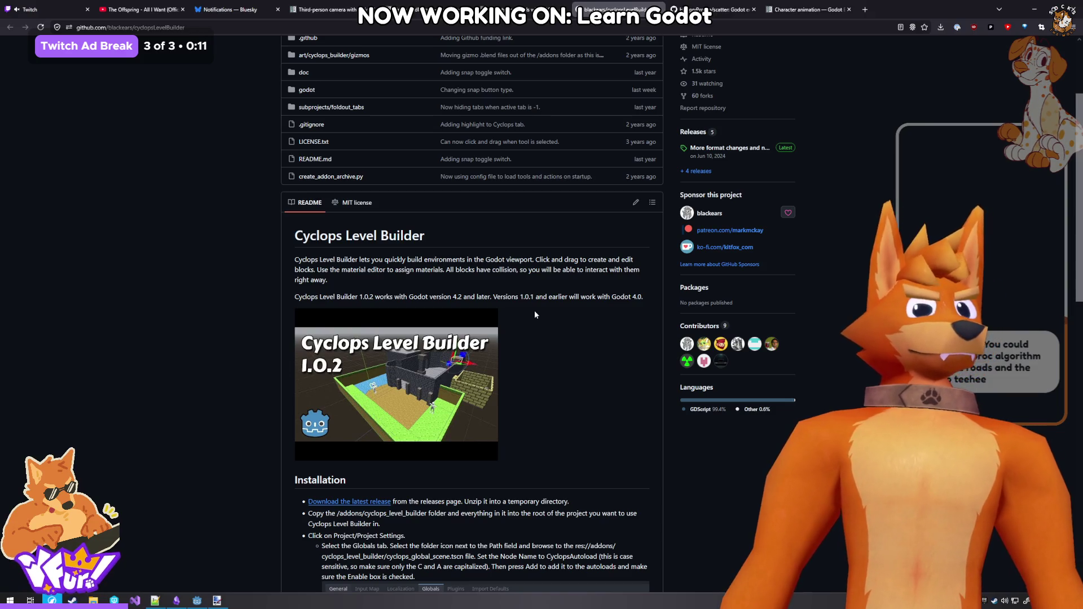
scroll(533, 310, down, 5)
scroll(534, 311, down, 4)
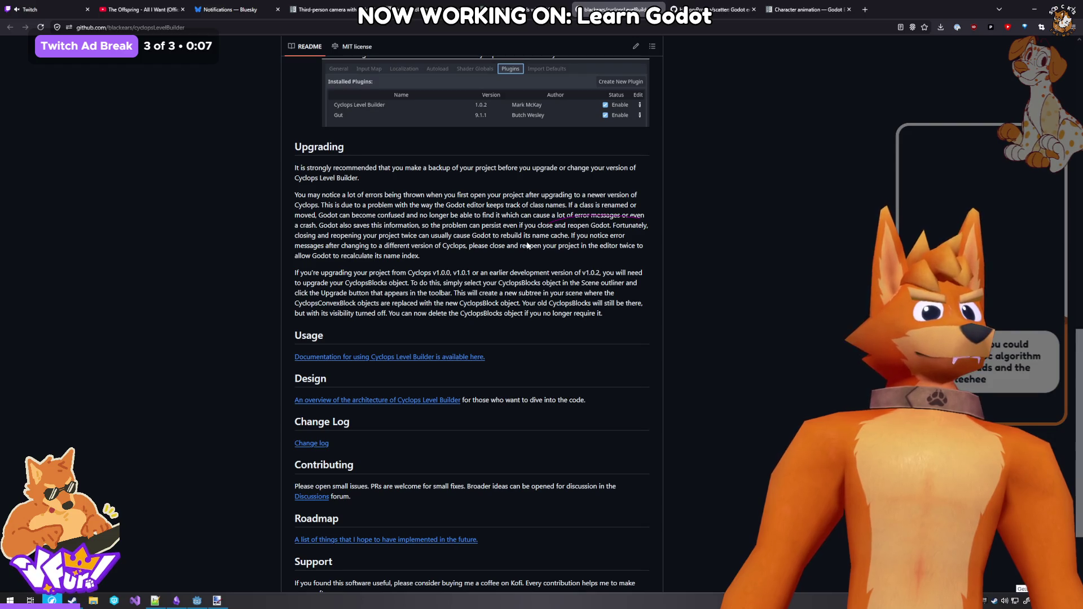
key(ctrl+Tab)
key(ctrl+shift+Tab)
- Scroll through the Introduction to CSG nodes docs page
scroll(560, 361, down, 2)
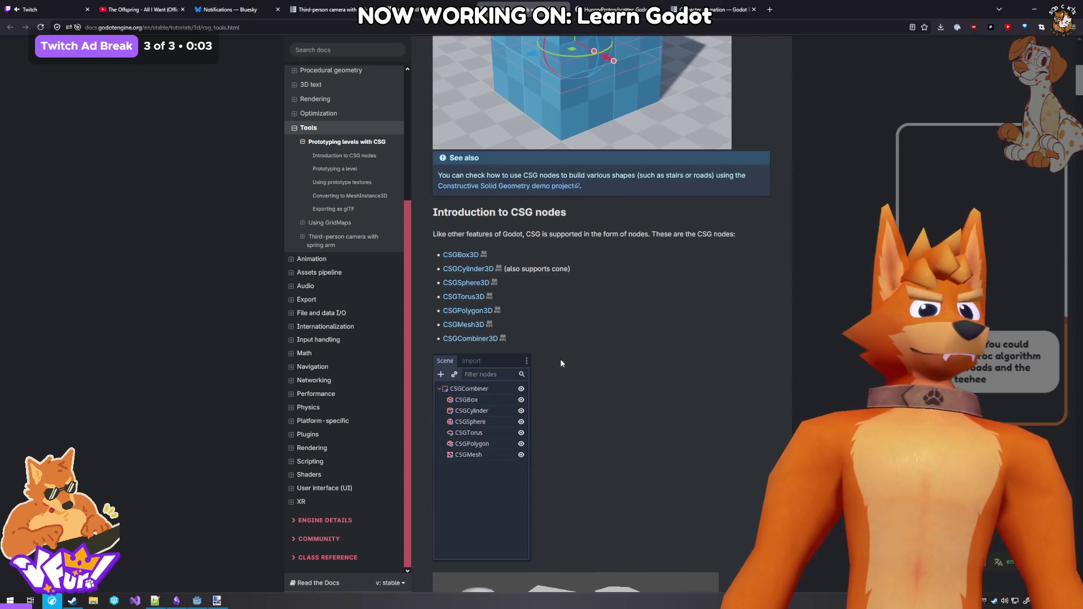
scroll(561, 359, down, 7)
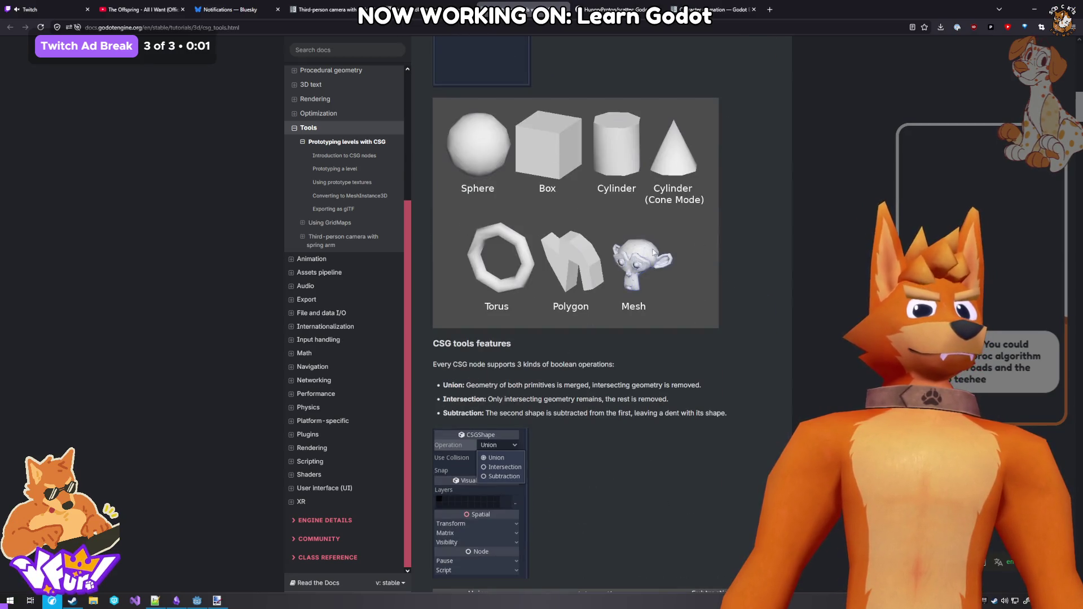
scroll(647, 420, down, 10)
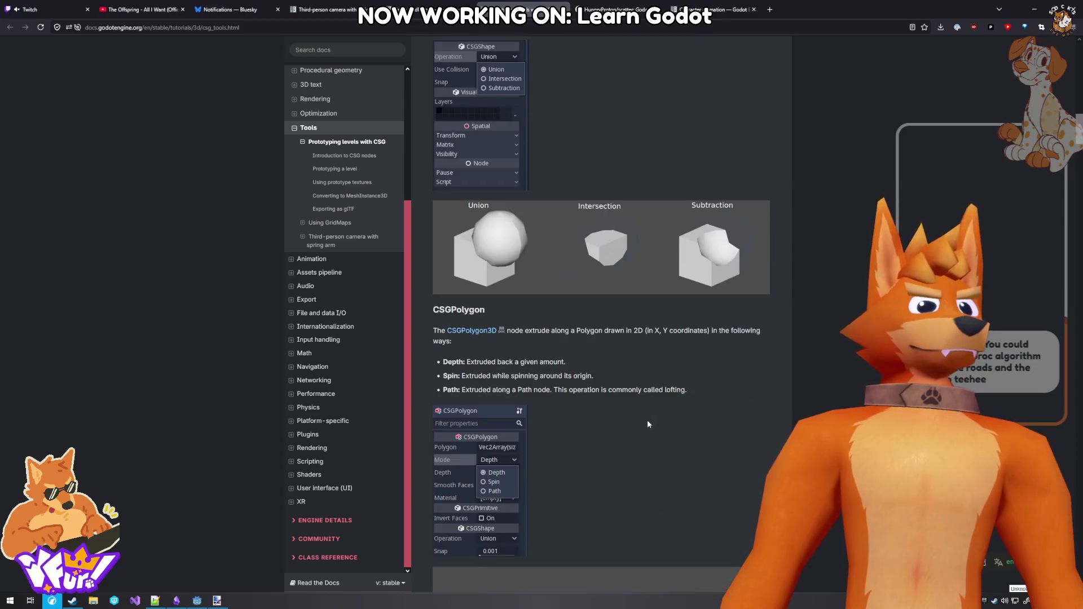
scroll(645, 421, up, 3)
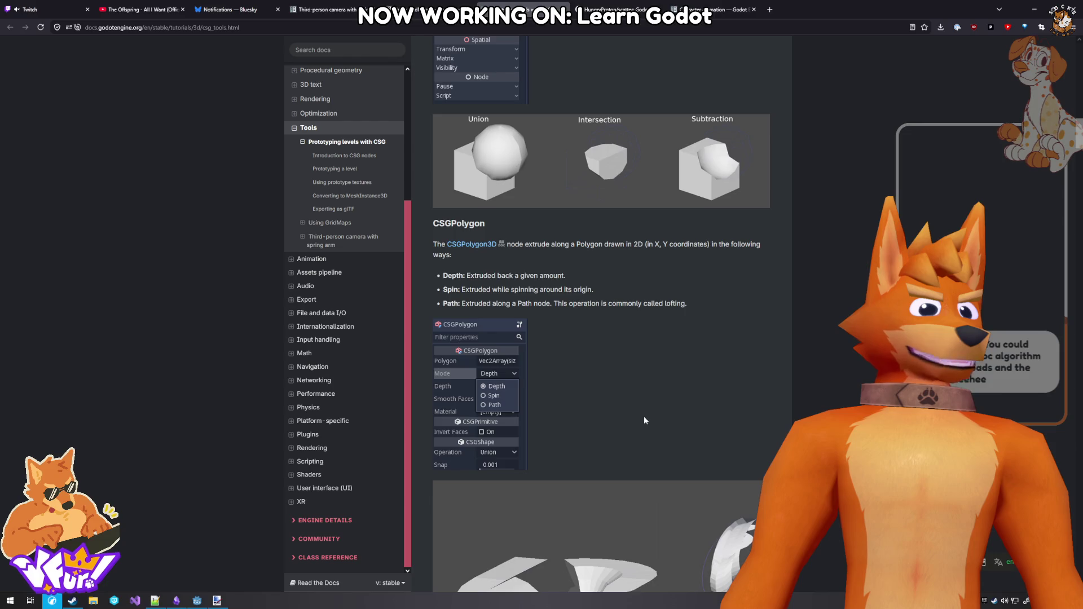
scroll(644, 421, down, 7)
scroll(642, 420, down, 20)
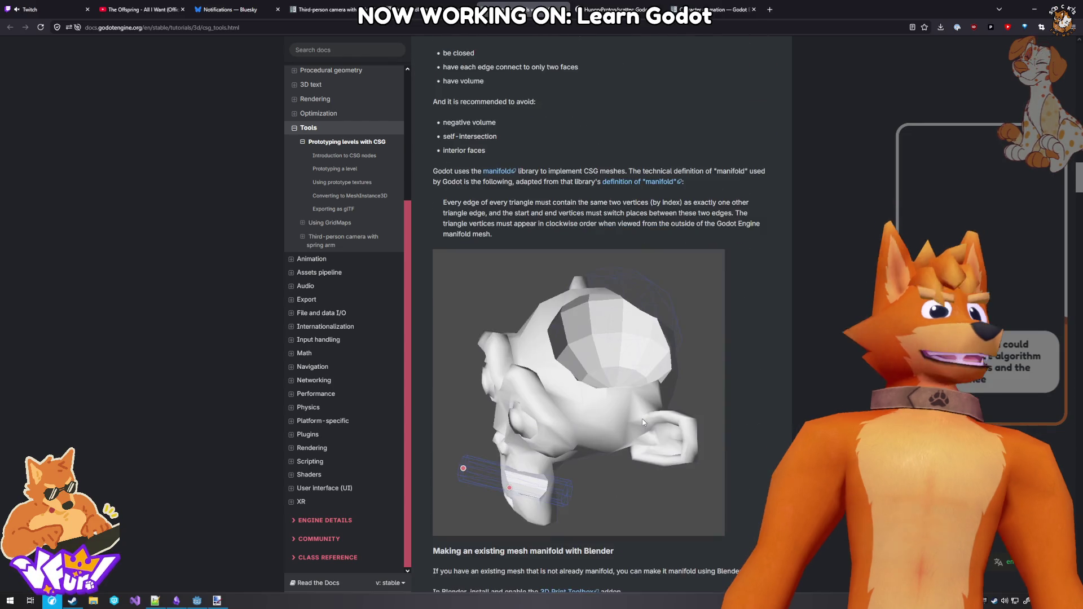
scroll(626, 403, down, 20)
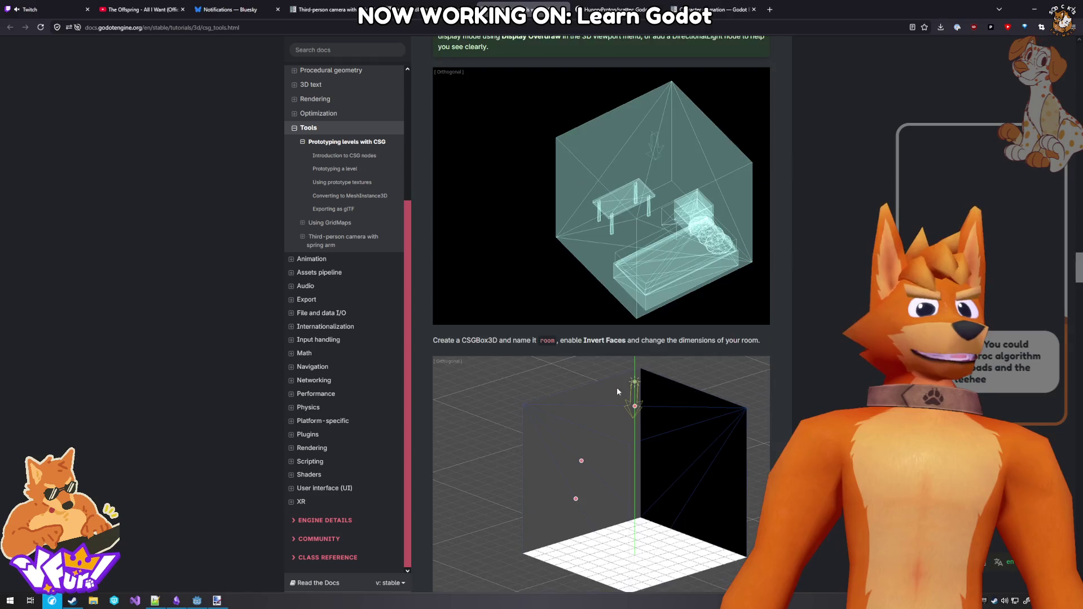
scroll(613, 383, down, 12)
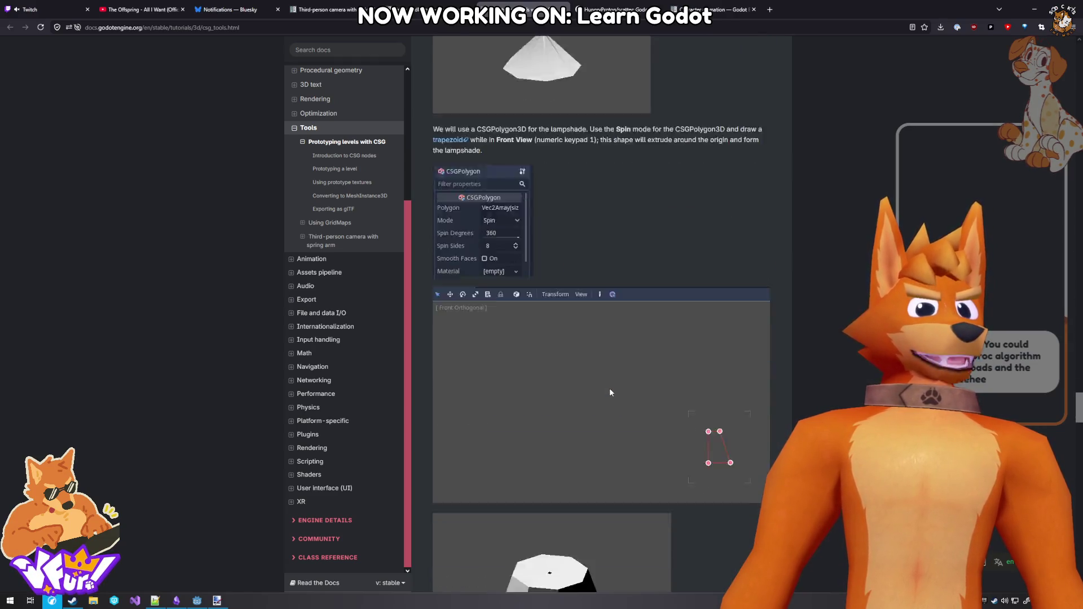
- Go back to Using GridMaps and open the Third-person camera with spring arm page in a new tab
click(426, 5)
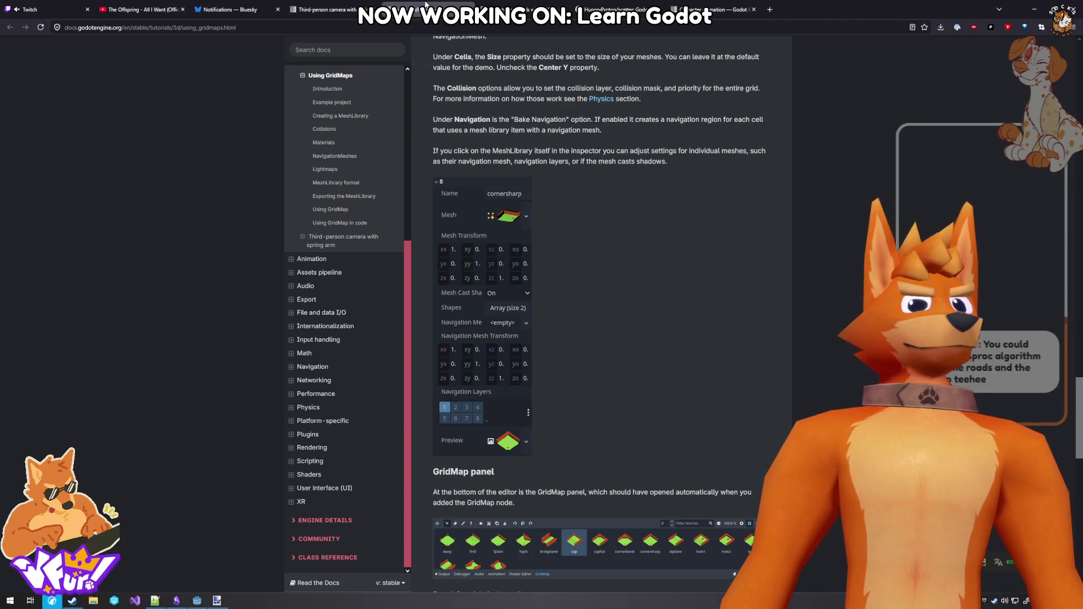
middle_click(356, 243)
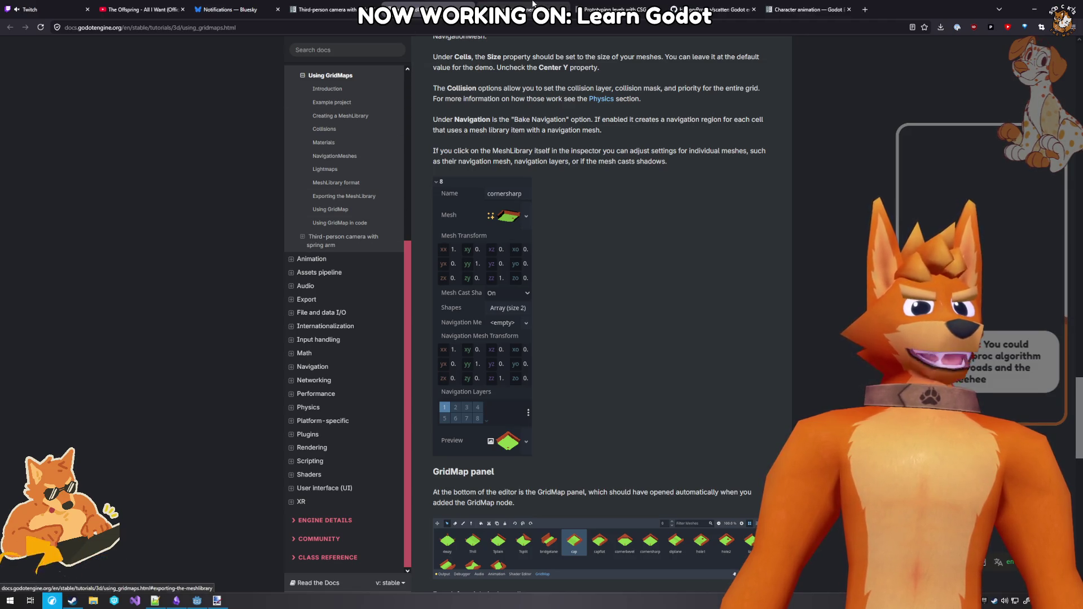
click(533, 4)
- Paste the spring_arm docs URL as a new bullet under Other Articles in the Engine note, starting its label with " - "
key(ctrl+l)
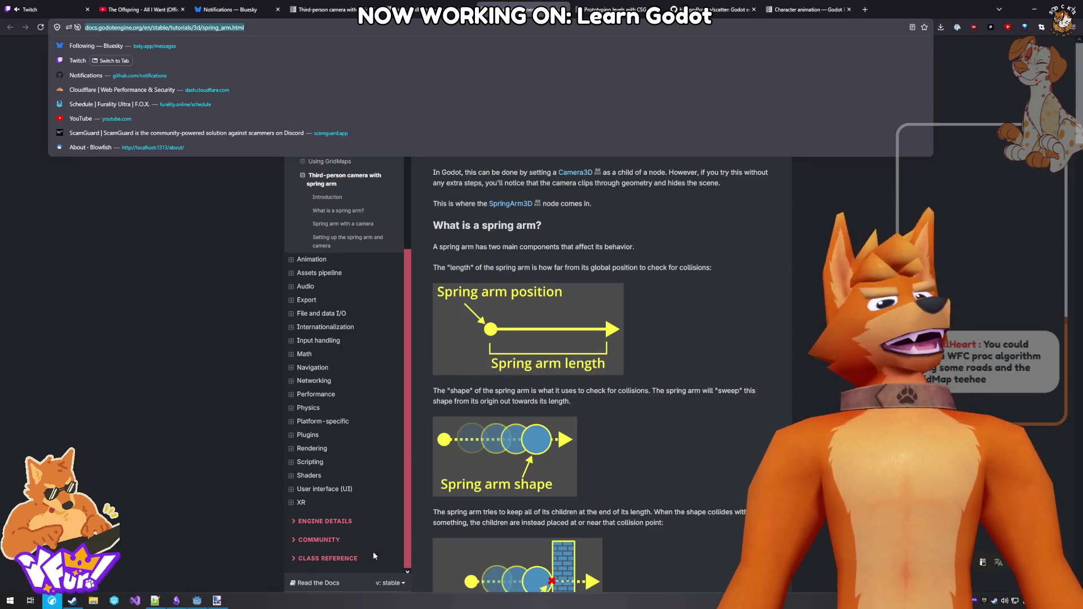
click(196, 600)
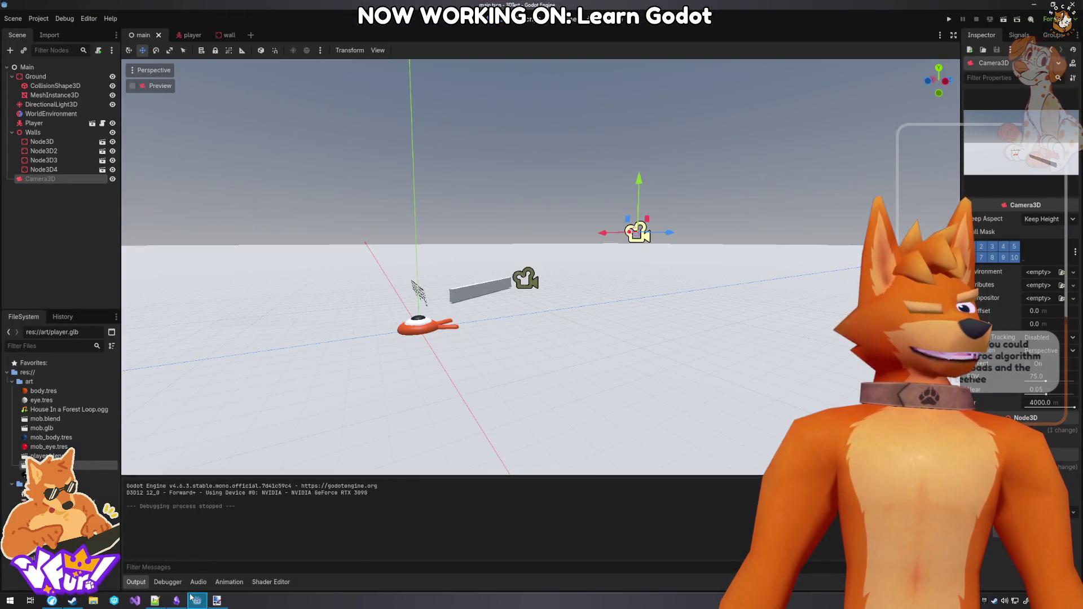
click(176, 600)
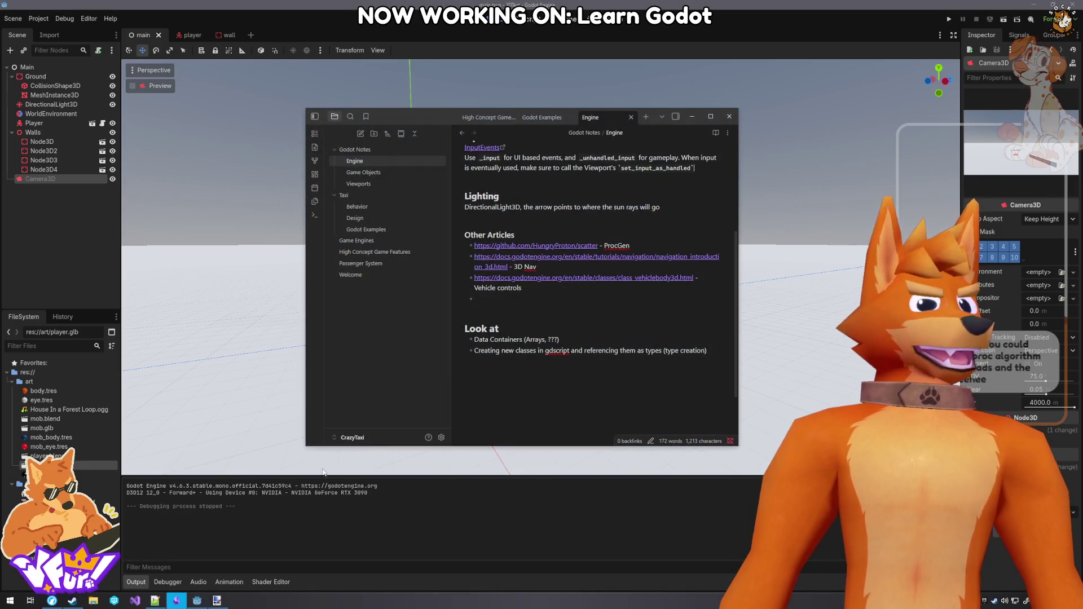
click(526, 304)
text(https://docs.godotengine.org/en/stable/tutorials/3d/spring_arm.html)
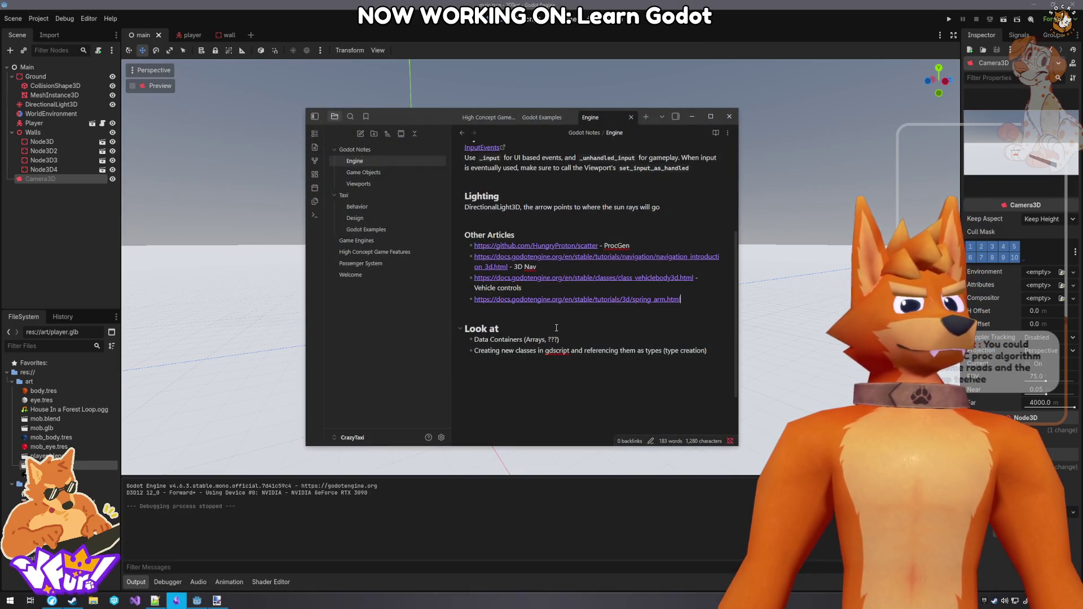
text(-)
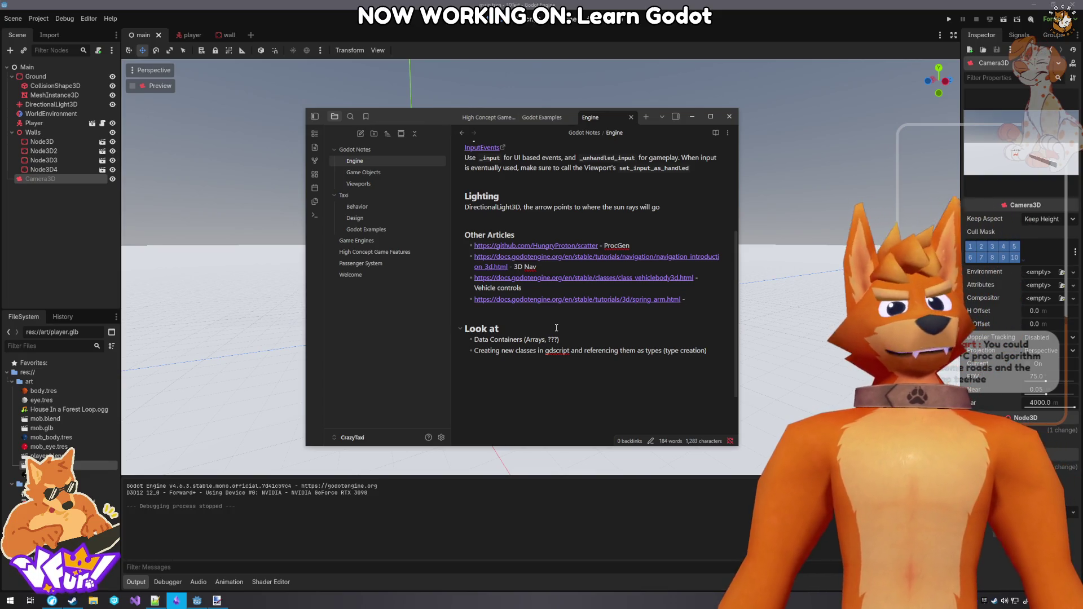